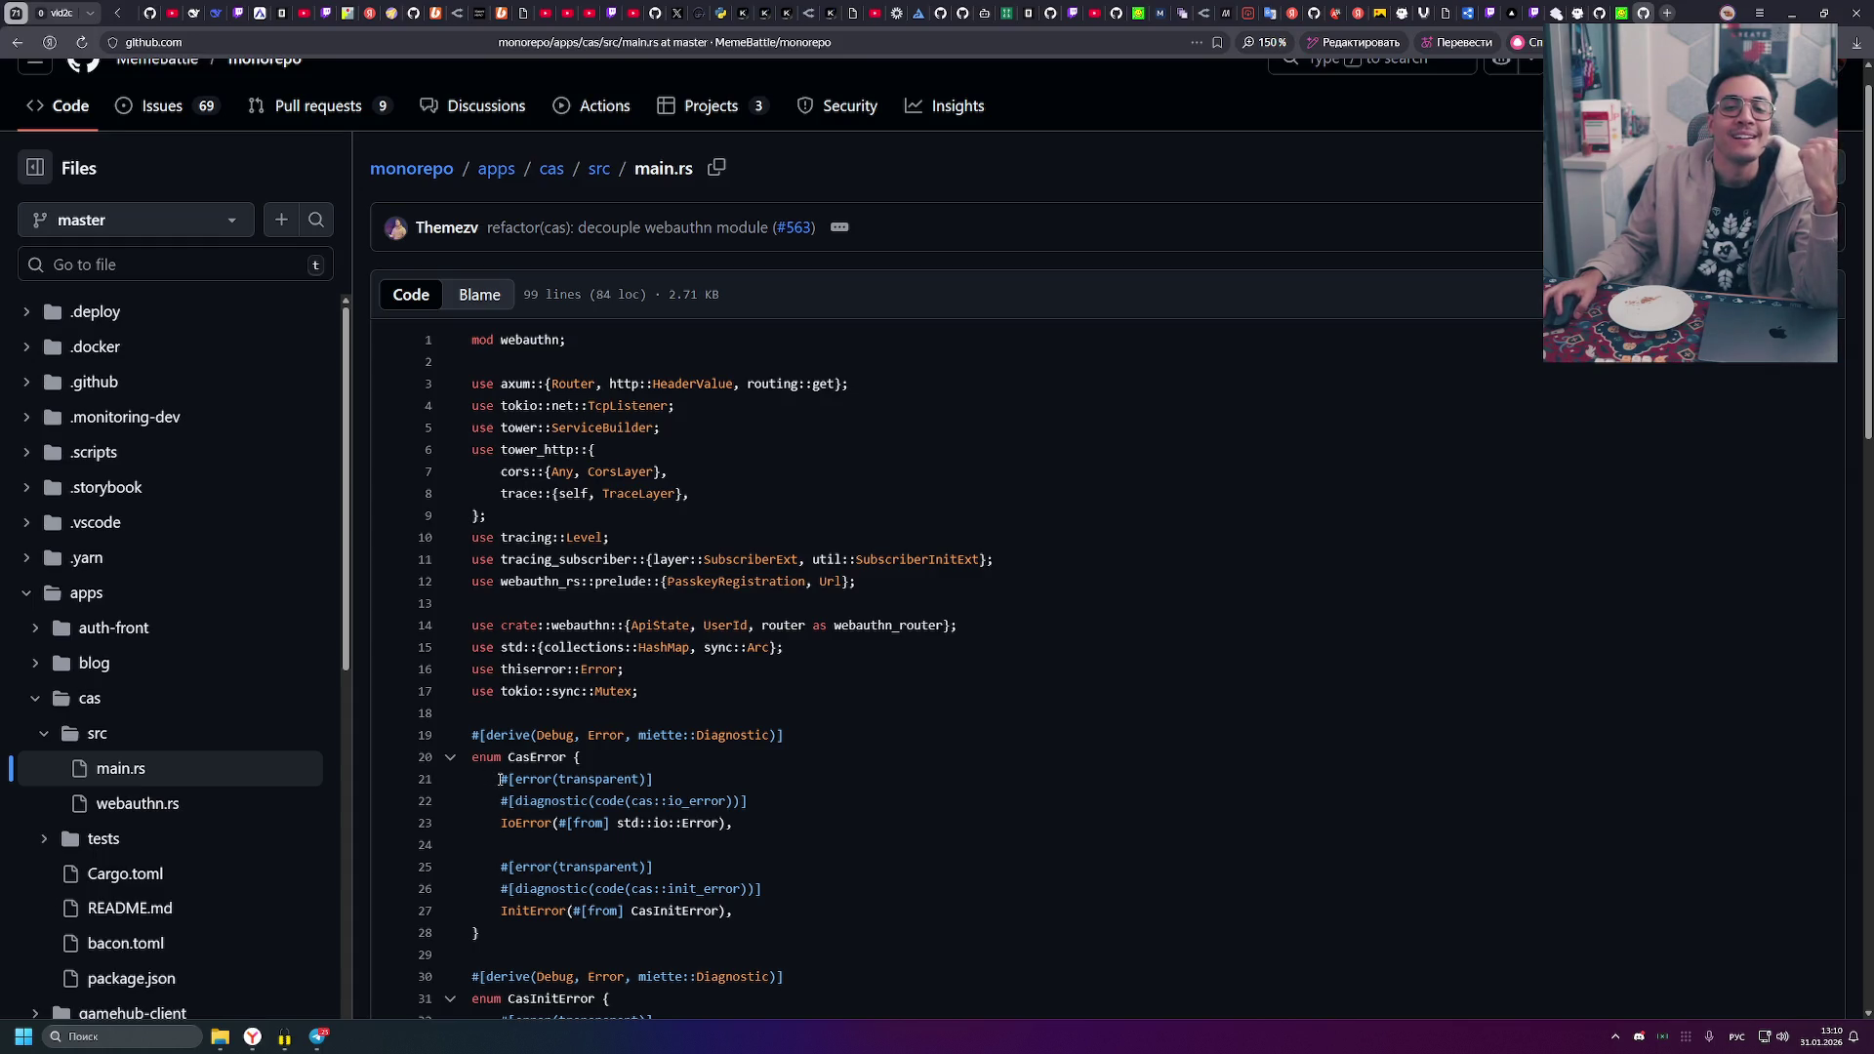
- Highlight the #[error(transparent)] attribute on line 21 of main.rs, several times
mouse_move(497, 778)
mouse_down()
mouse_move(654, 778)
mouse_move(480, 775)
mouse_move(499, 771)
mouse_move(458, 757)
mouse_move(655, 779)
mouse_move(525, 782)
mouse_move(430, 759)
mouse_move(668, 781)
mouse_move(496, 778)
mouse_move(429, 760)
mouse_move(653, 781)
mouse_move(496, 778)
mouse_move(430, 759)
mouse_move(676, 784)
mouse_move(495, 778)
mouse_move(429, 760)
mouse_move(693, 773)
mouse_up()
click(658, 781)
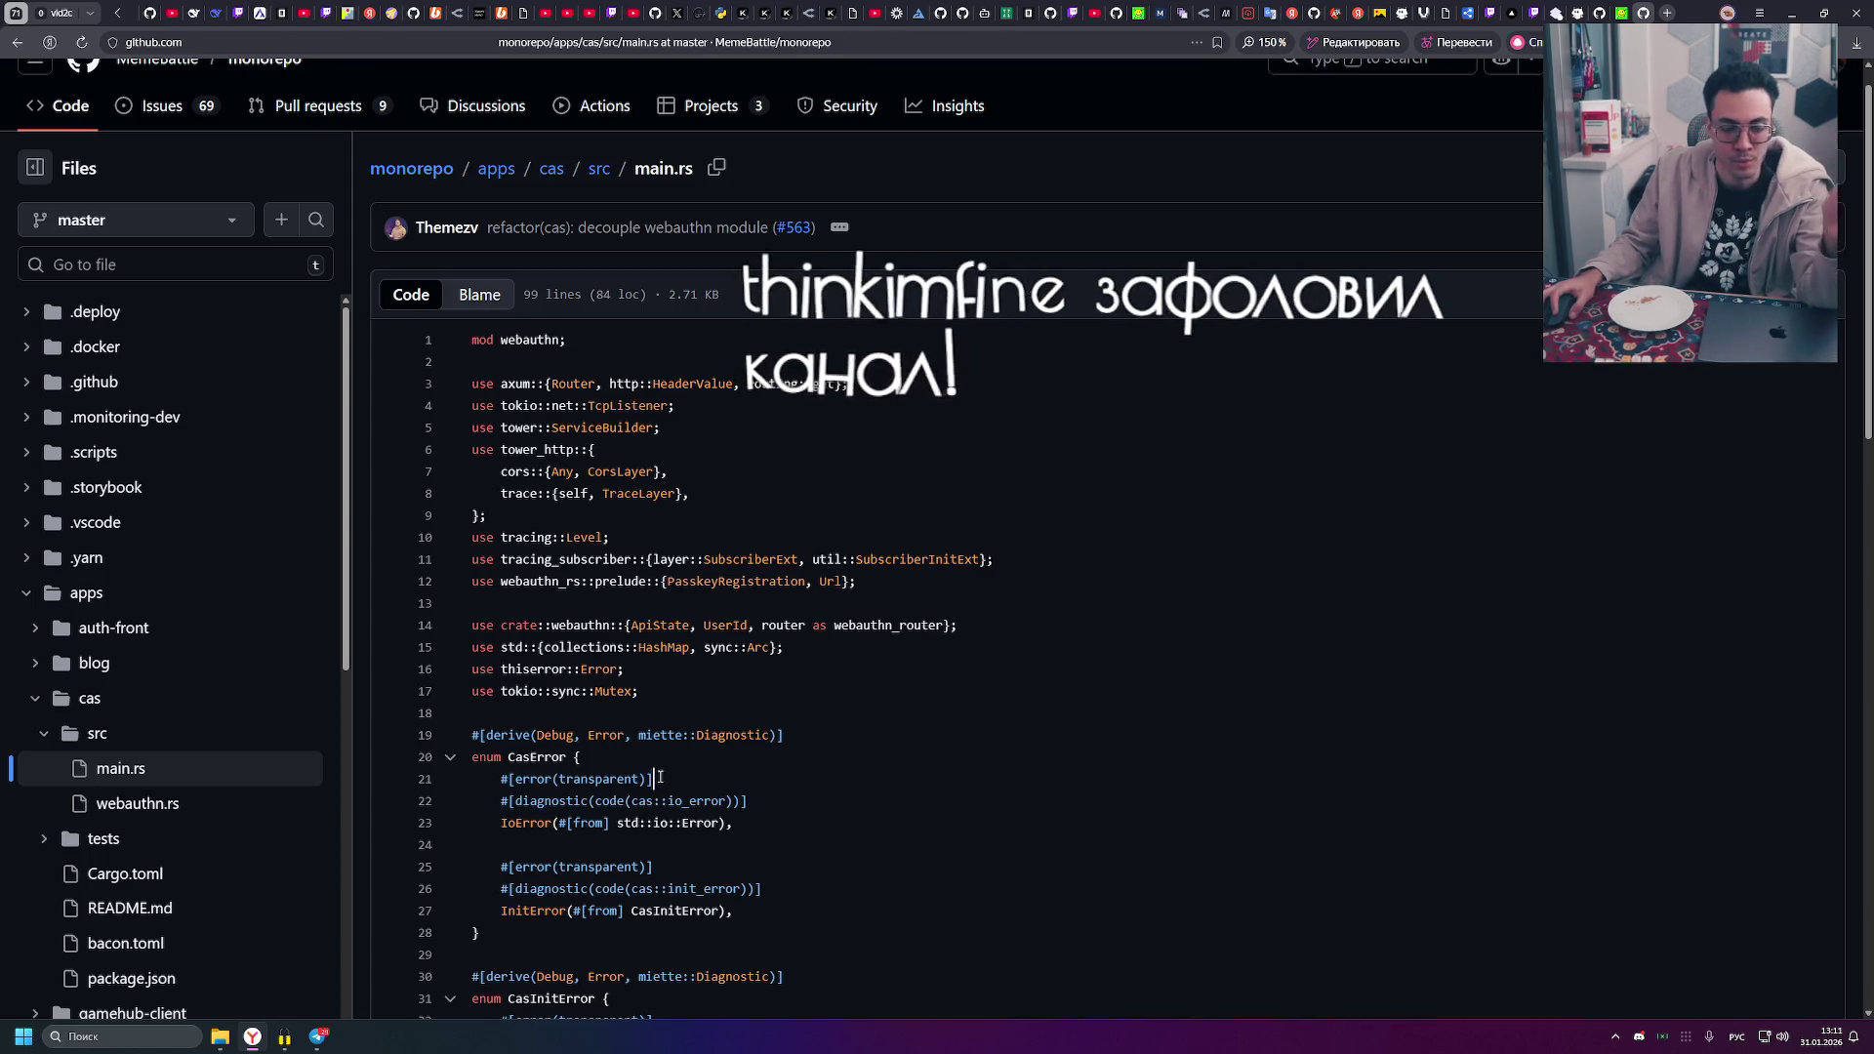
drag(652, 778, 501, 781)
click(666, 777)
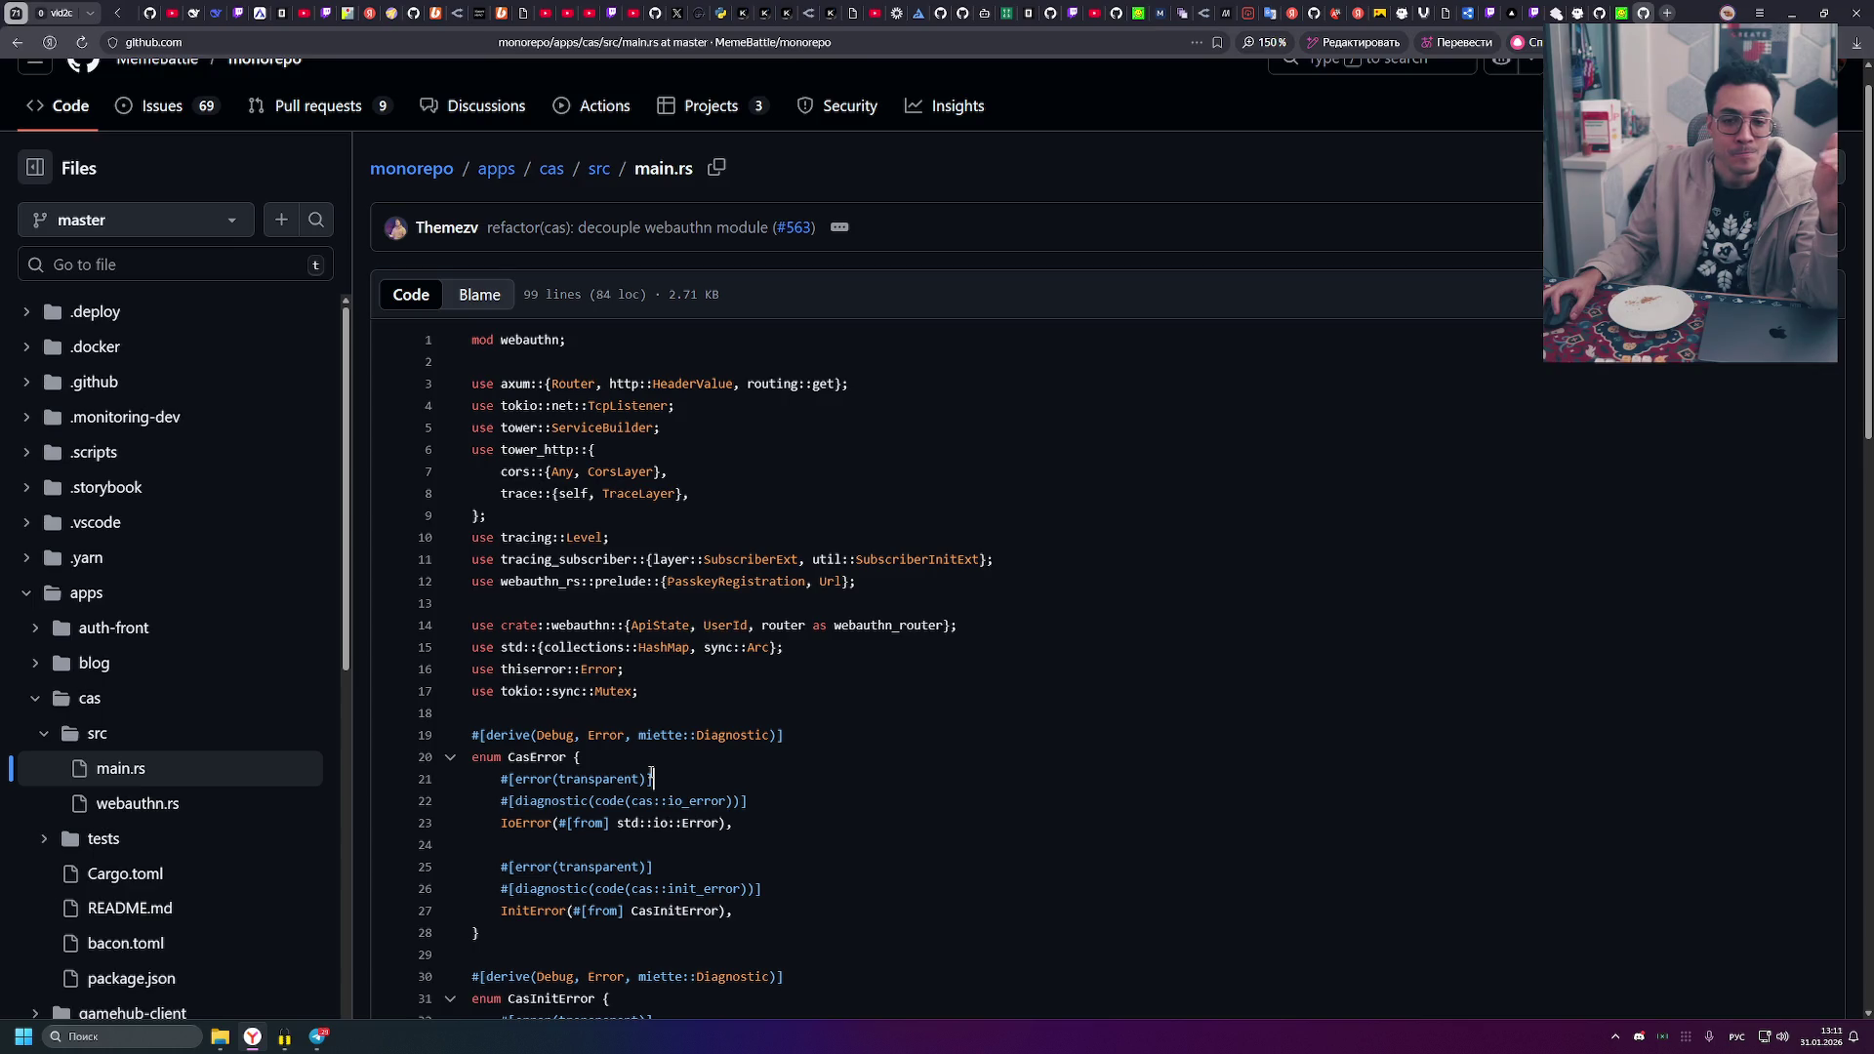
drag(652, 778, 500, 781)
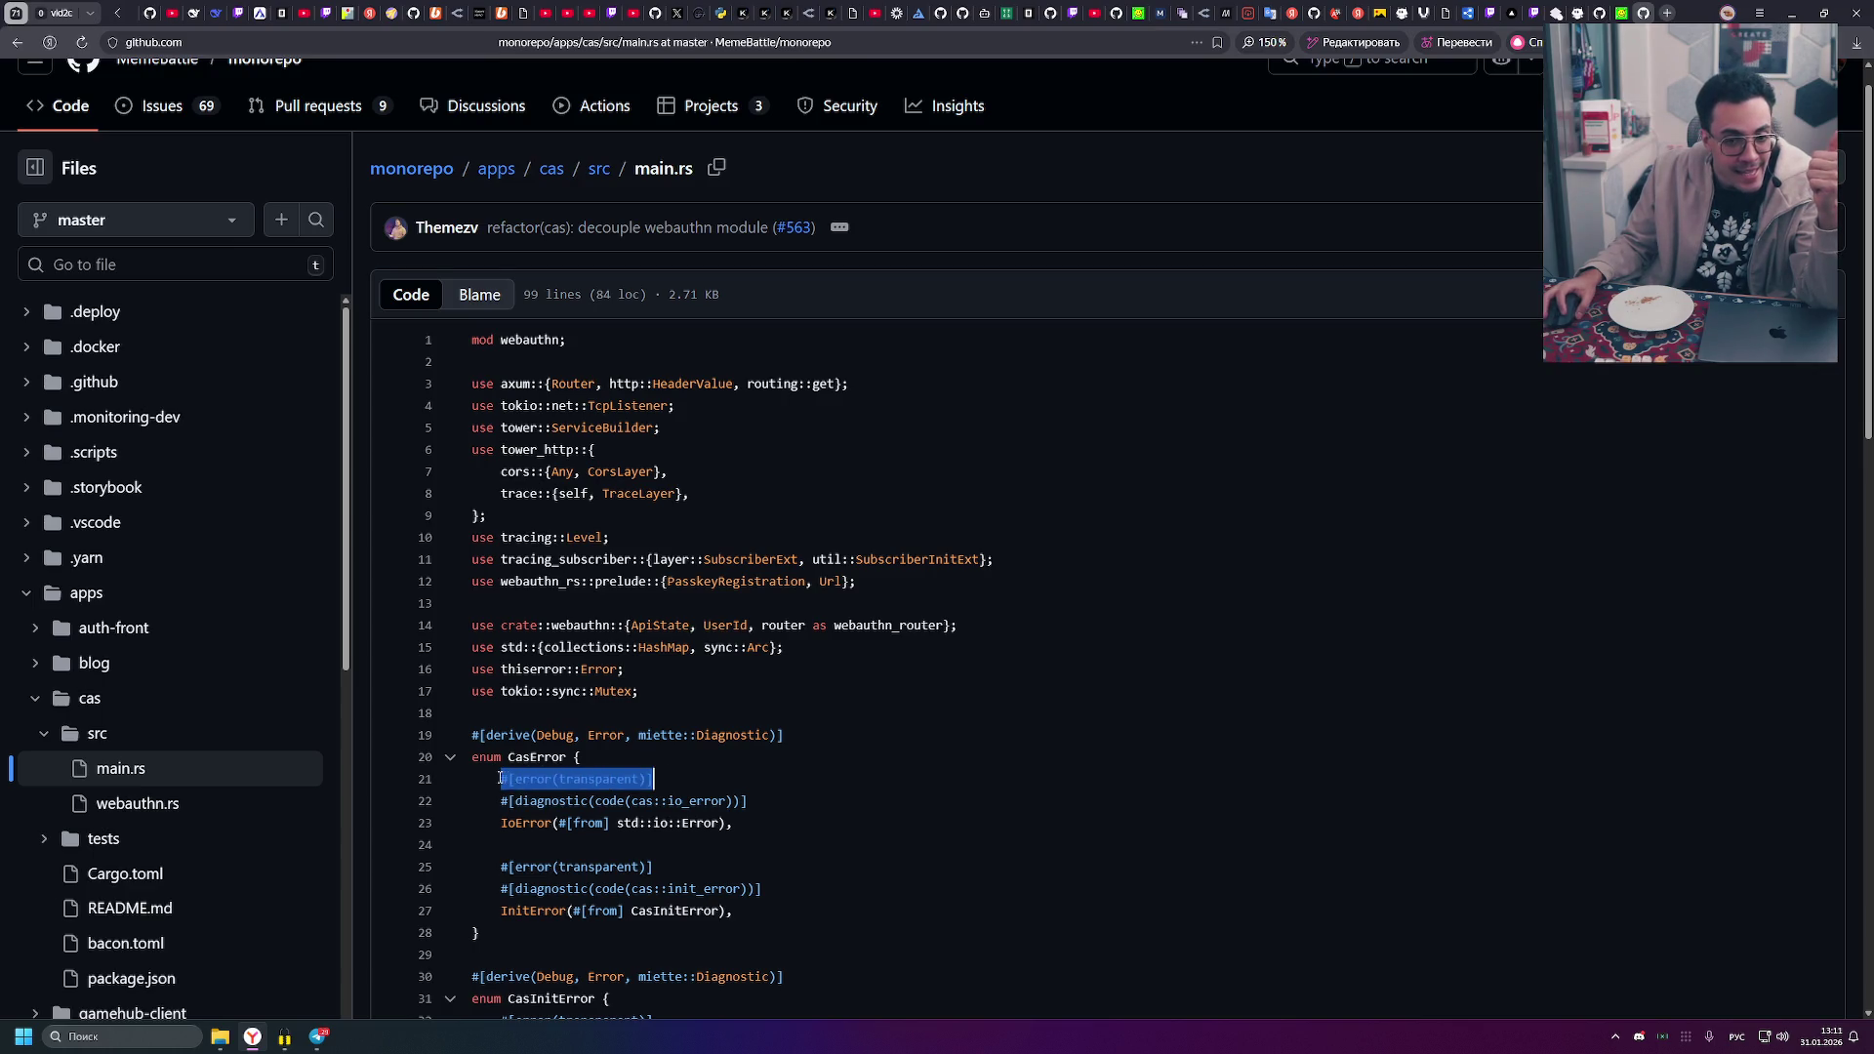
click(632, 759)
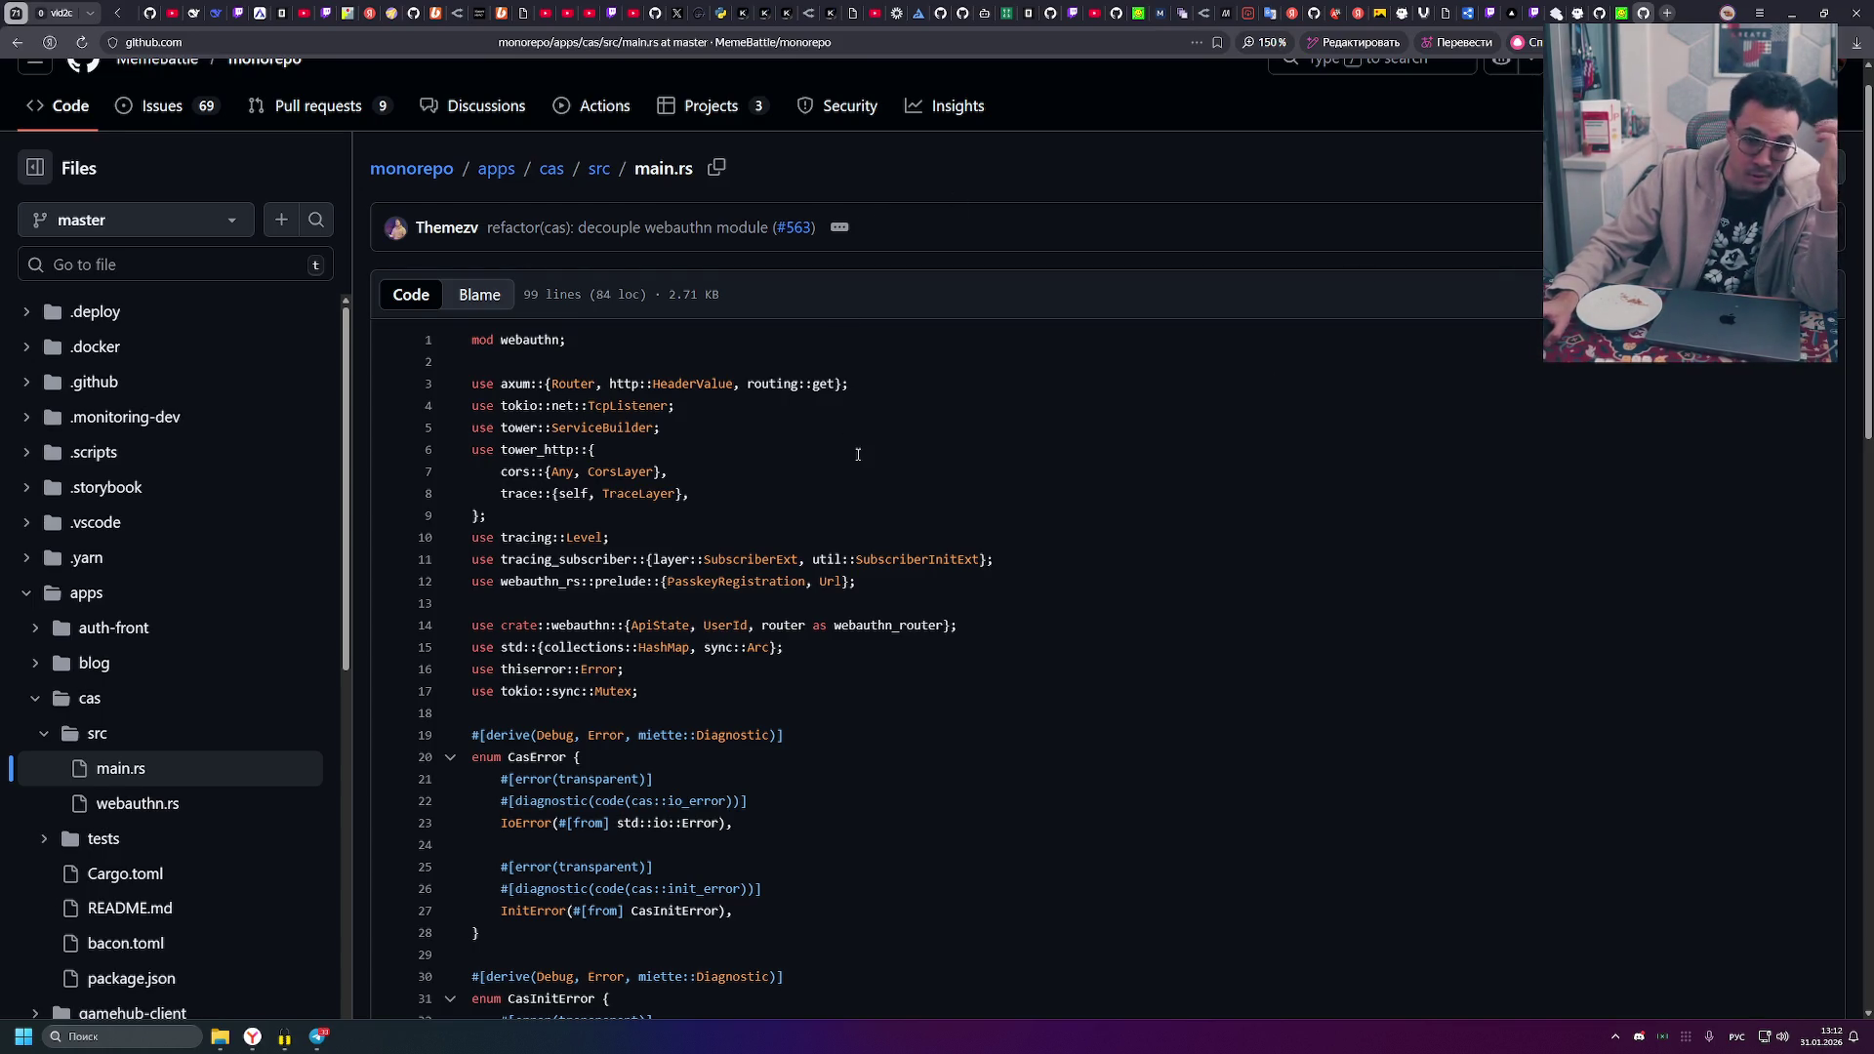
- Highlight the tracing_subscriber registry line, the error enums and the whole async main function
scroll(800, 463, down, 5)
scroll(800, 462, up, 2)
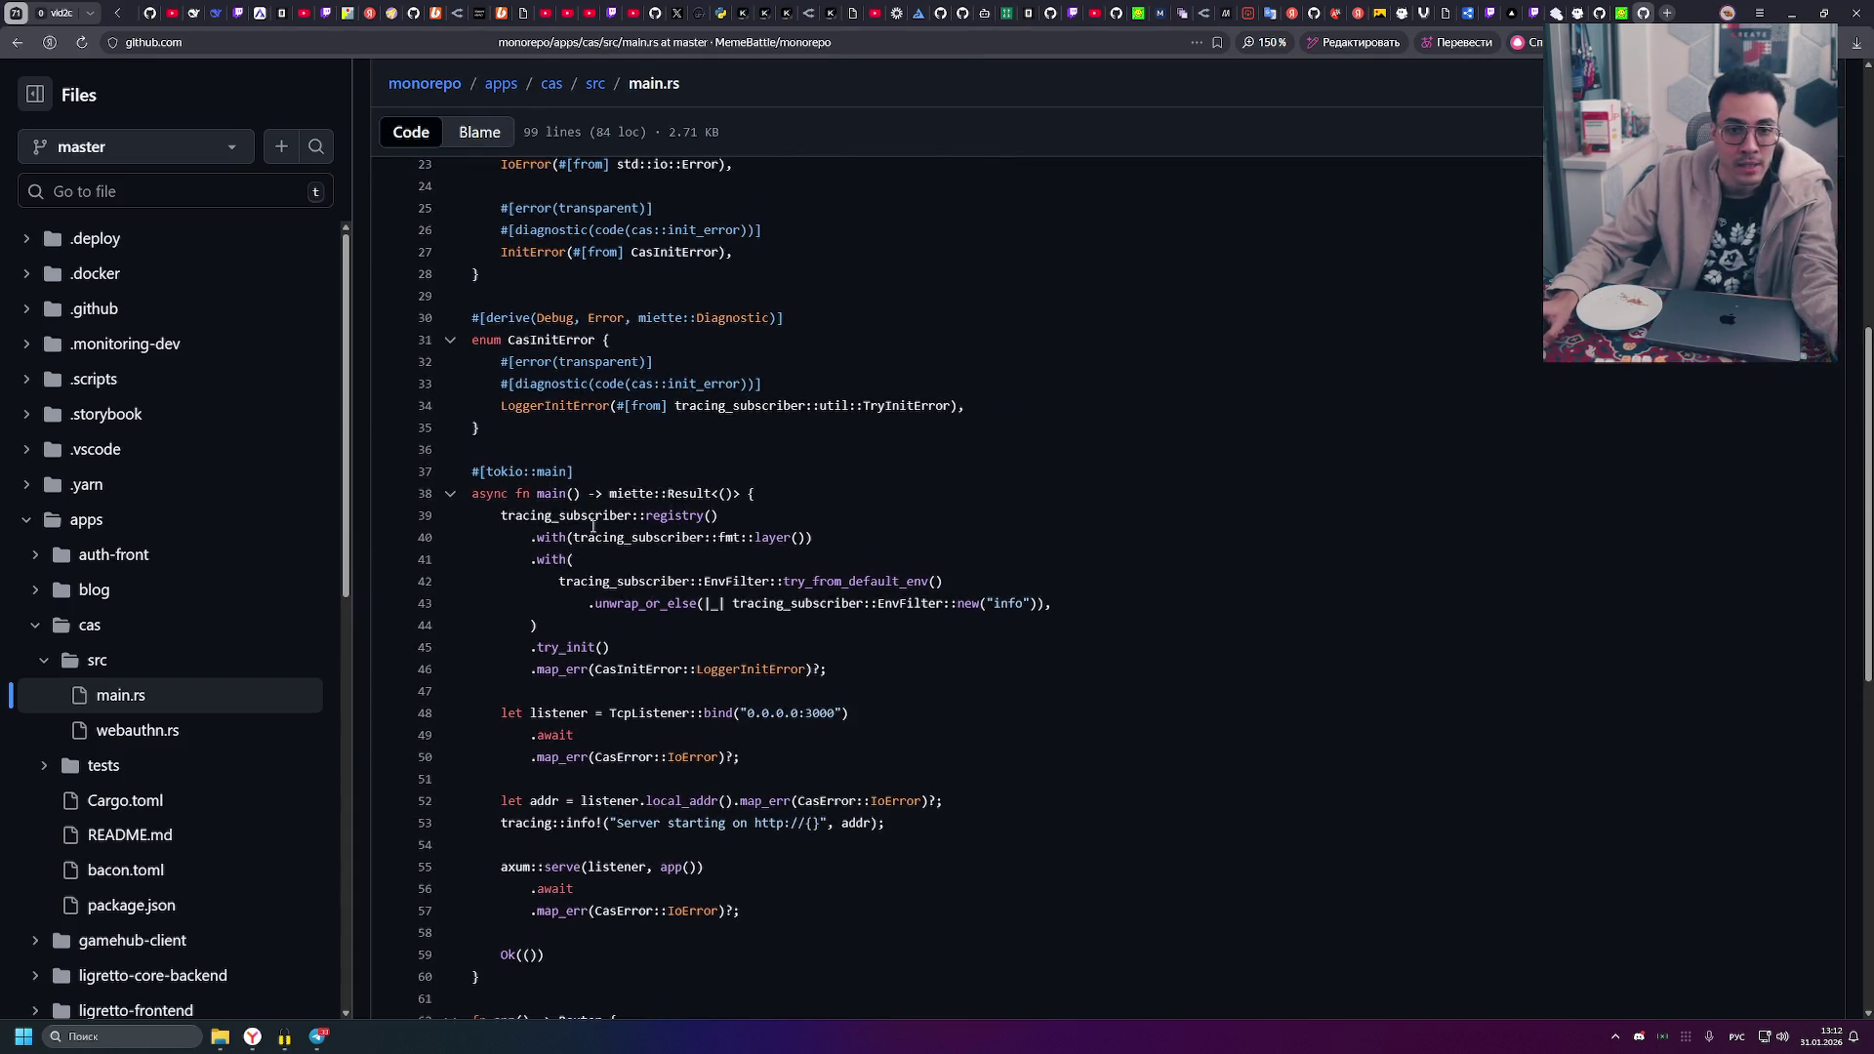
click(688, 513)
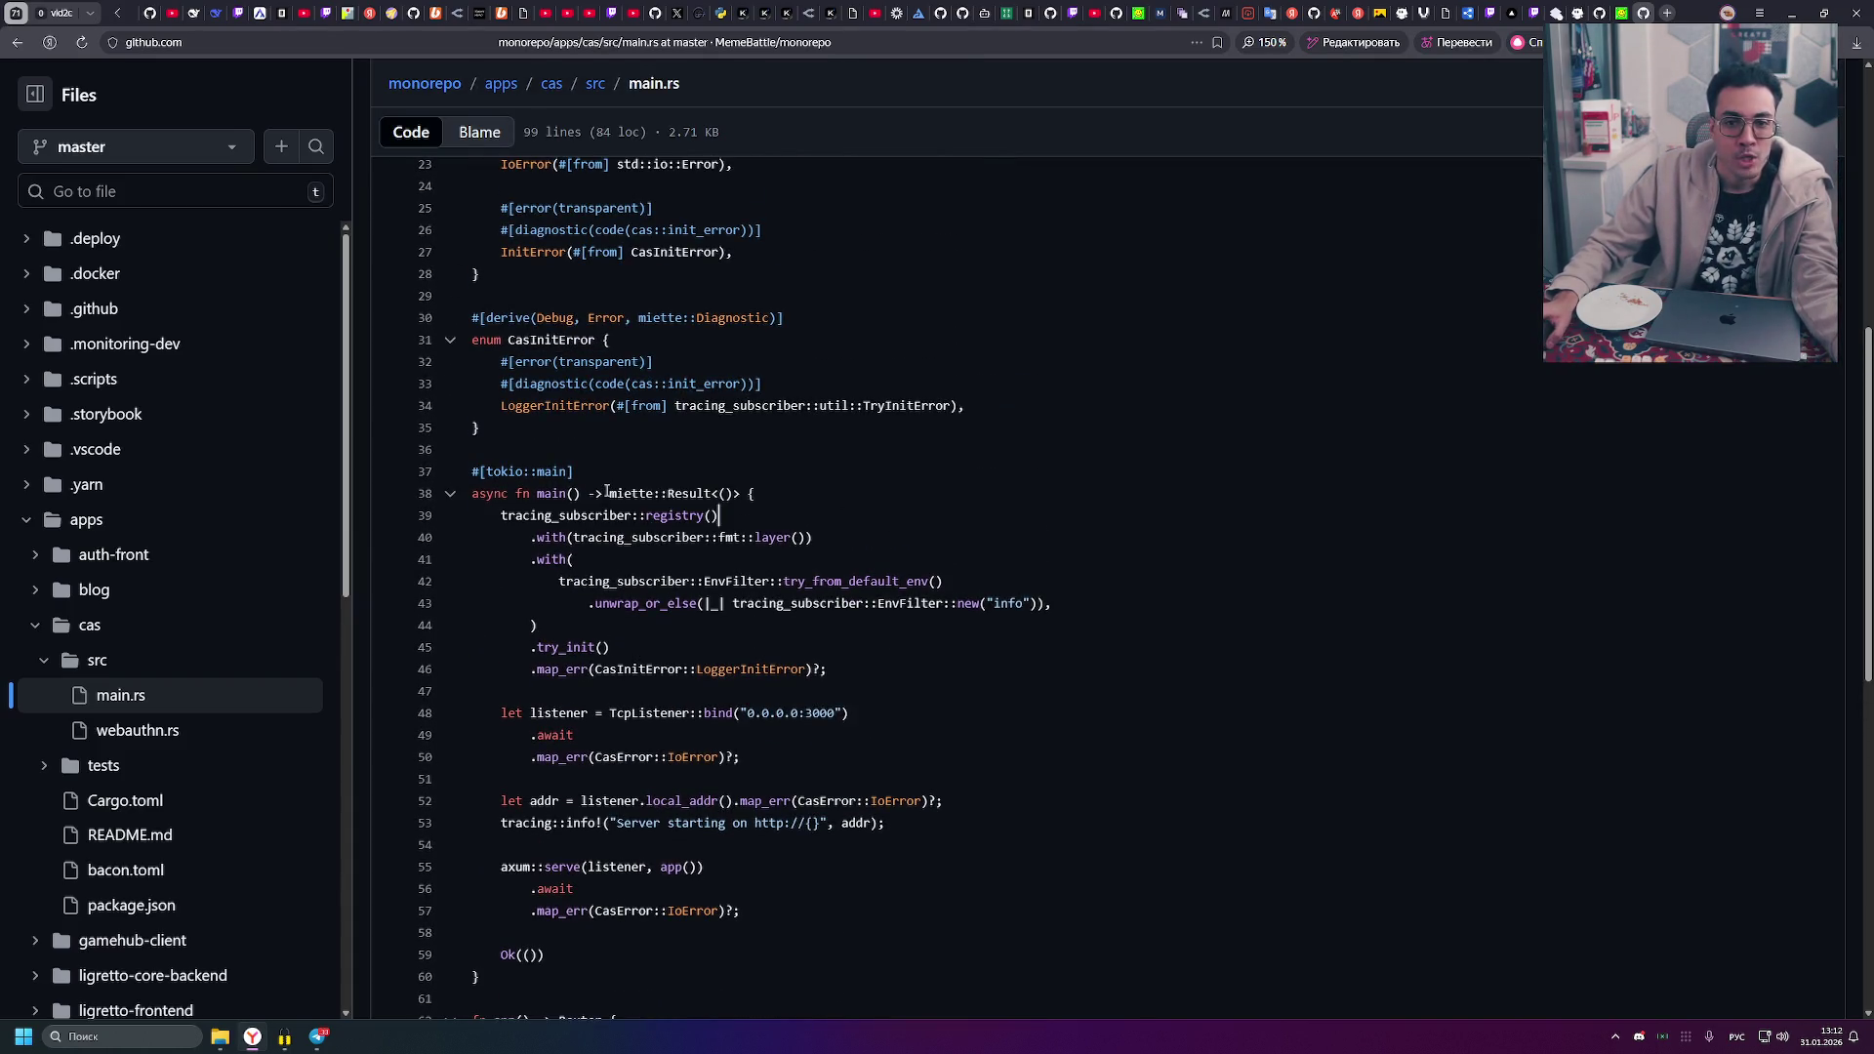
mouse_move(580, 493)
mouse_down()
mouse_move(536, 493)
mouse_move(468, 165)
mouse_move(601, 488)
mouse_move(471, 471)
mouse_move(696, 493)
mouse_move(661, 493)
mouse_up()
click(588, 514)
scroll(661, 493, down, 3)
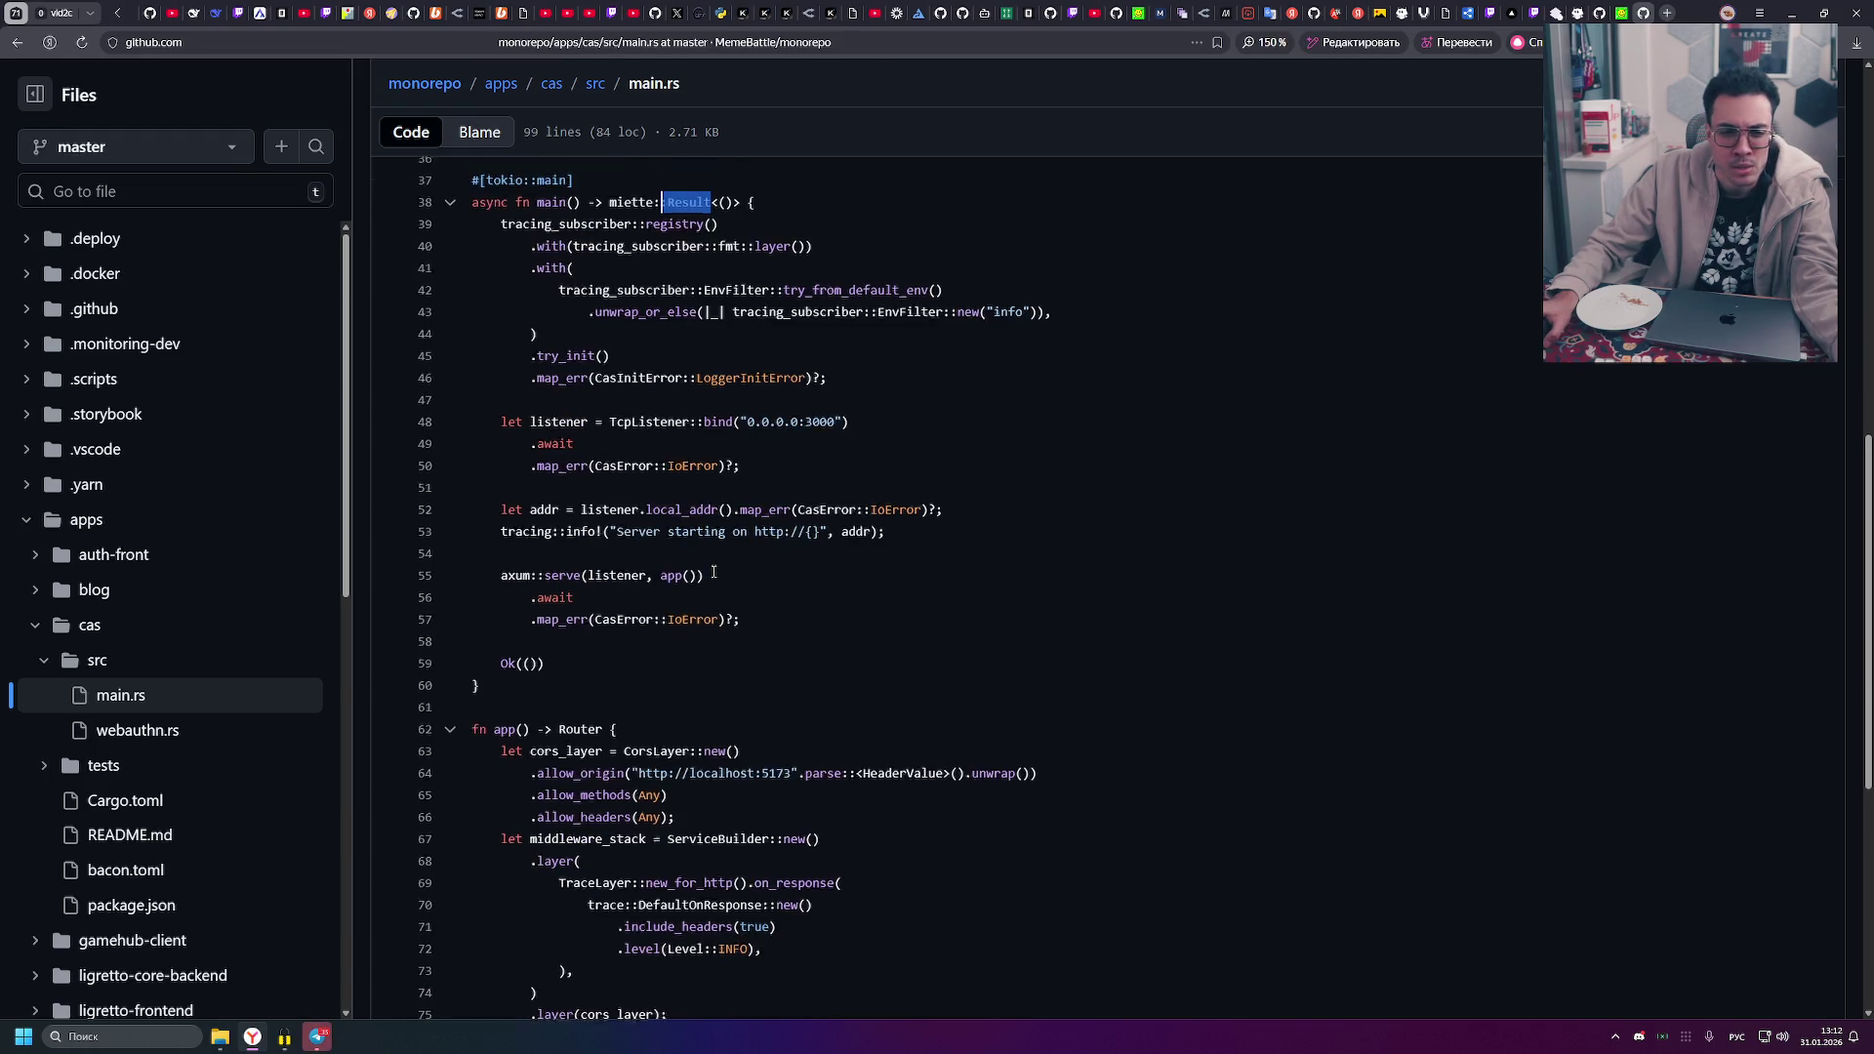
mouse_move(498, 689)
mouse_down()
mouse_move(660, 200)
mouse_move(527, 180)
mouse_up()
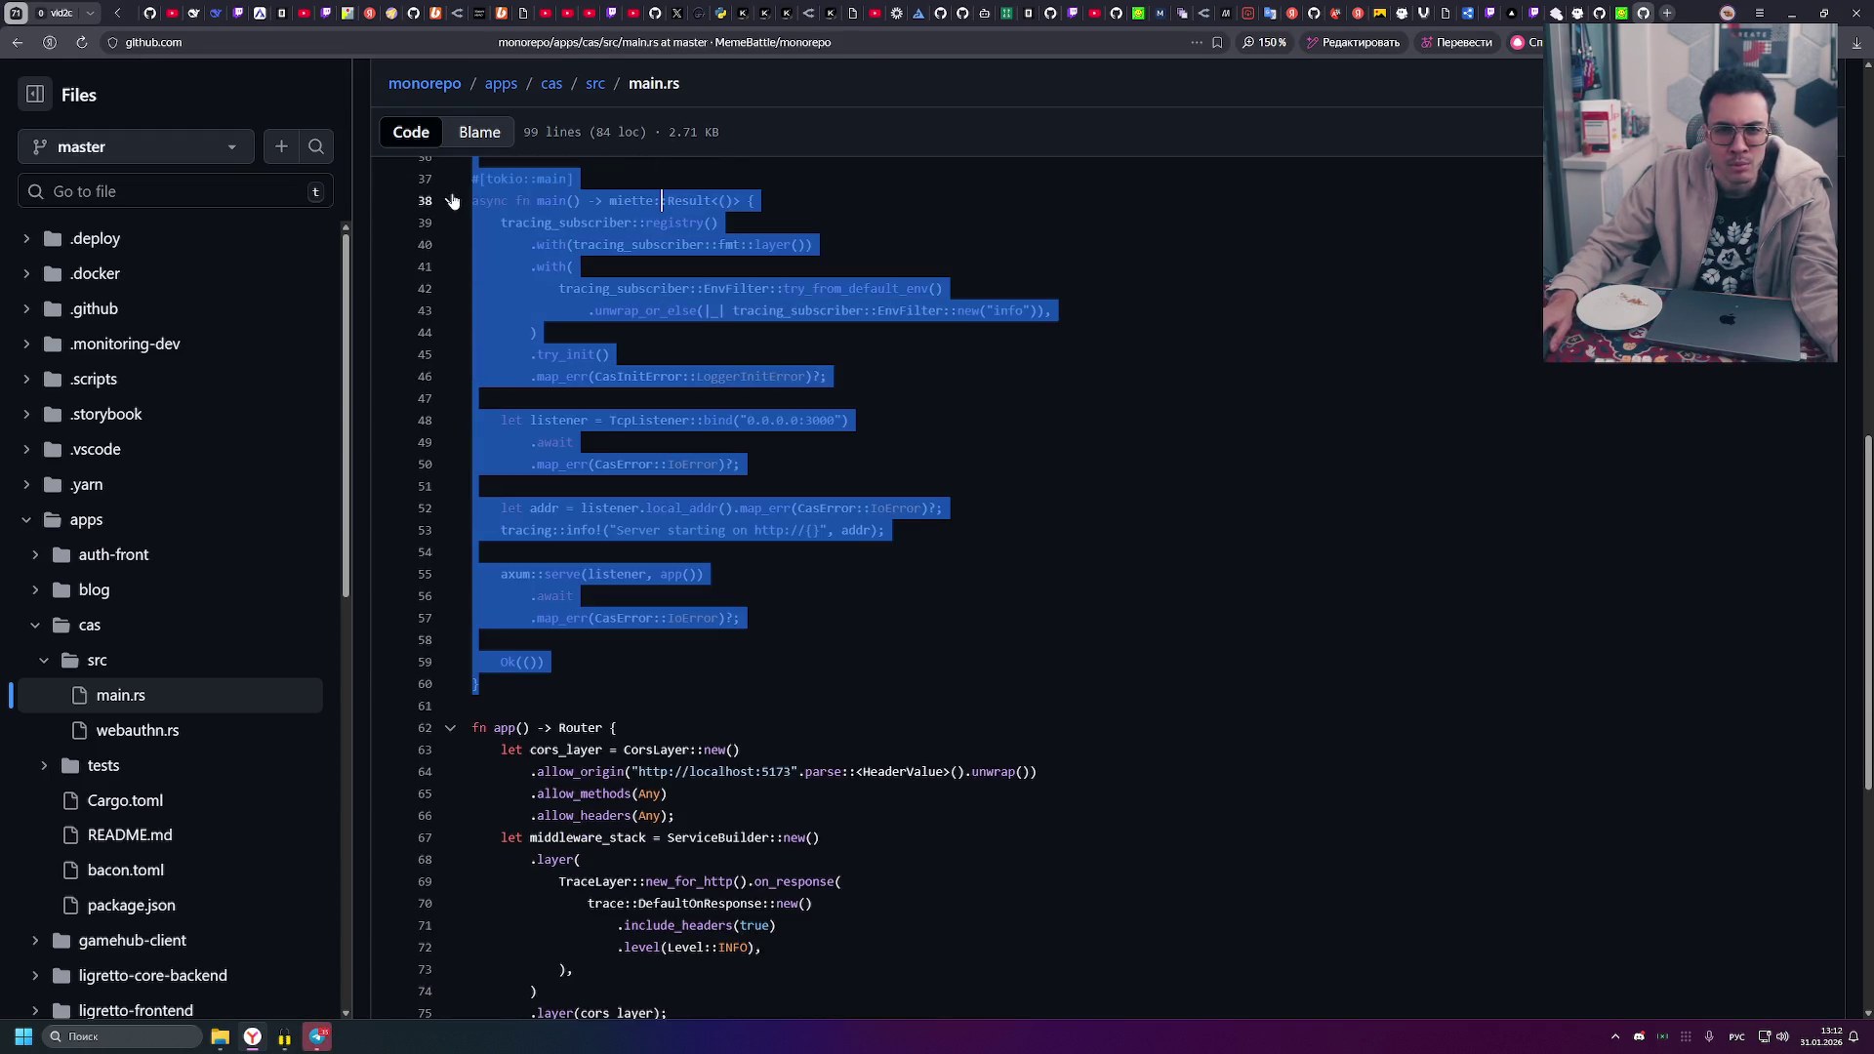
click(813, 330)
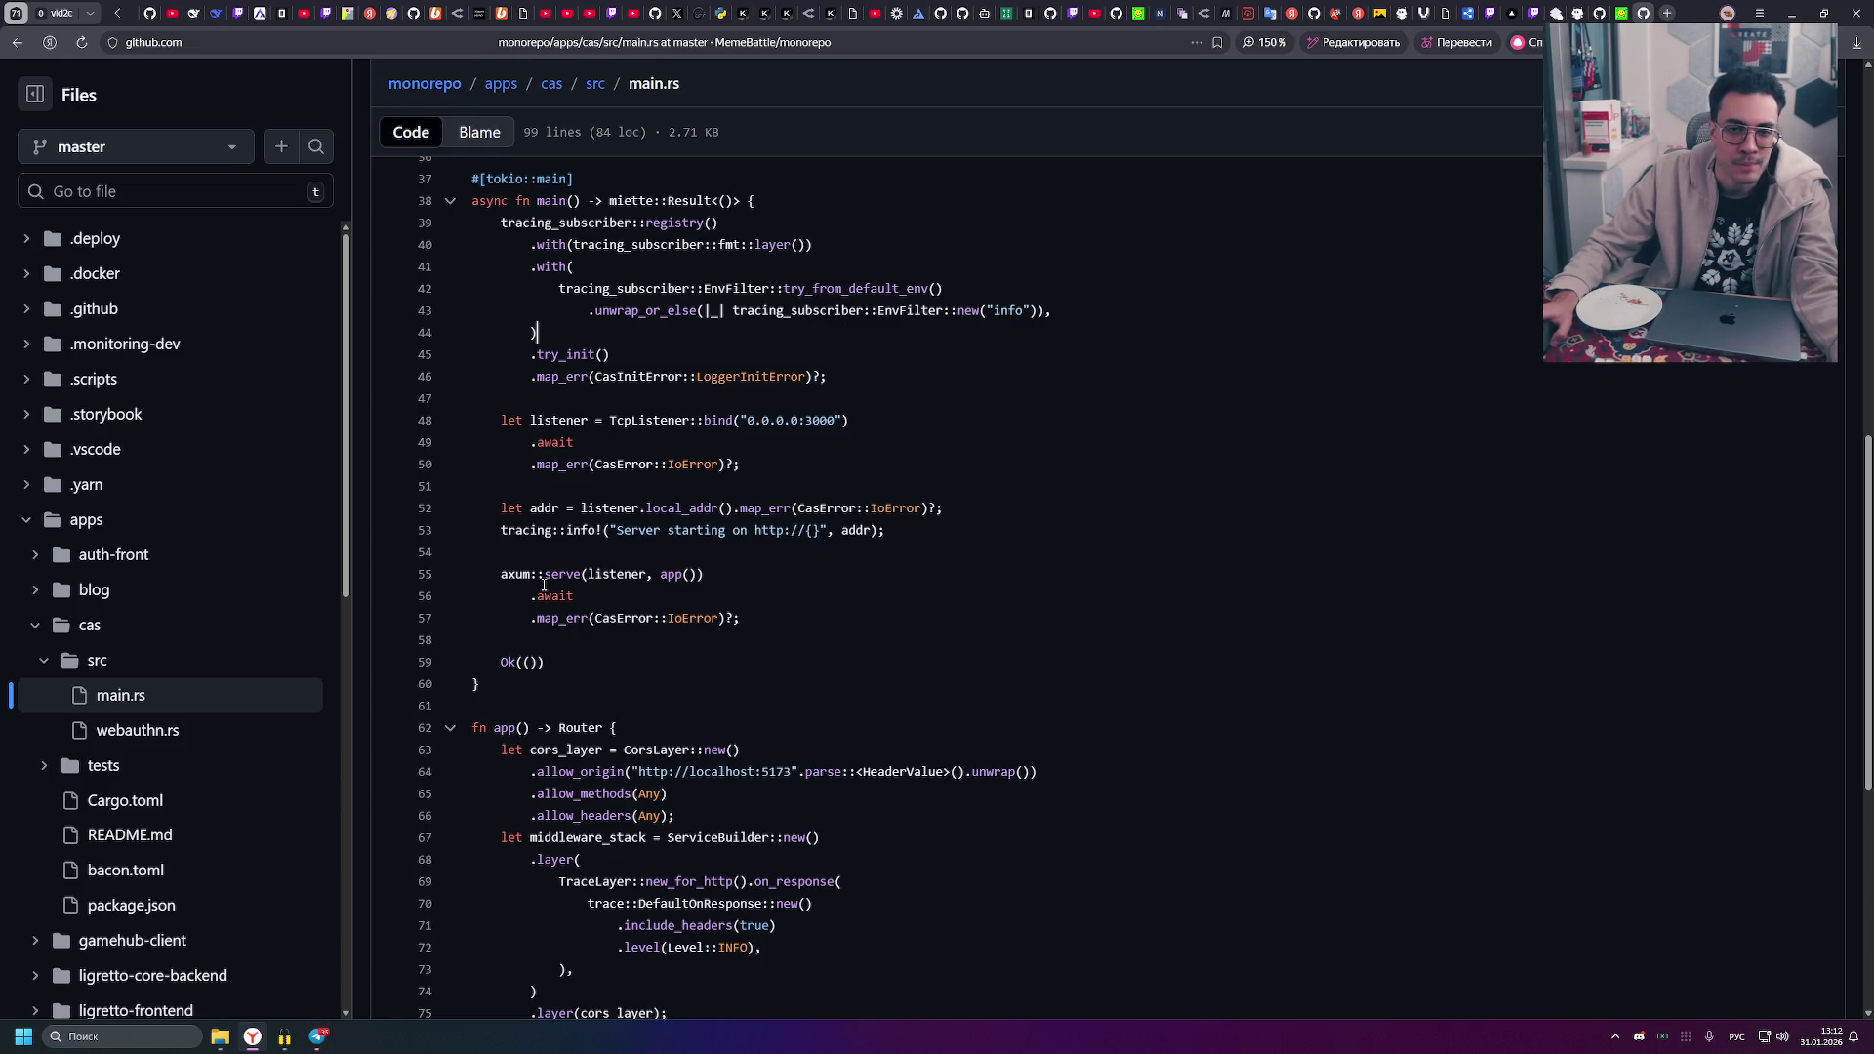
- Scroll through the rest of main.rs and open webauthn.rs from the Files tree
scroll(634, 360, up, 1)
scroll(634, 361, up, 1)
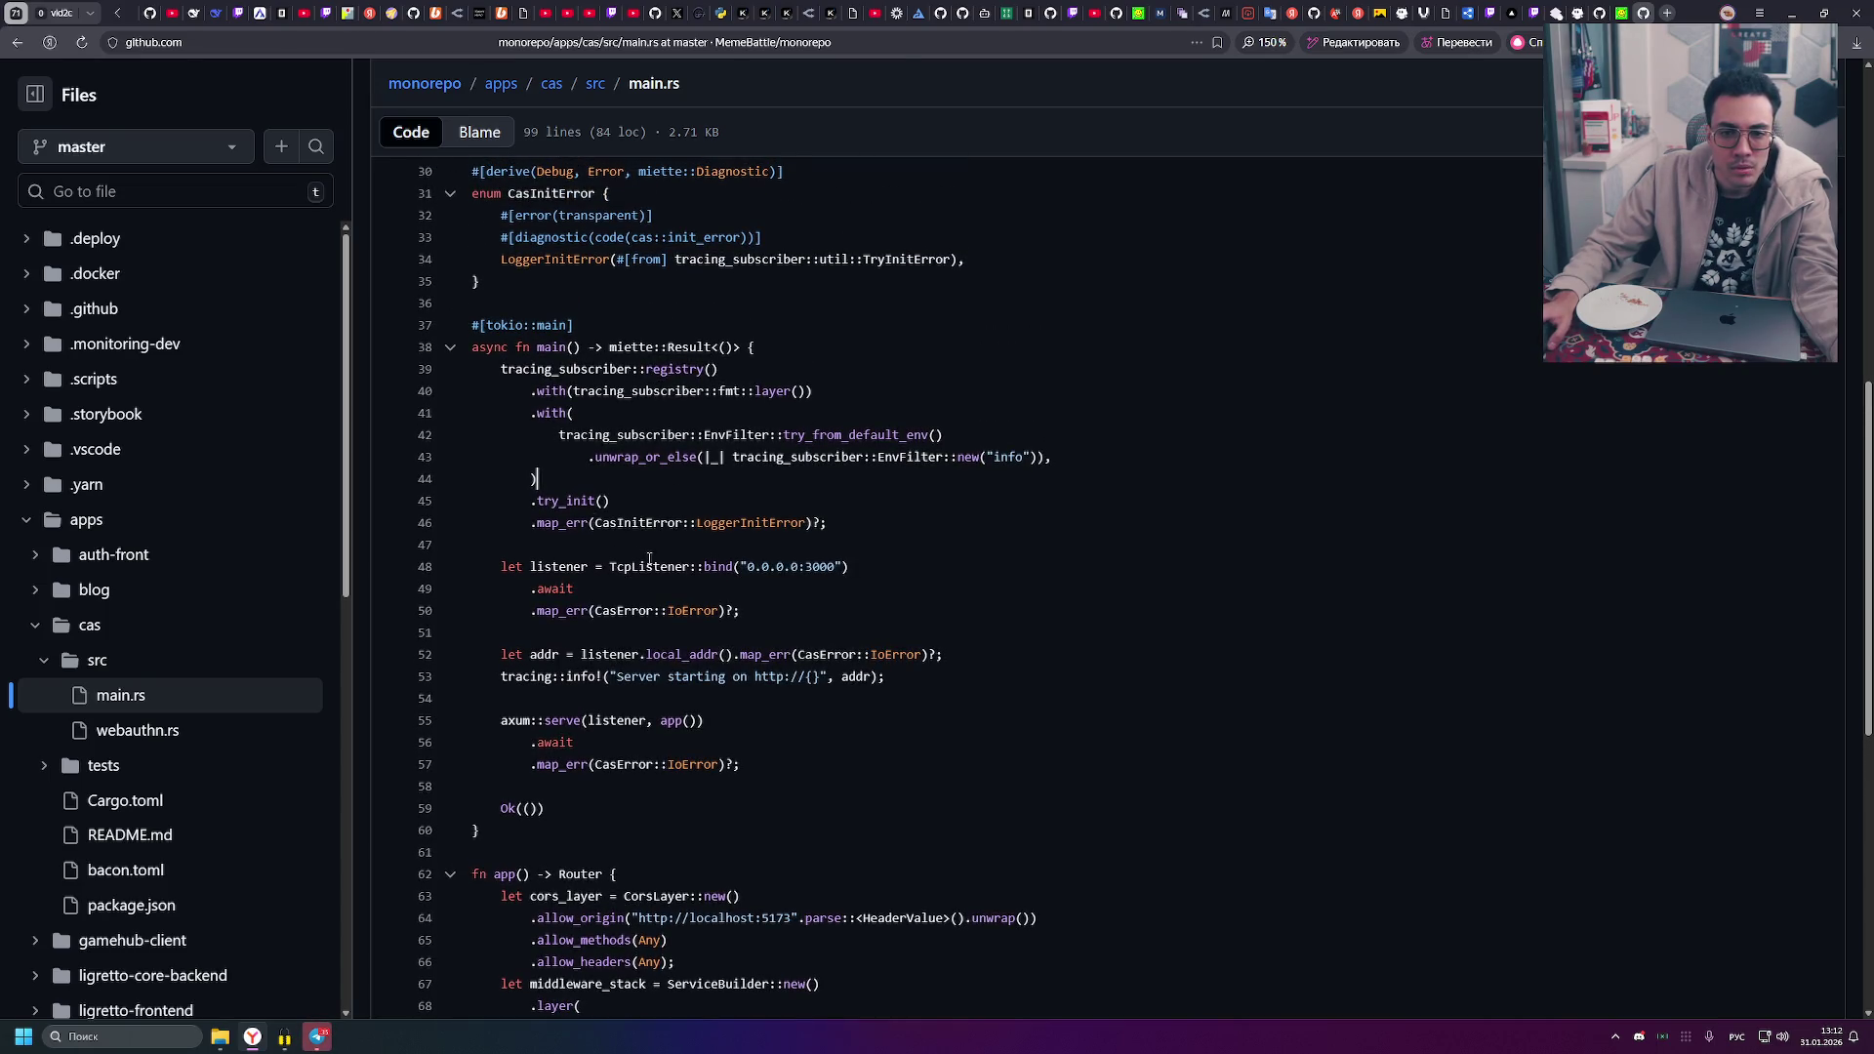
scroll(690, 660, down, 5)
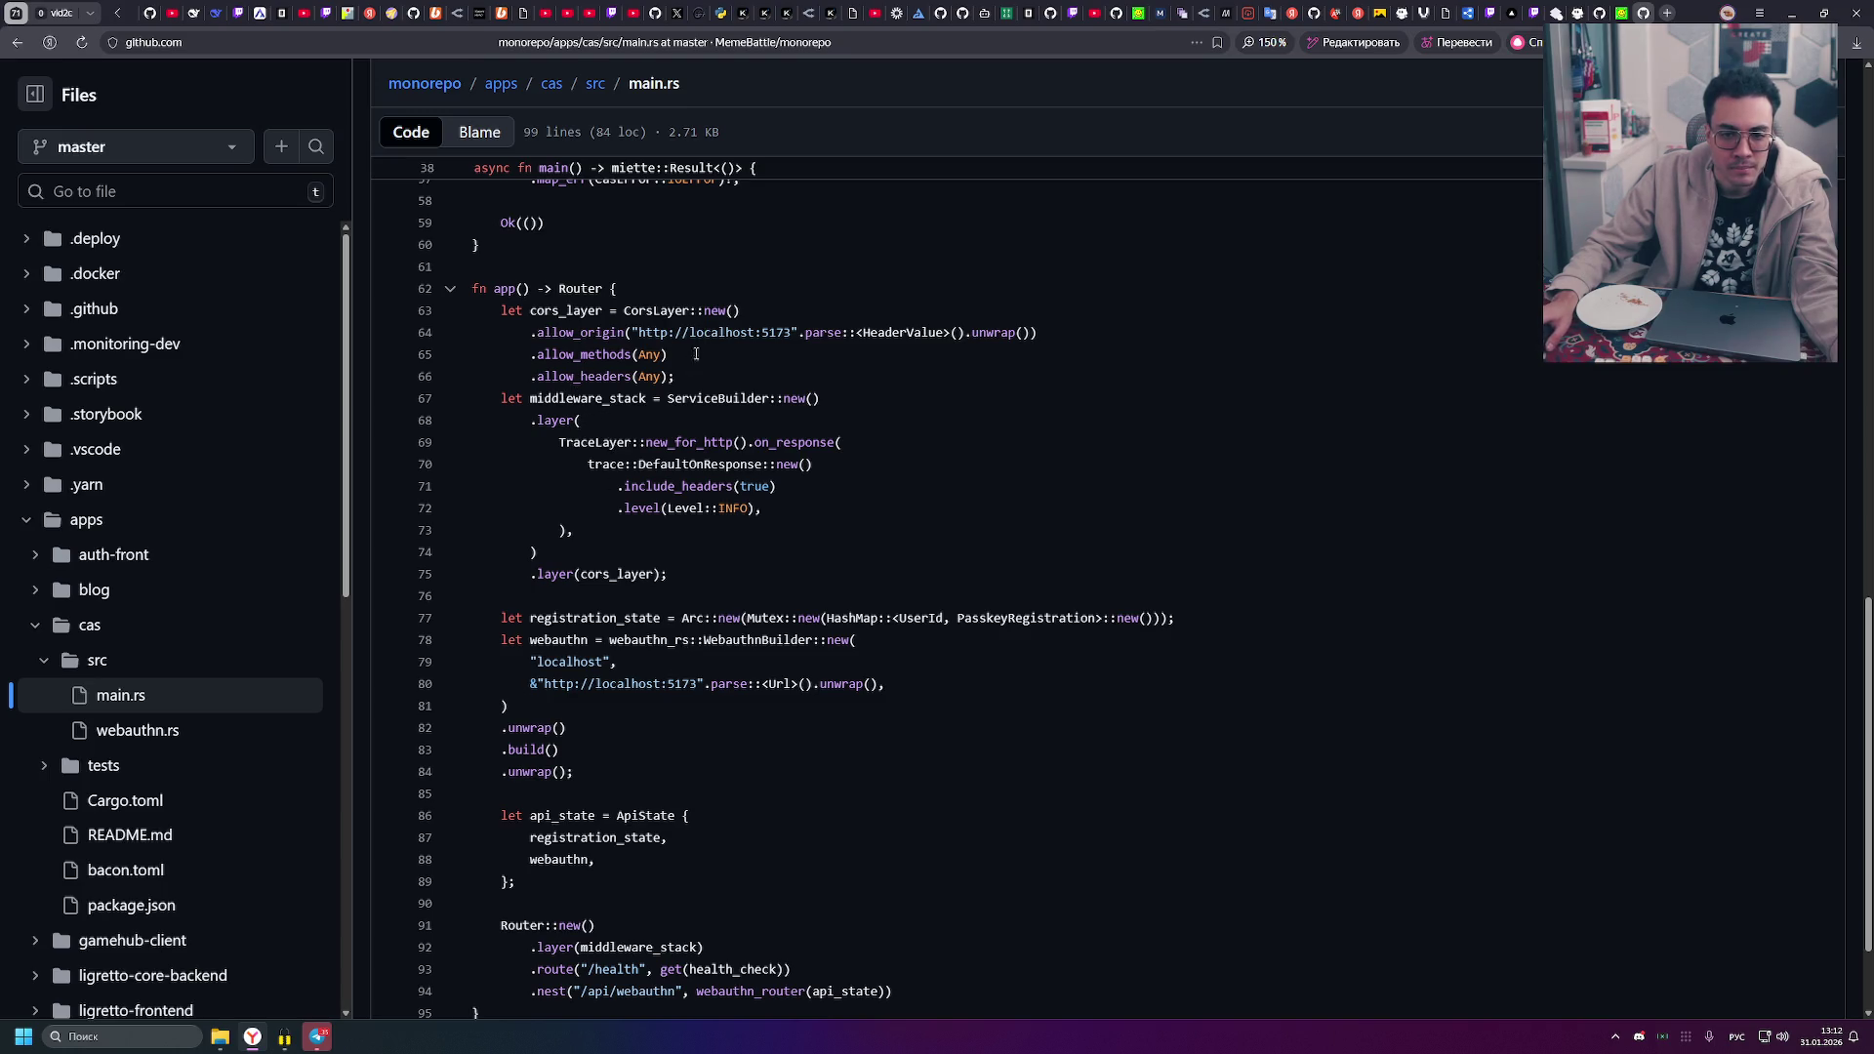
scroll(583, 510, down, 2)
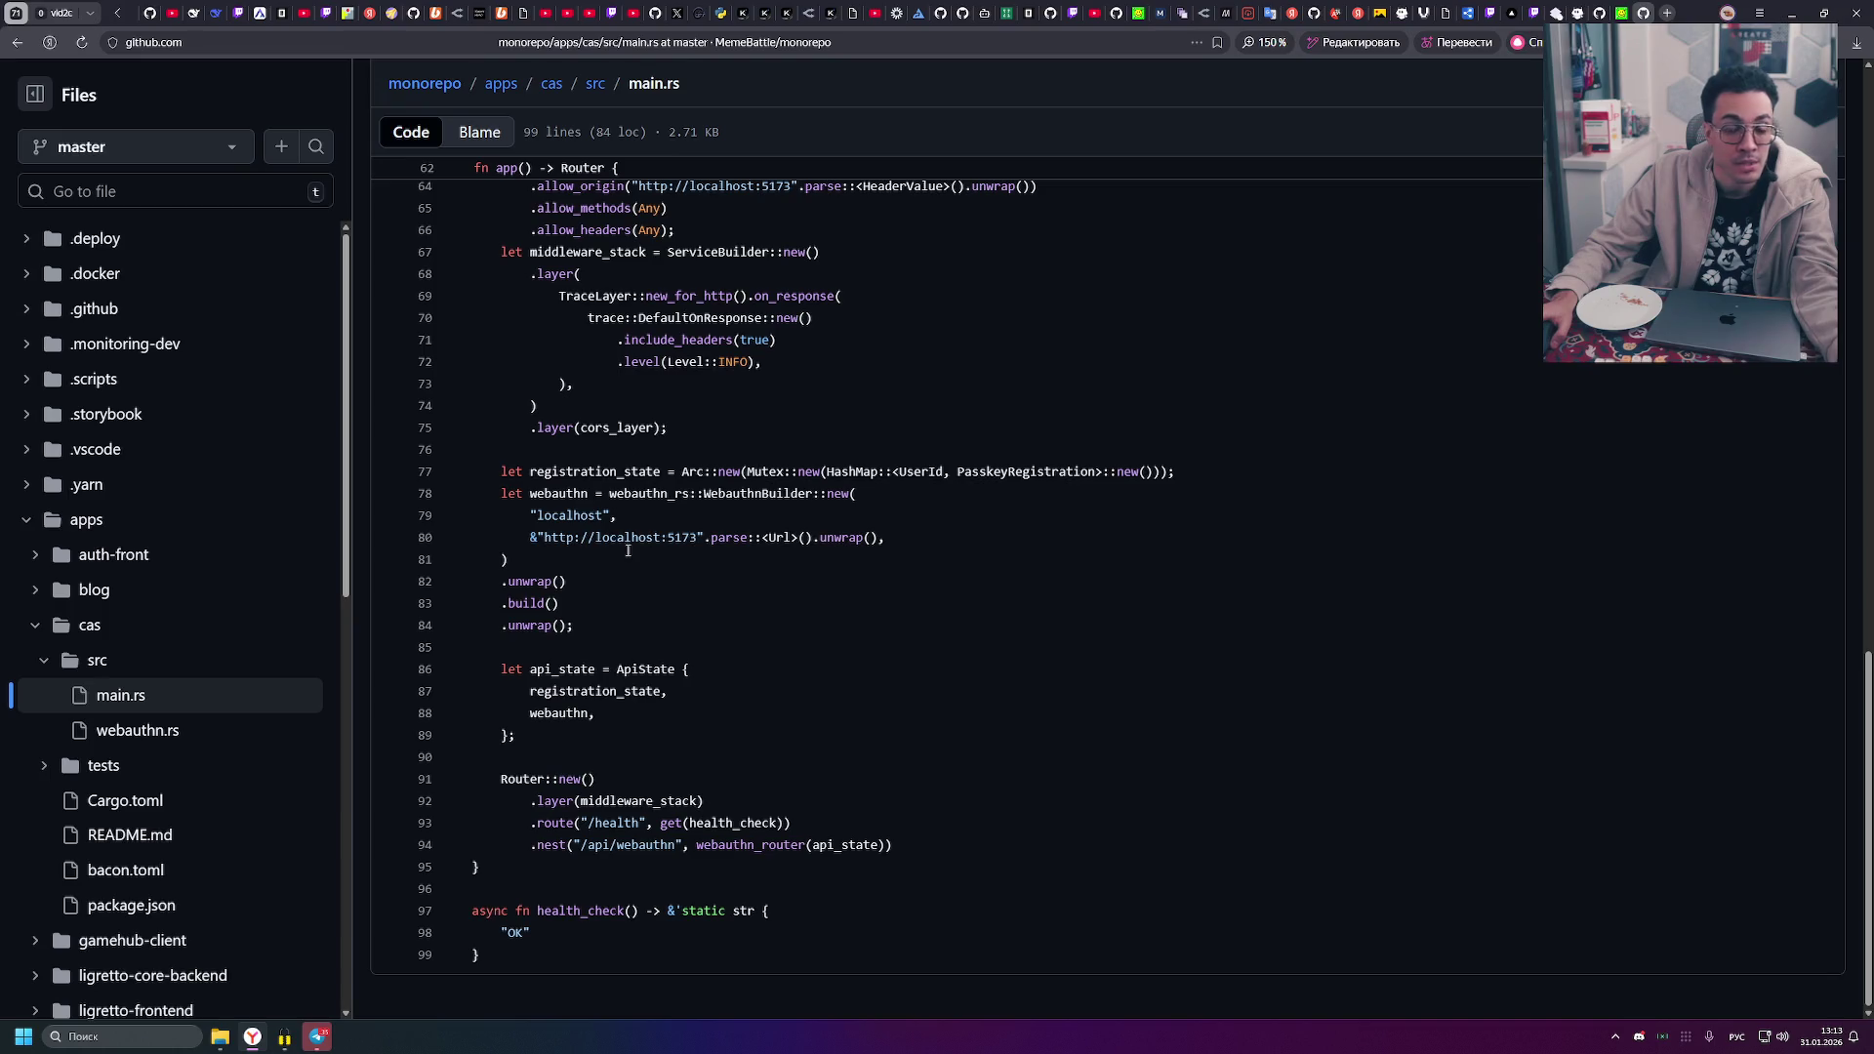
scroll(674, 656, up, 3)
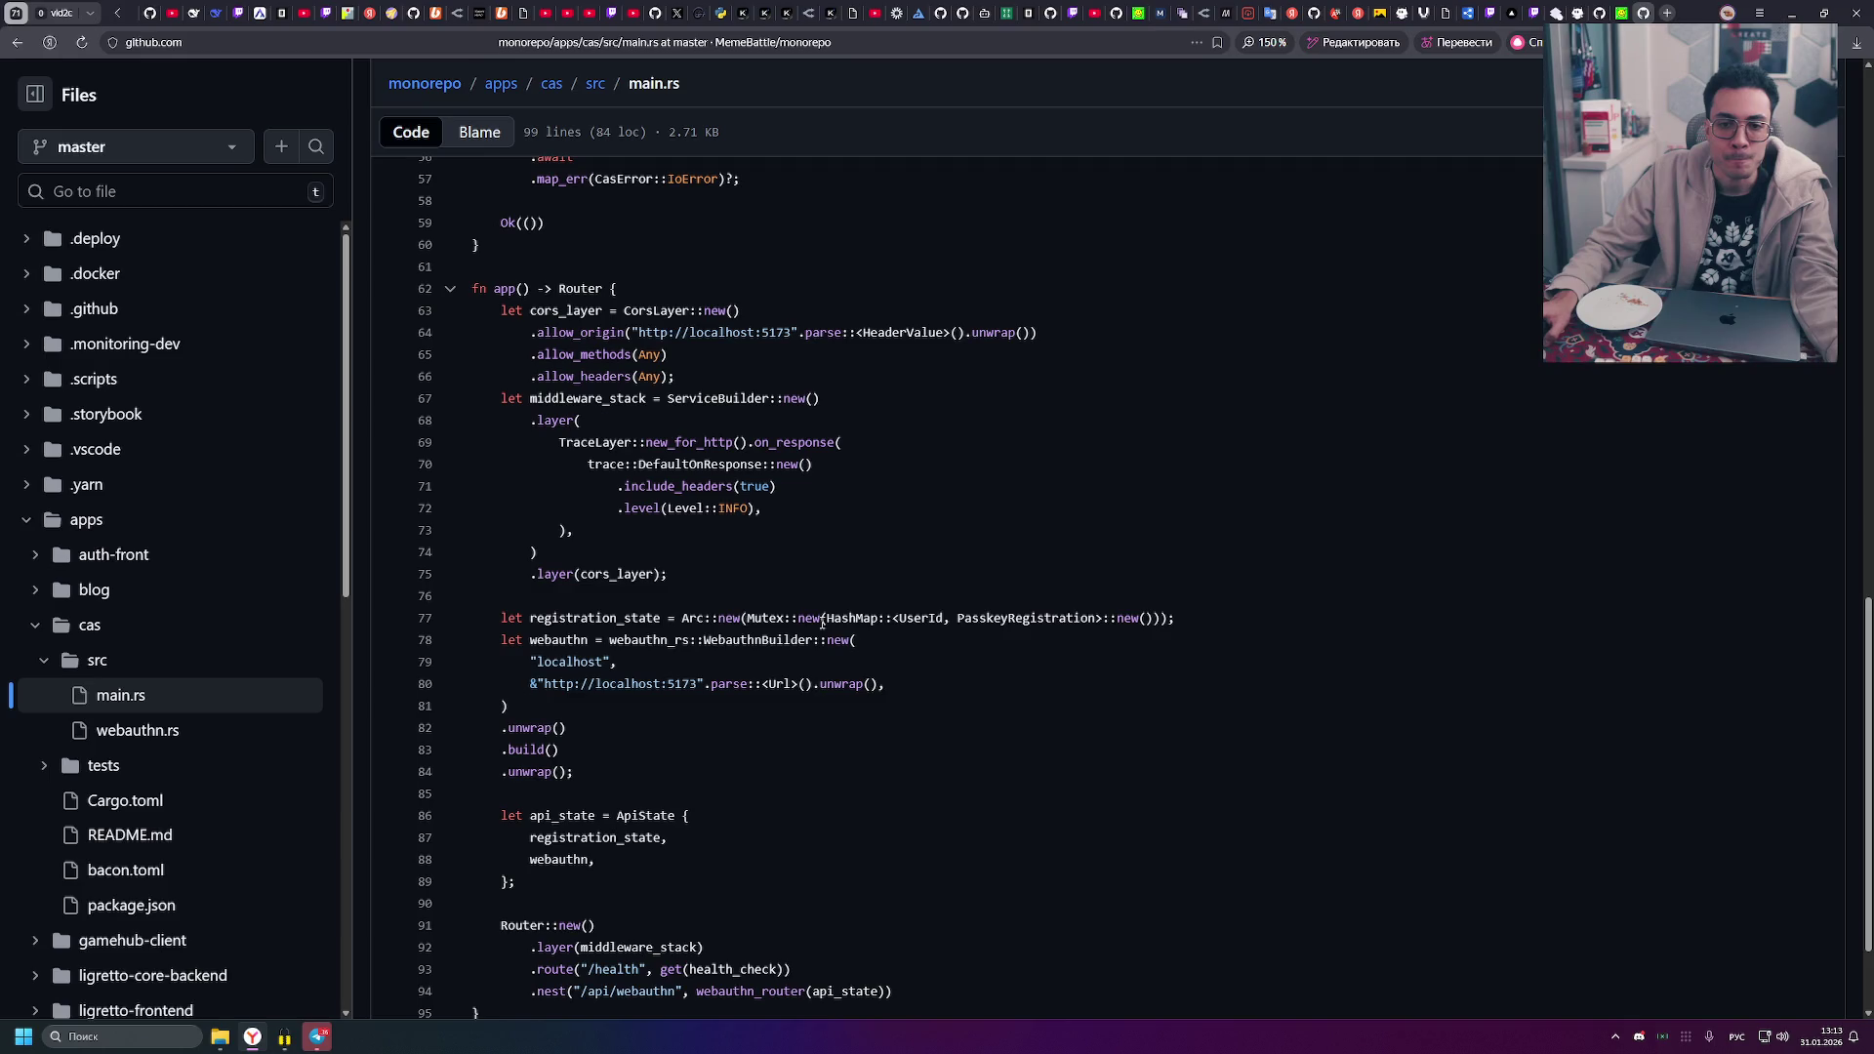
click(172, 730)
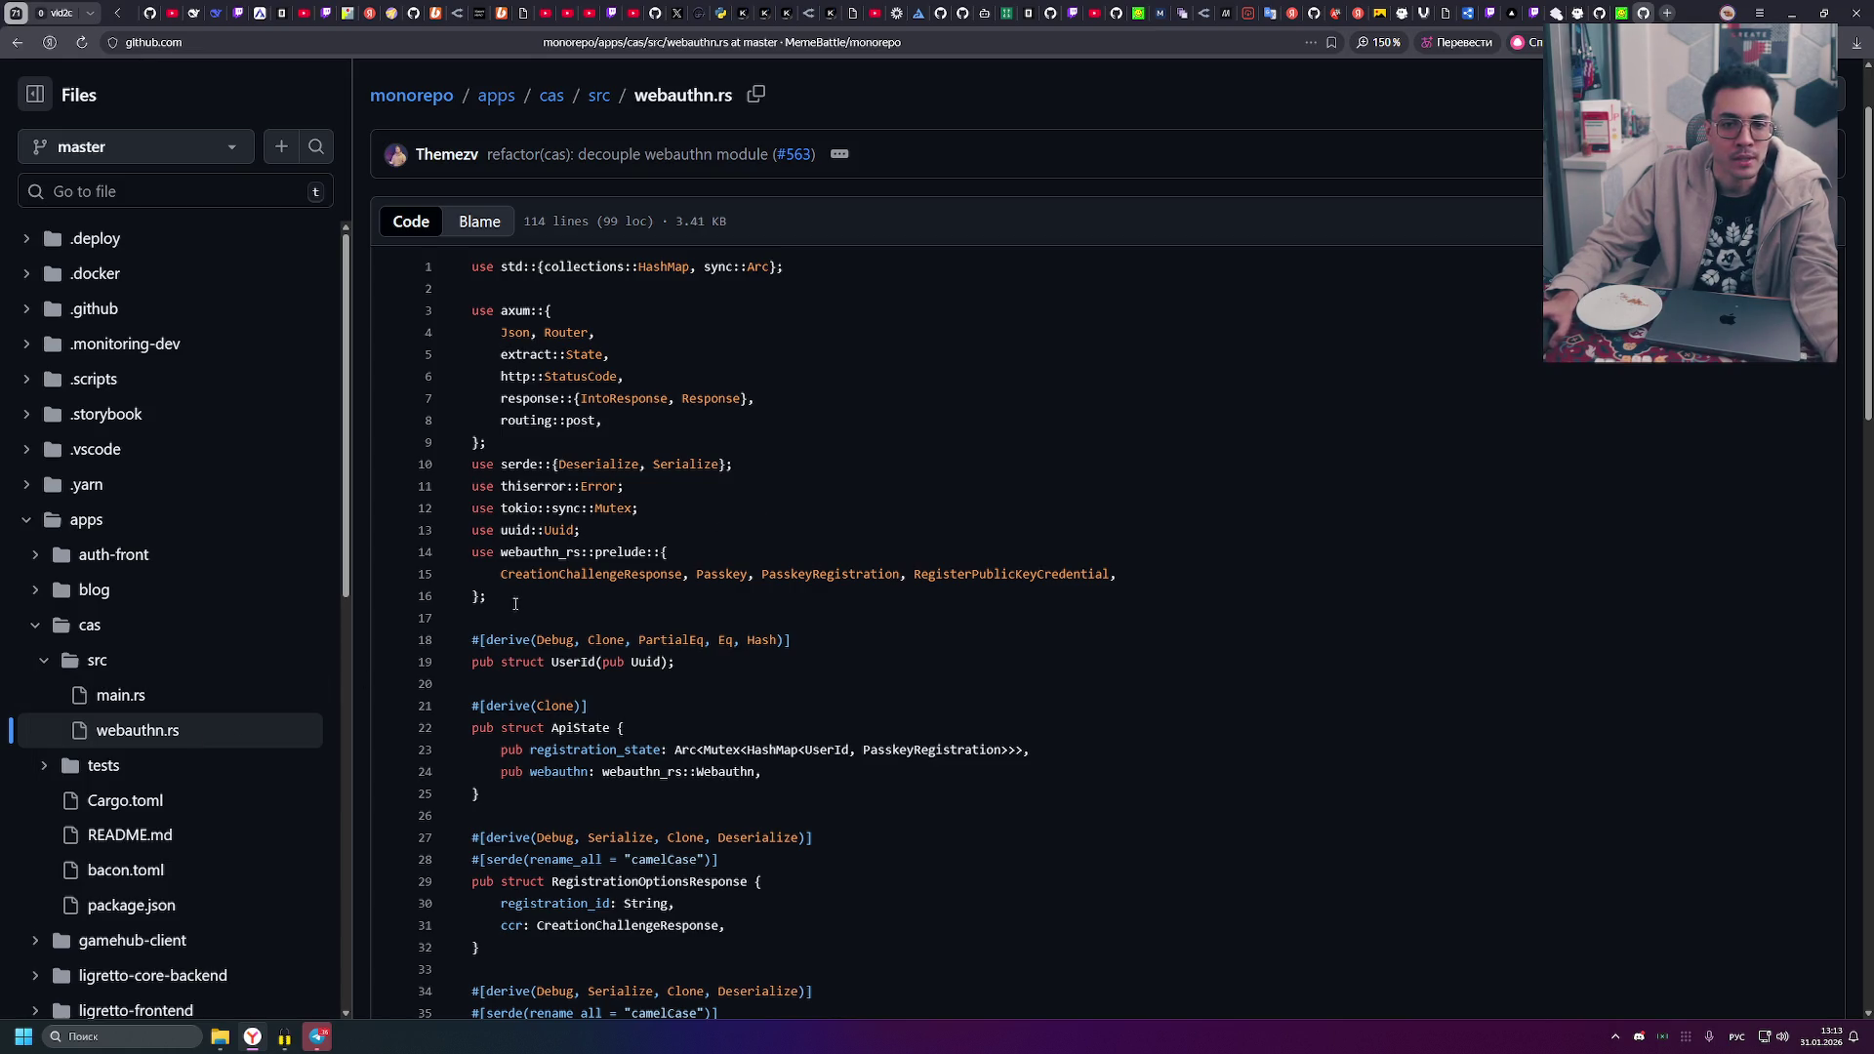
- In webauthn.rs, highlight the derive on line 27 and the rename_all serde attribute on line 28
scroll(527, 597, down, 3)
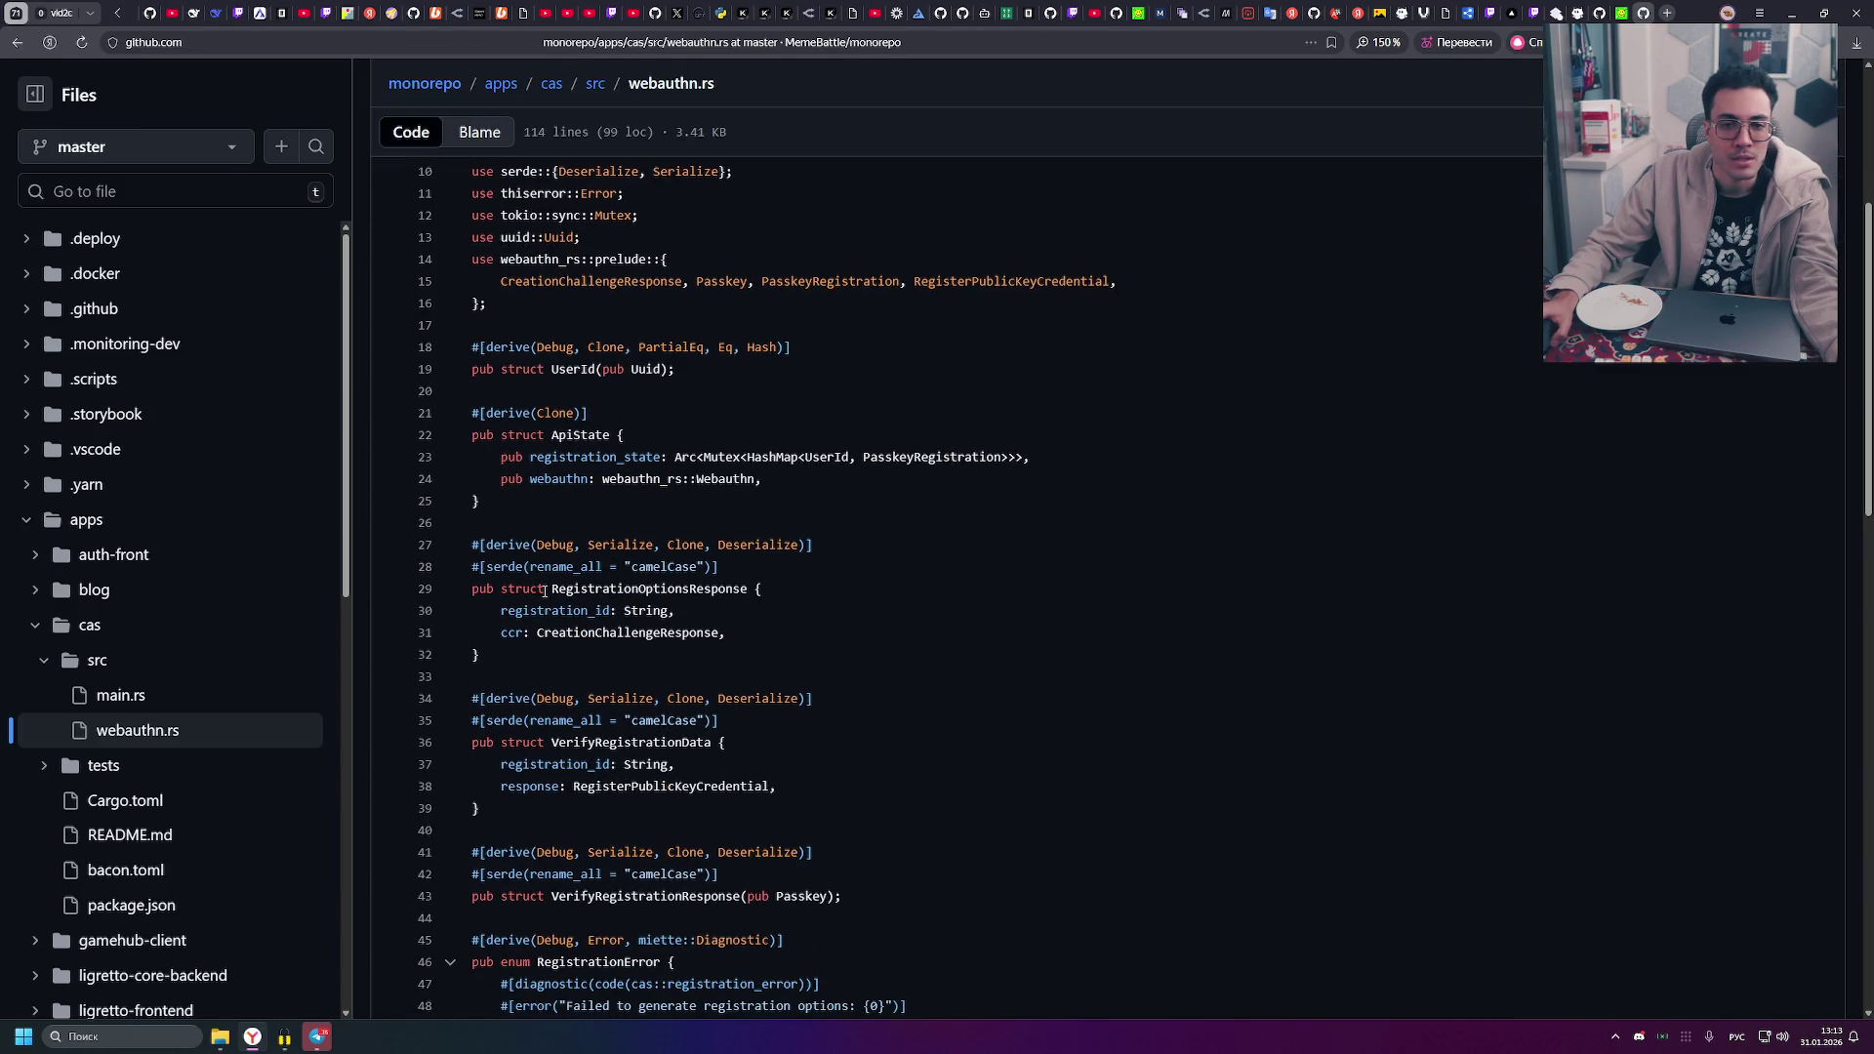
scroll(545, 591, down, 2)
drag(478, 325, 530, 324)
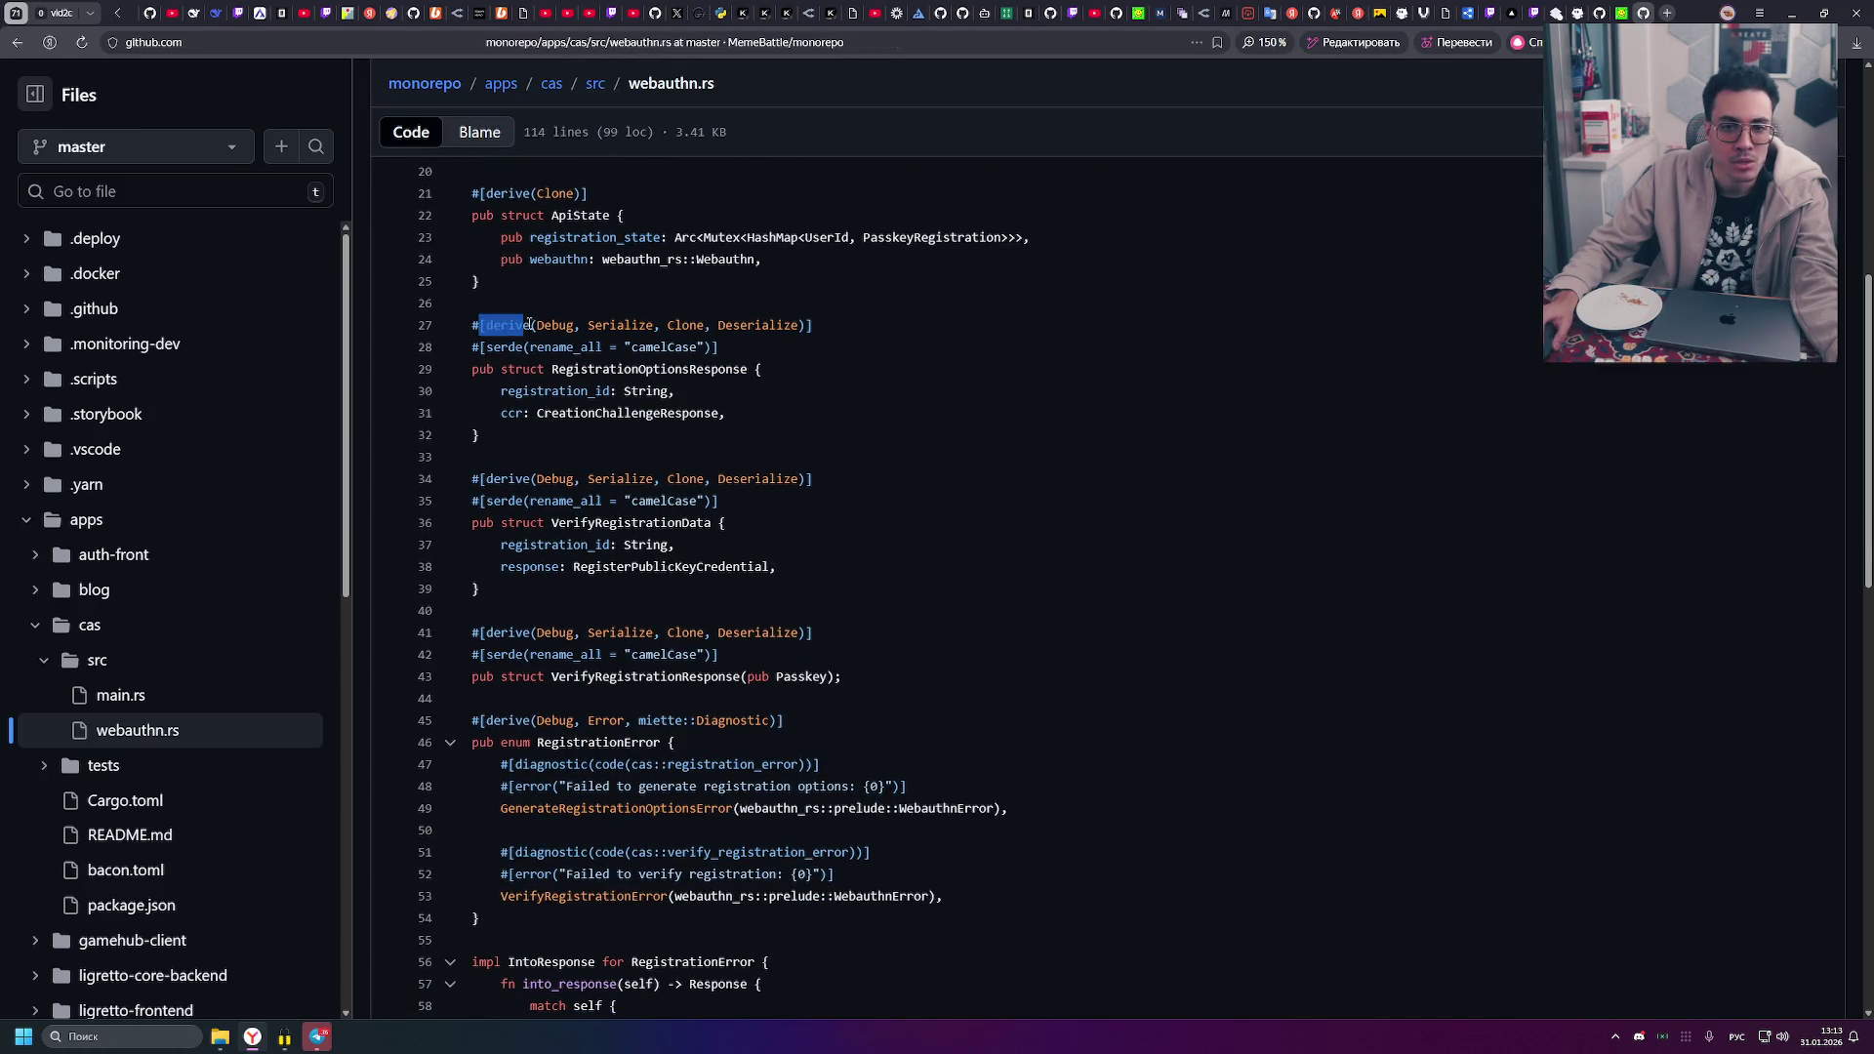
click(531, 325)
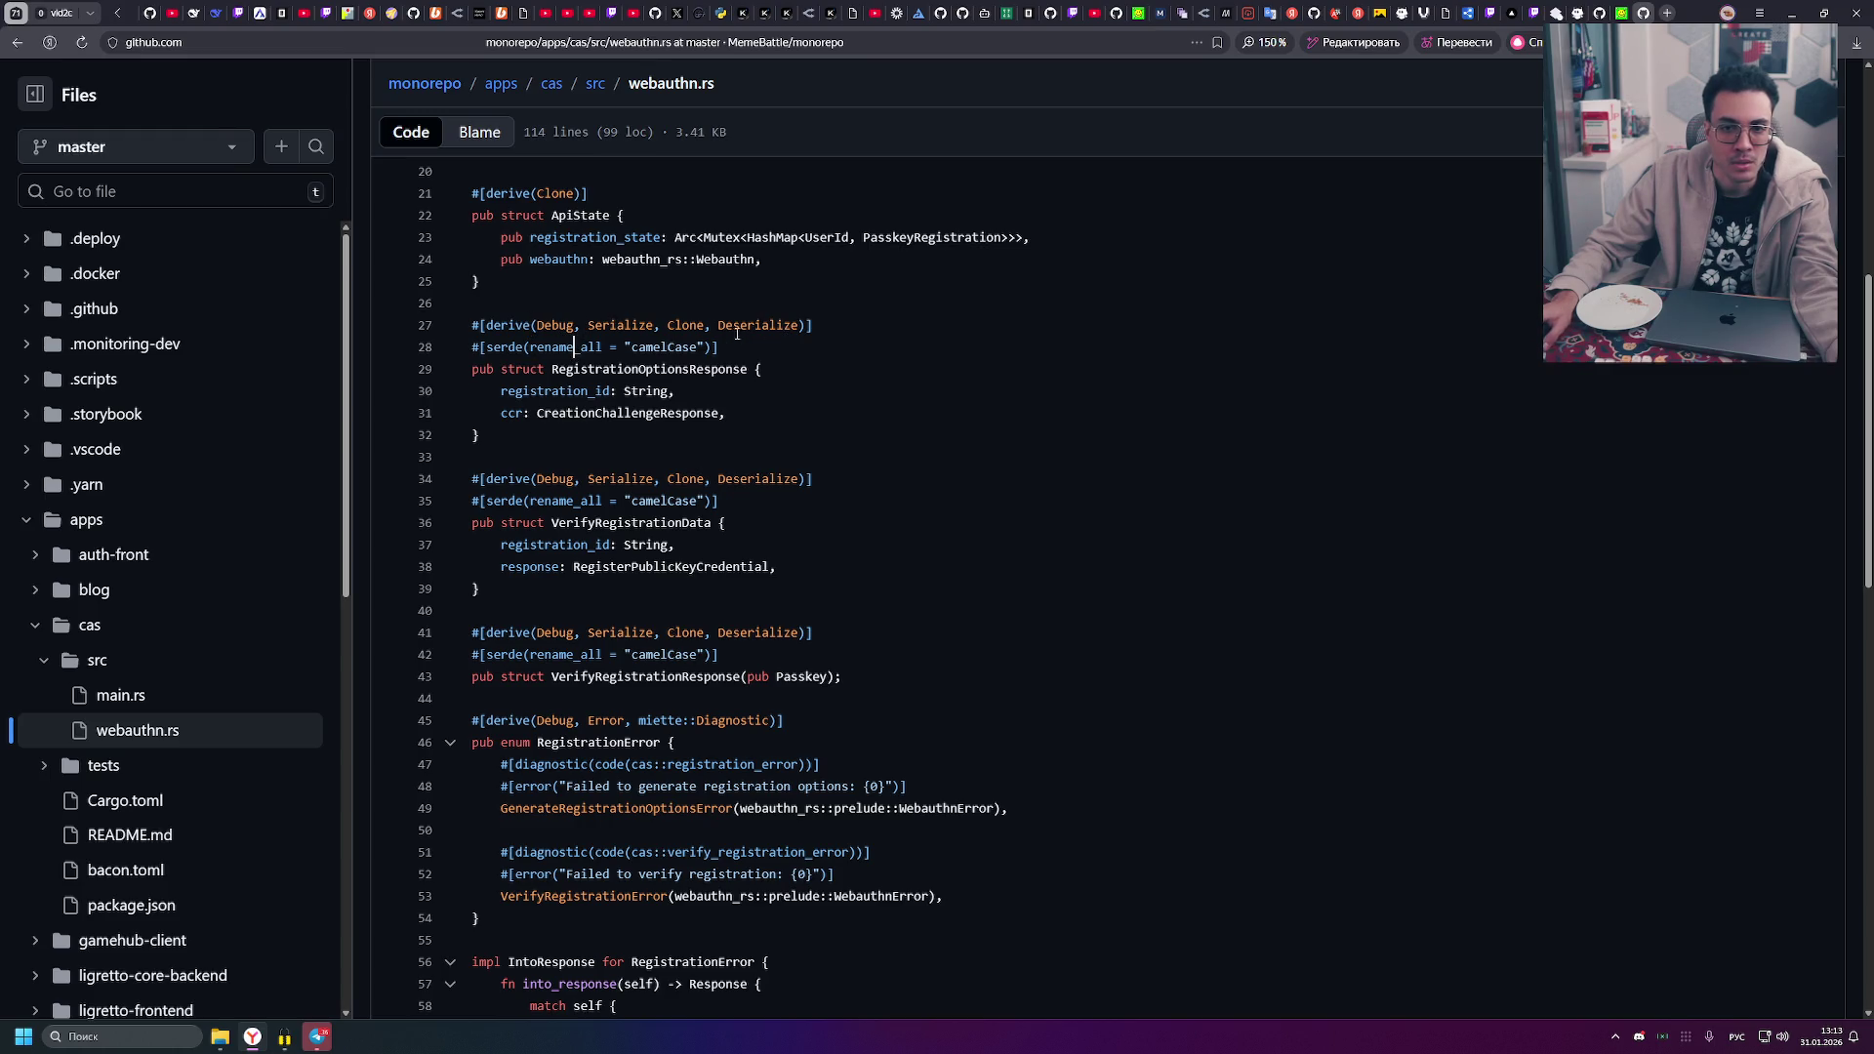
click(537, 347)
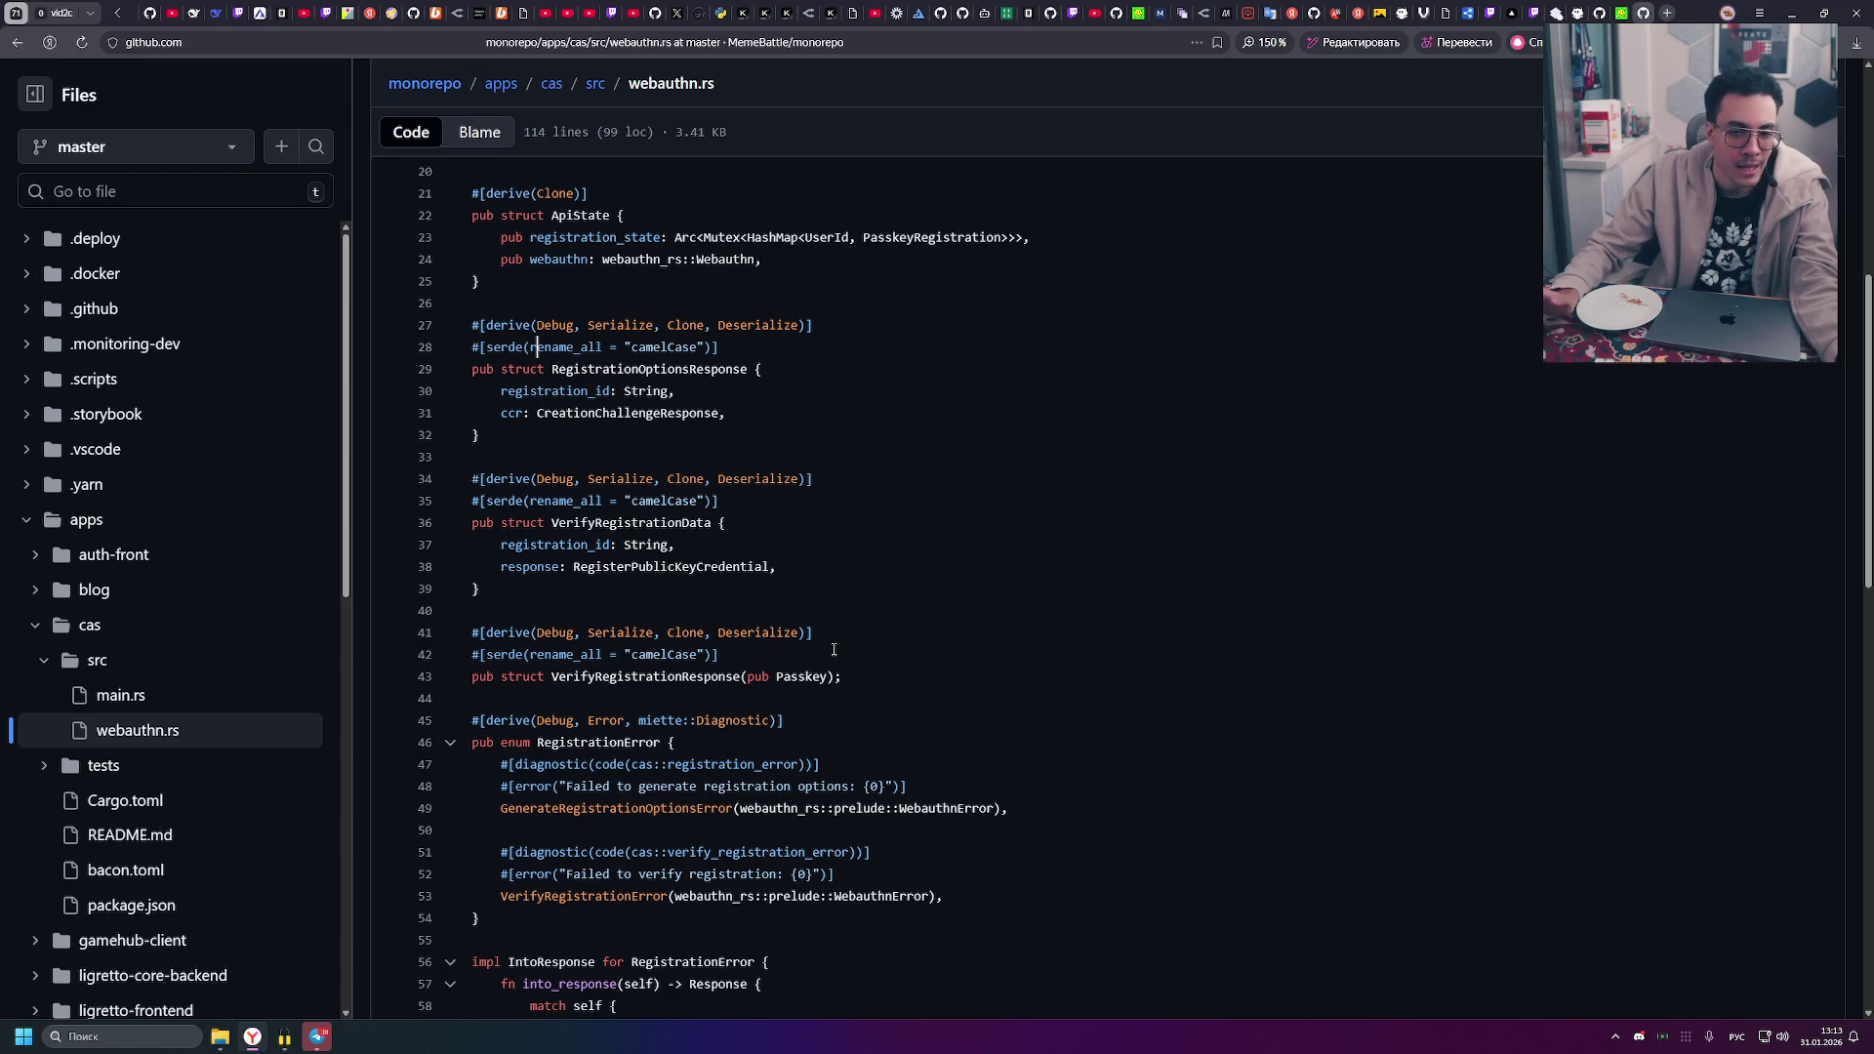
- Review the registration structs and handlers, highlighting PasskeyRegistration in the ApiState struct
scroll(786, 625, down, 5)
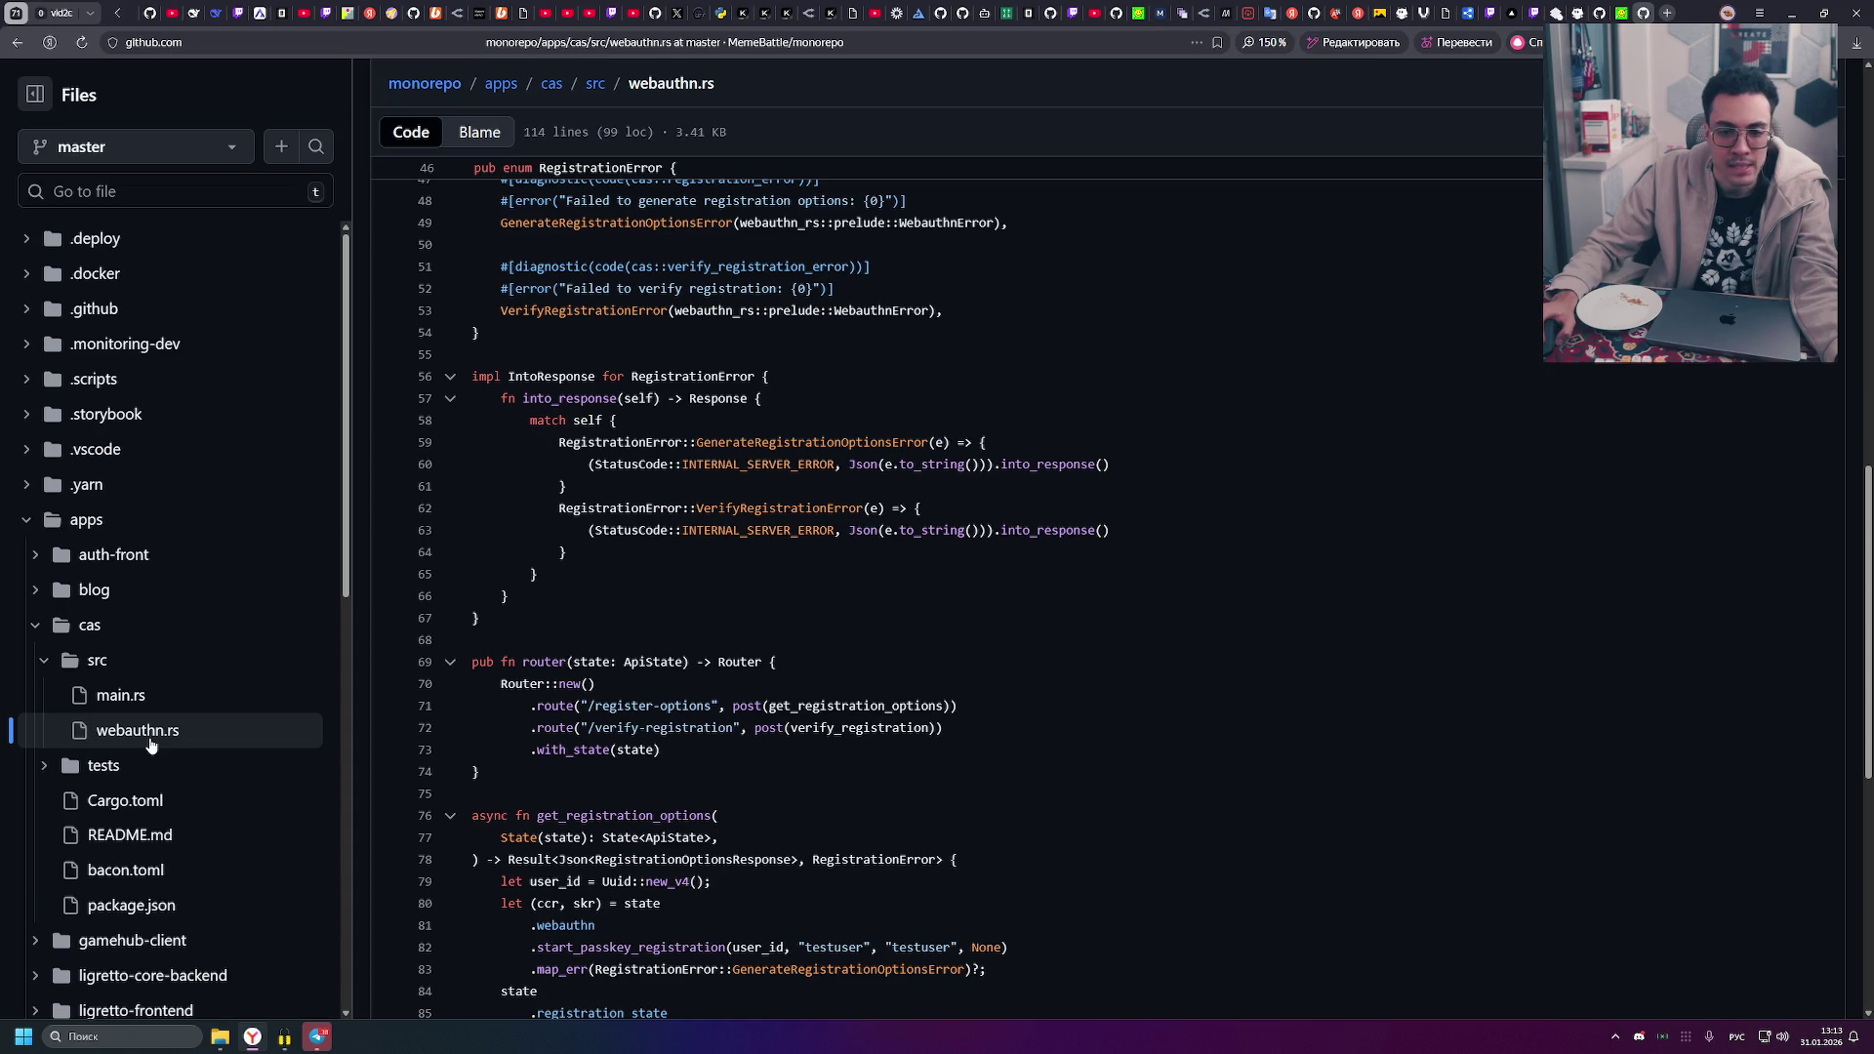
scroll(583, 752, down, 4)
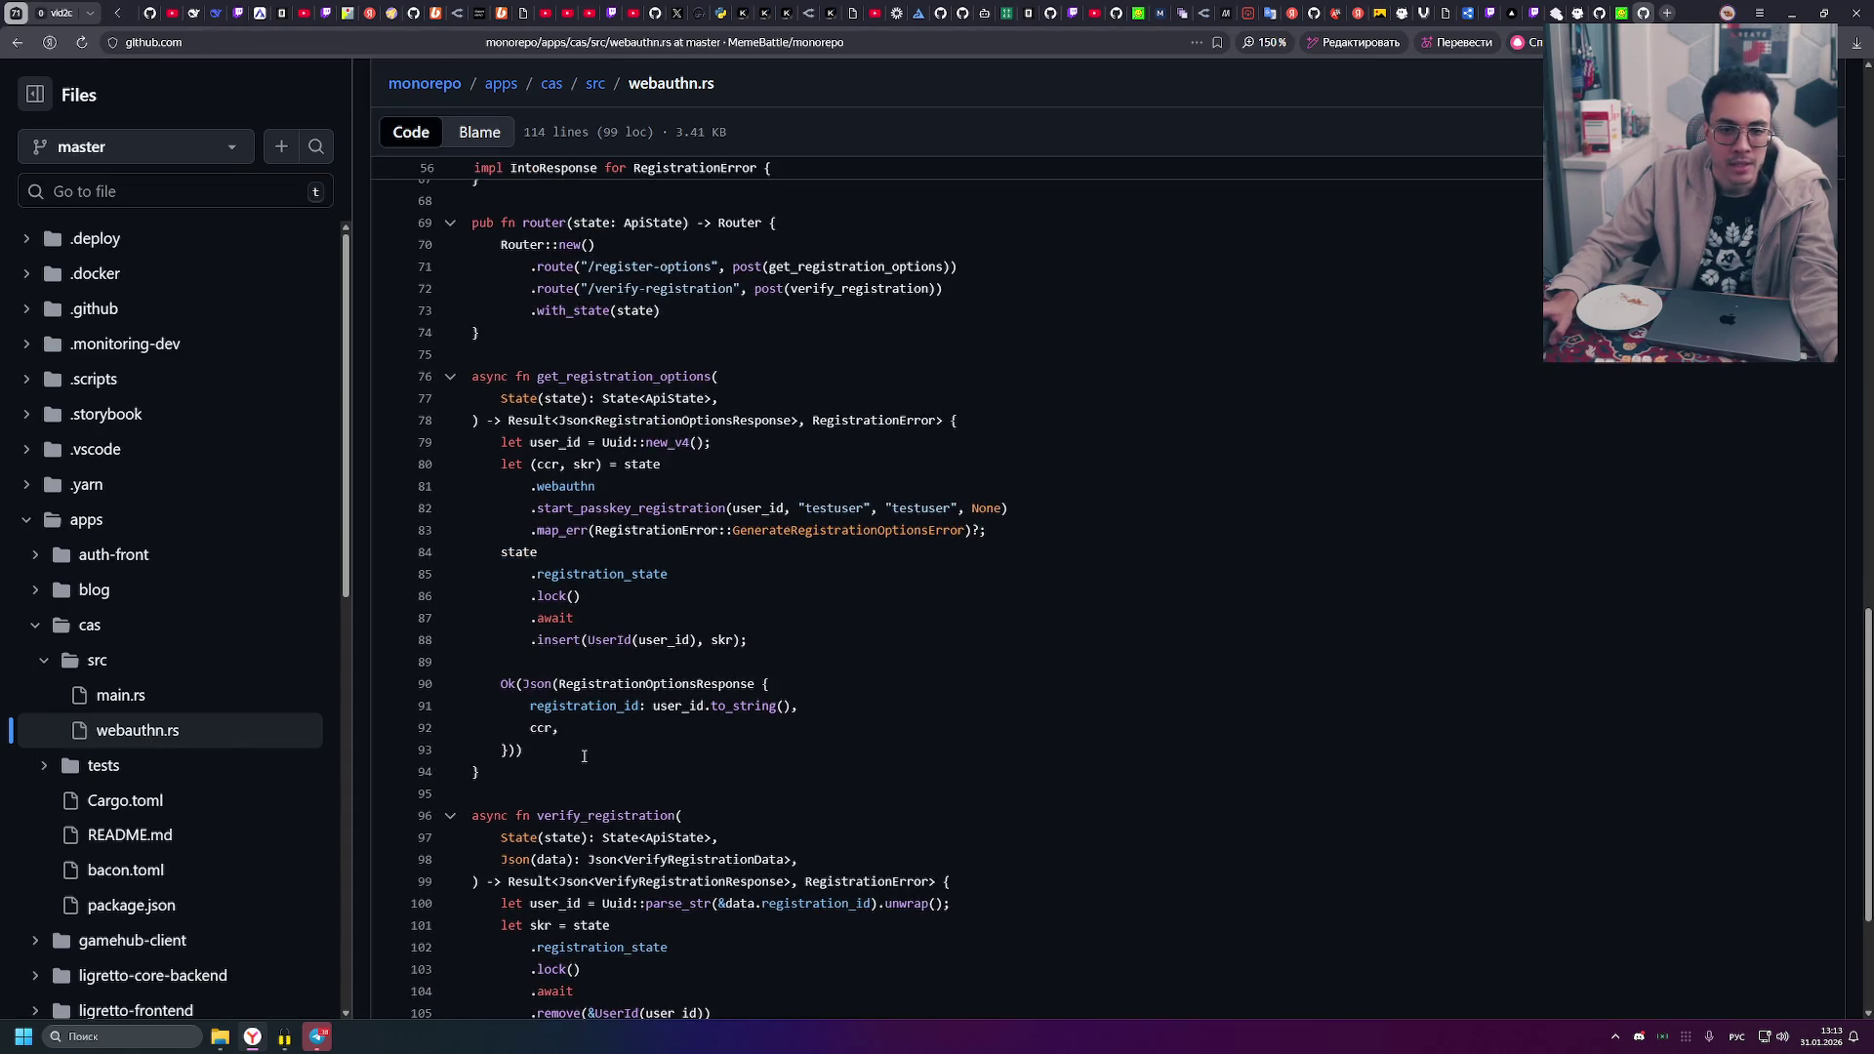
scroll(584, 753, down, 2)
scroll(686, 739, up, 3)
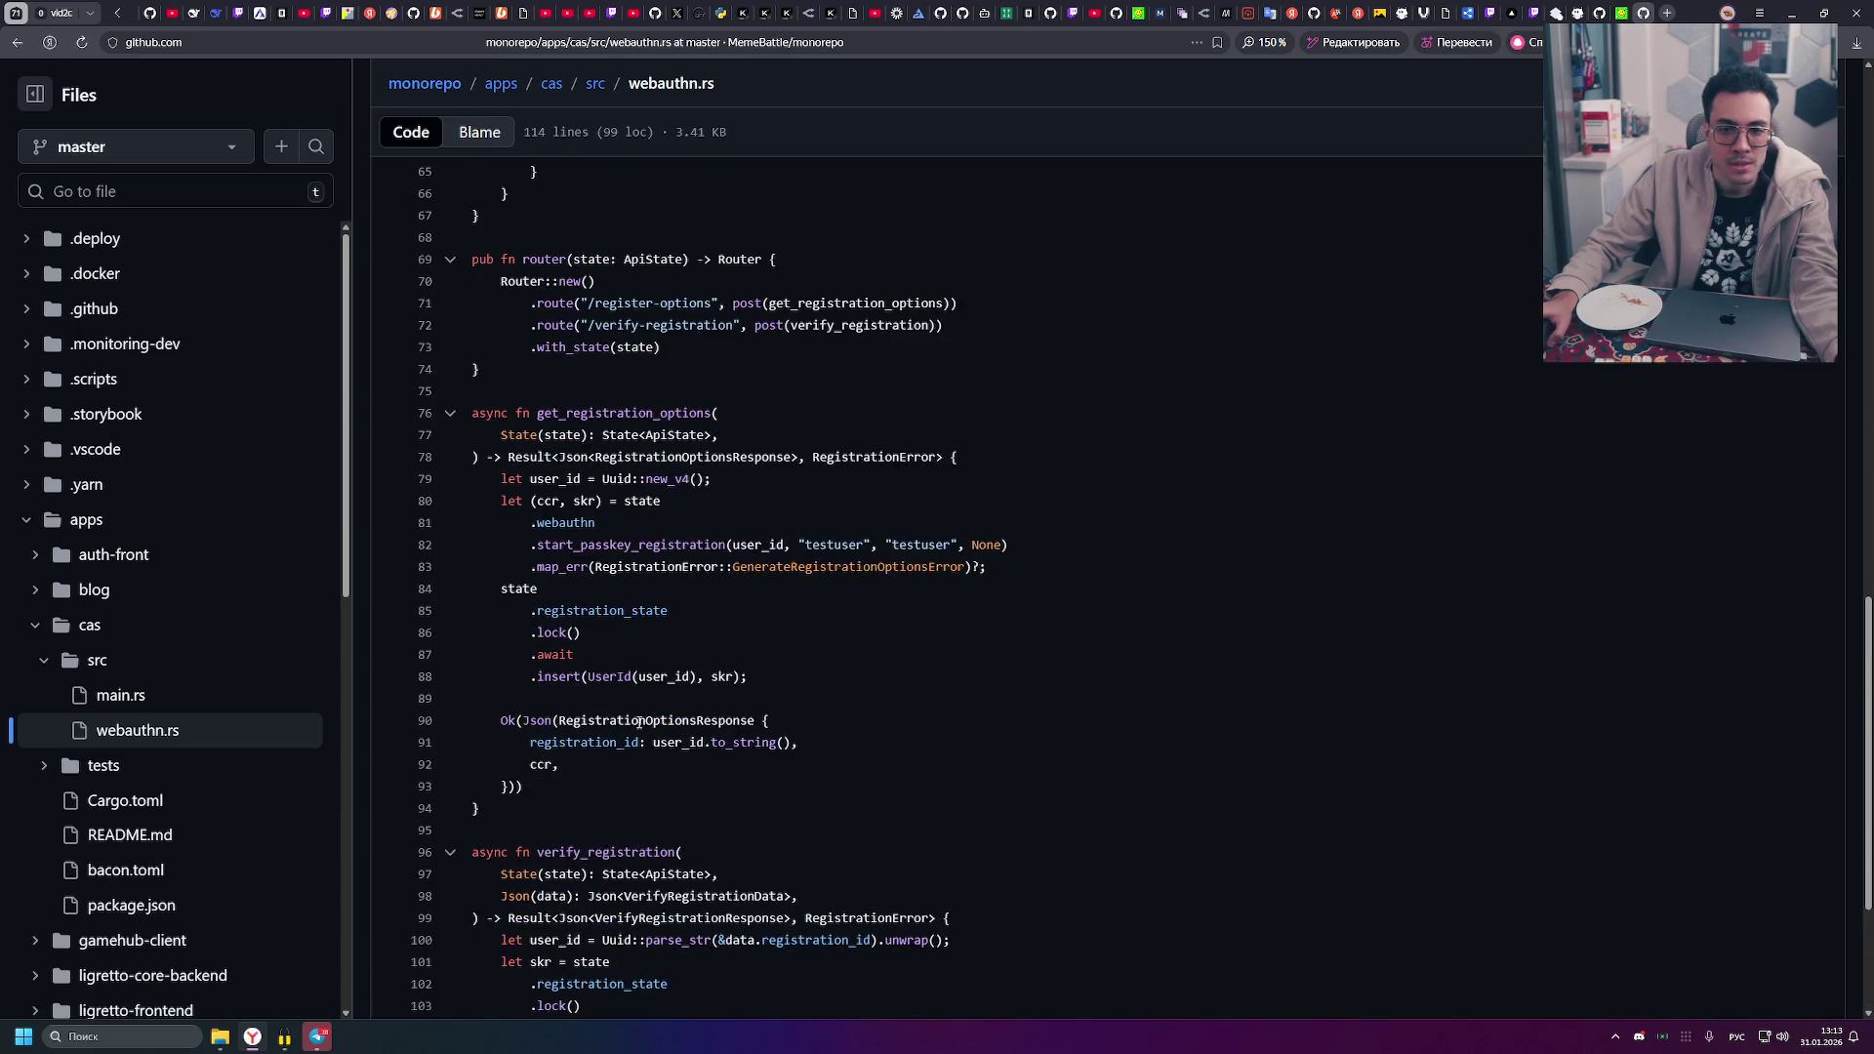
scroll(638, 724, up, 5)
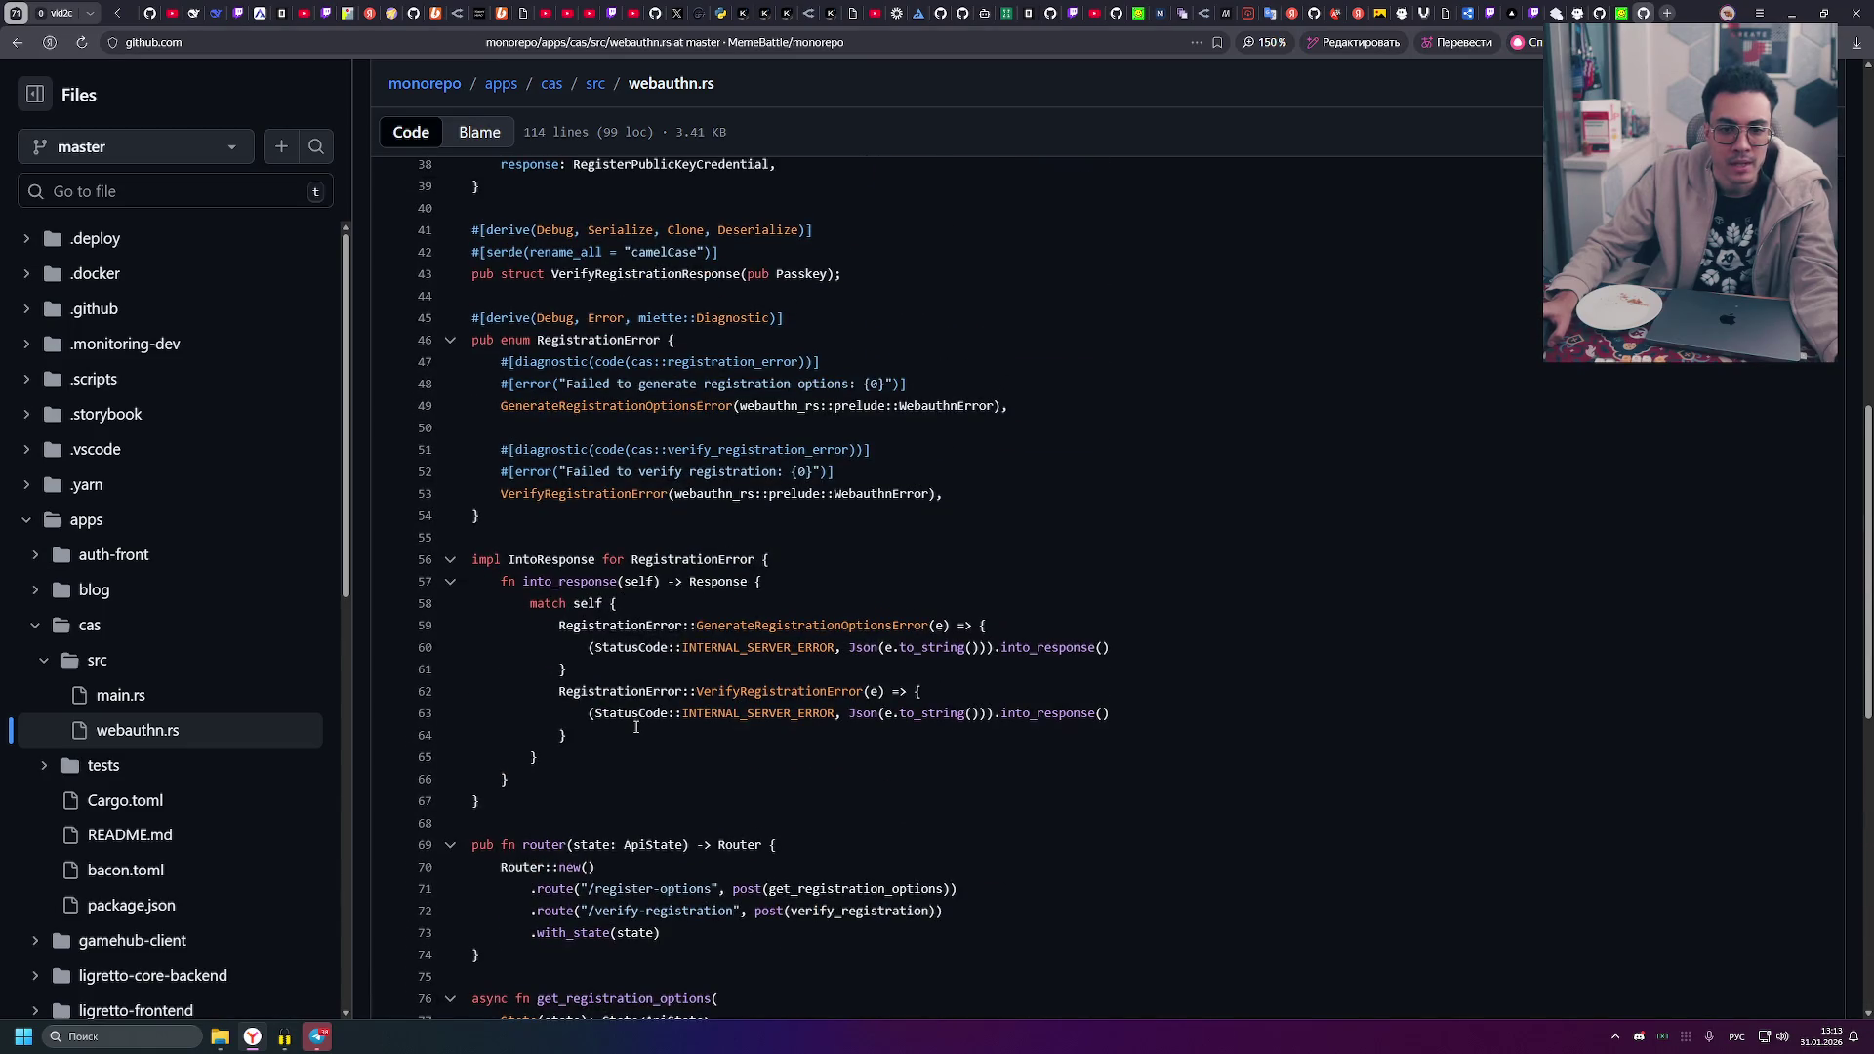
scroll(636, 727, up, 6)
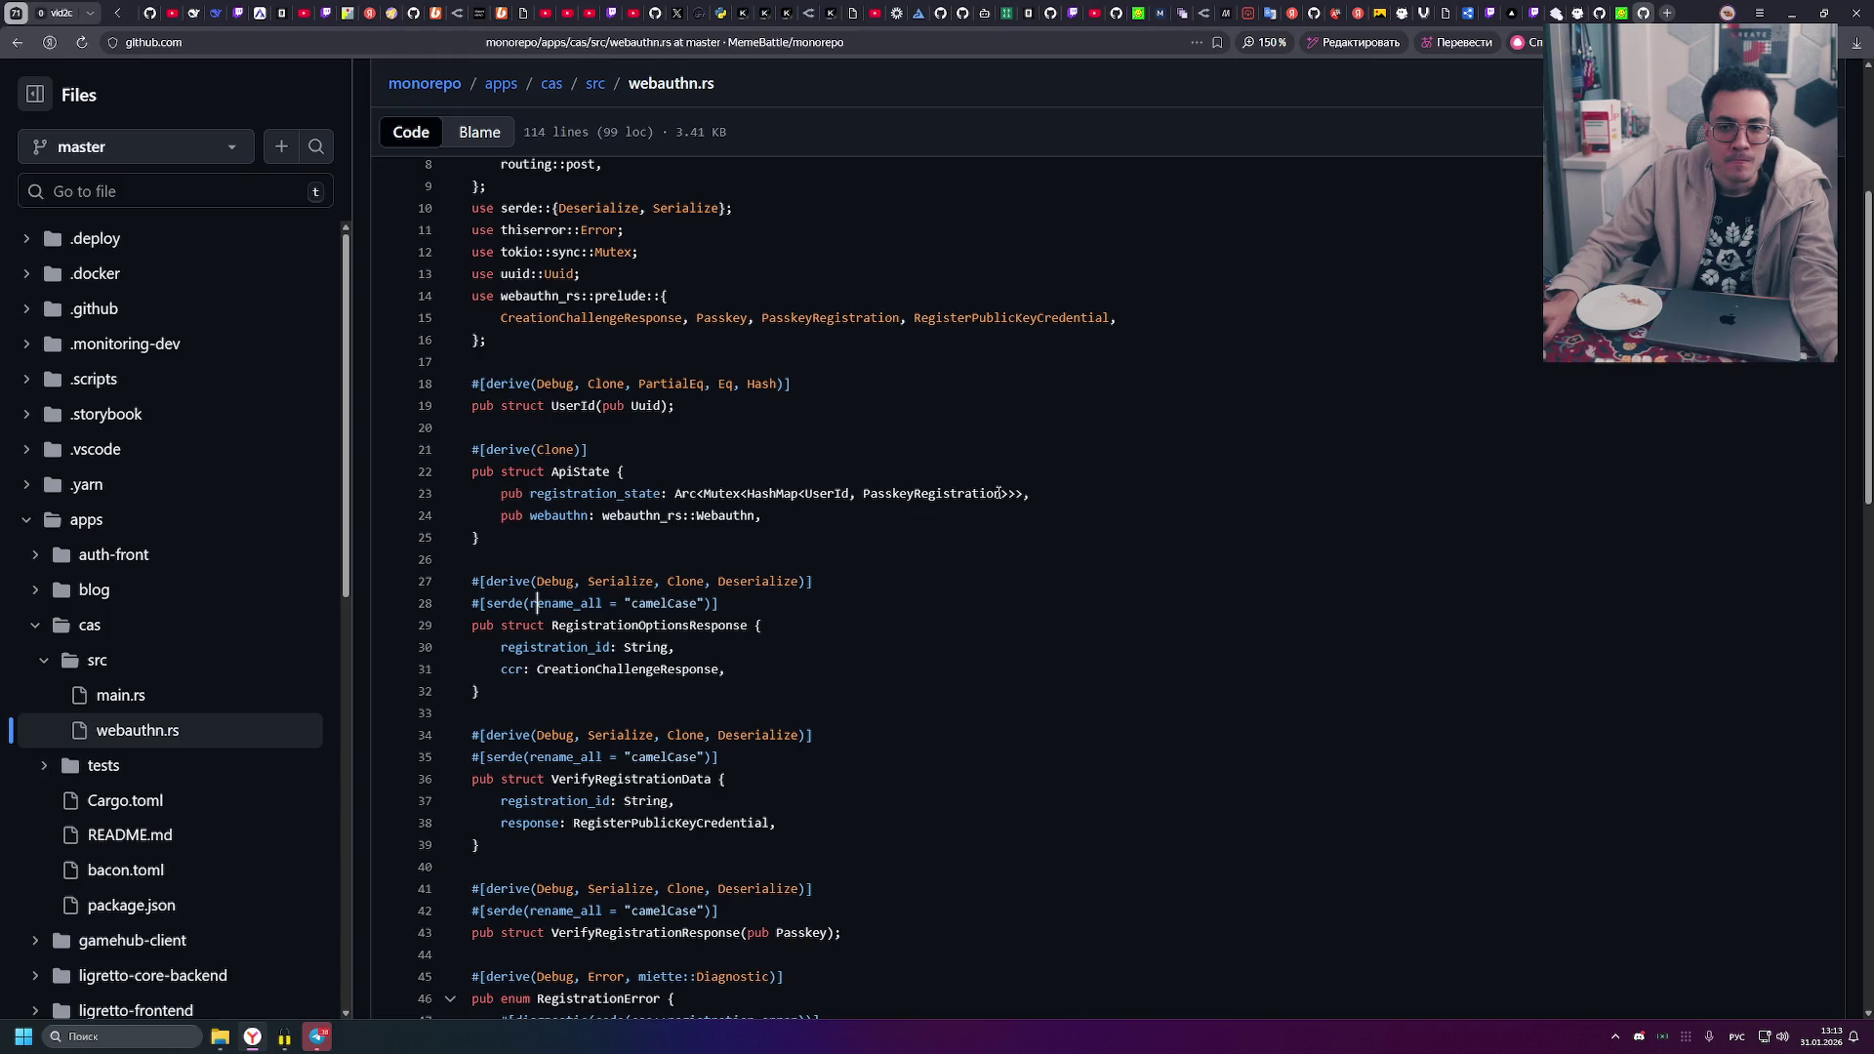
click(945, 491)
click(674, 424)
- Reopen main.rs from the Files tree
scroll(673, 424, up, 3)
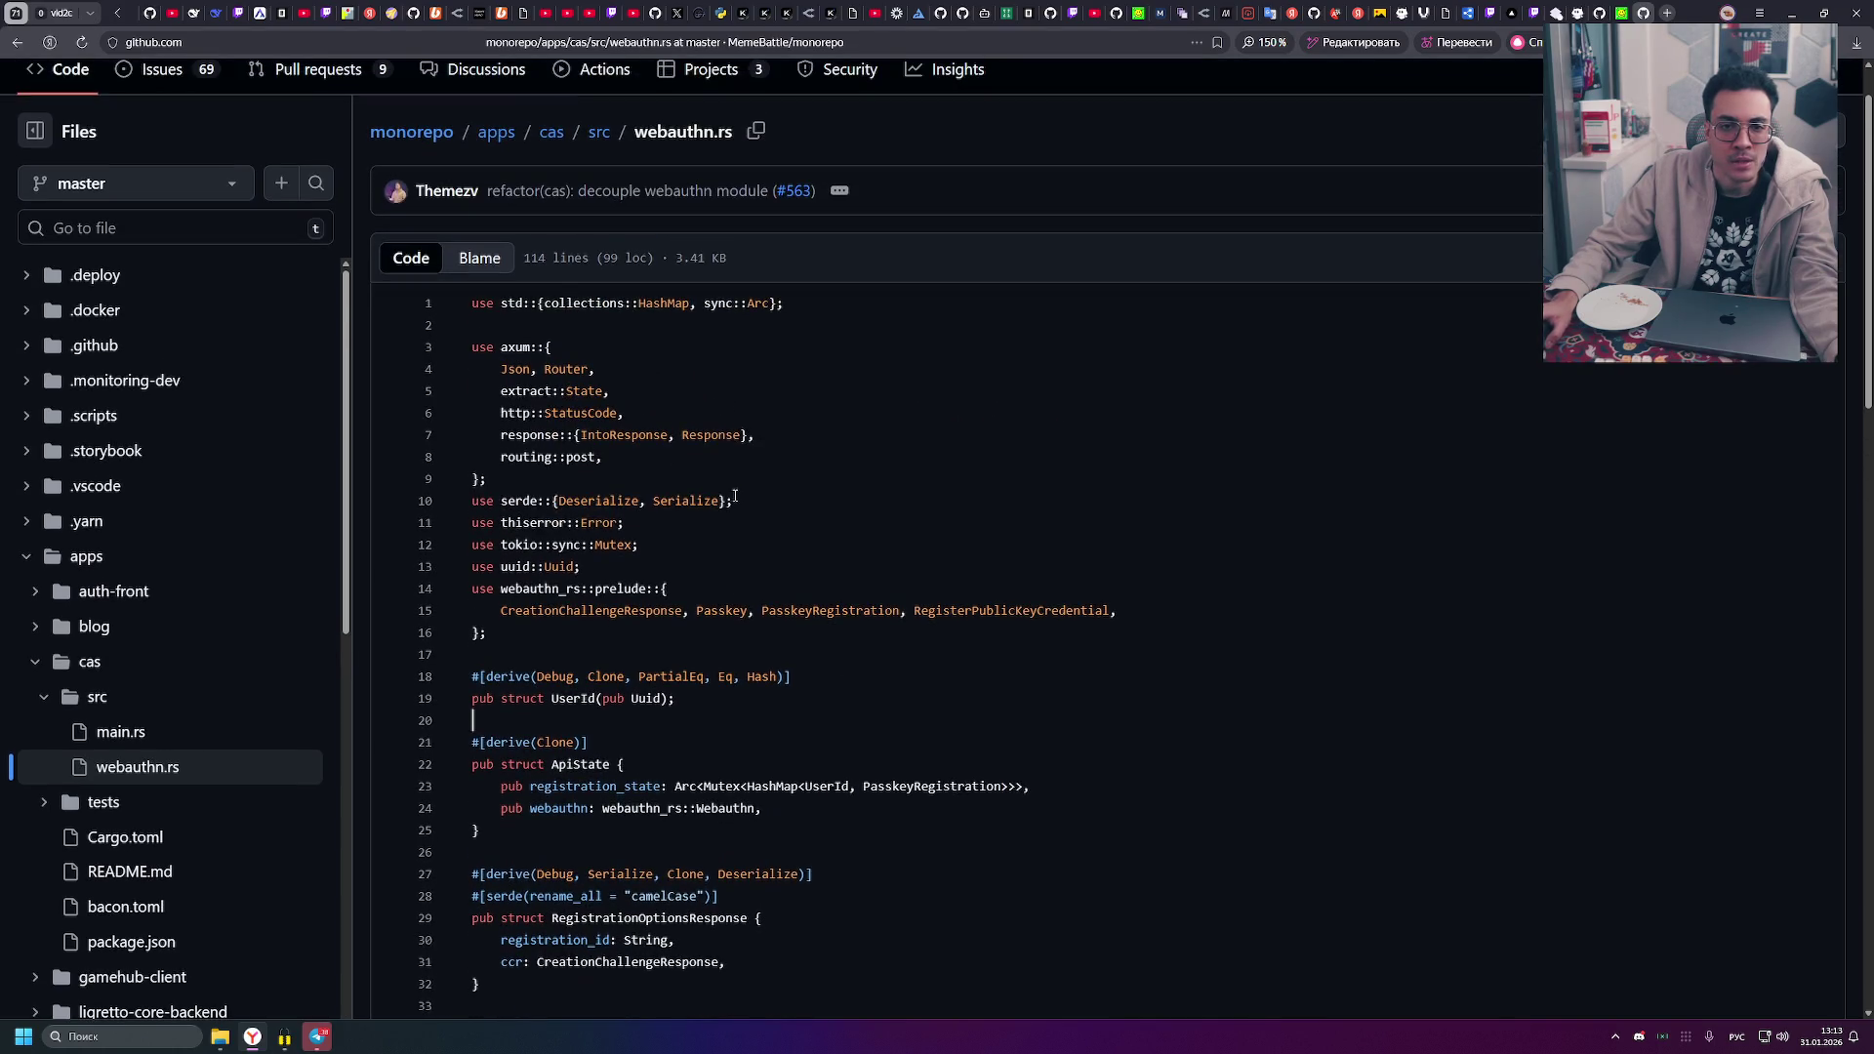
scroll(736, 498, down, 3)
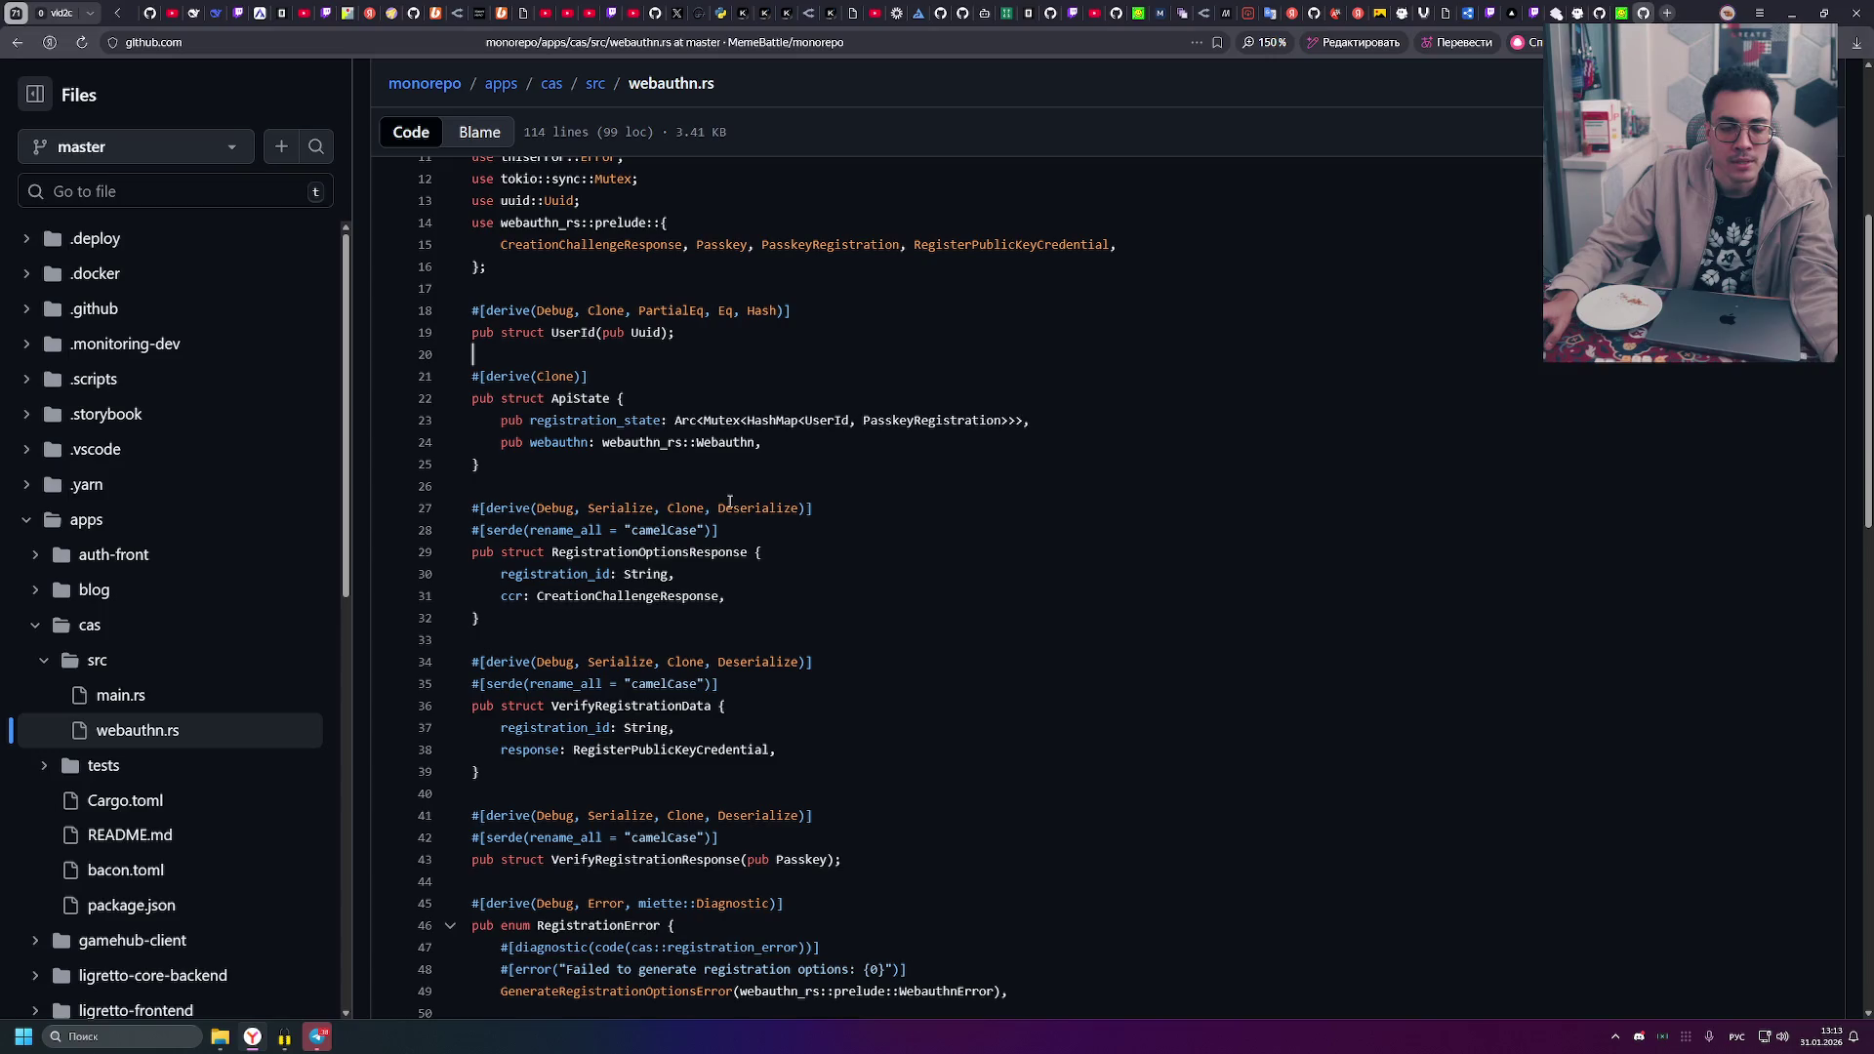
scroll(729, 501, down, 3)
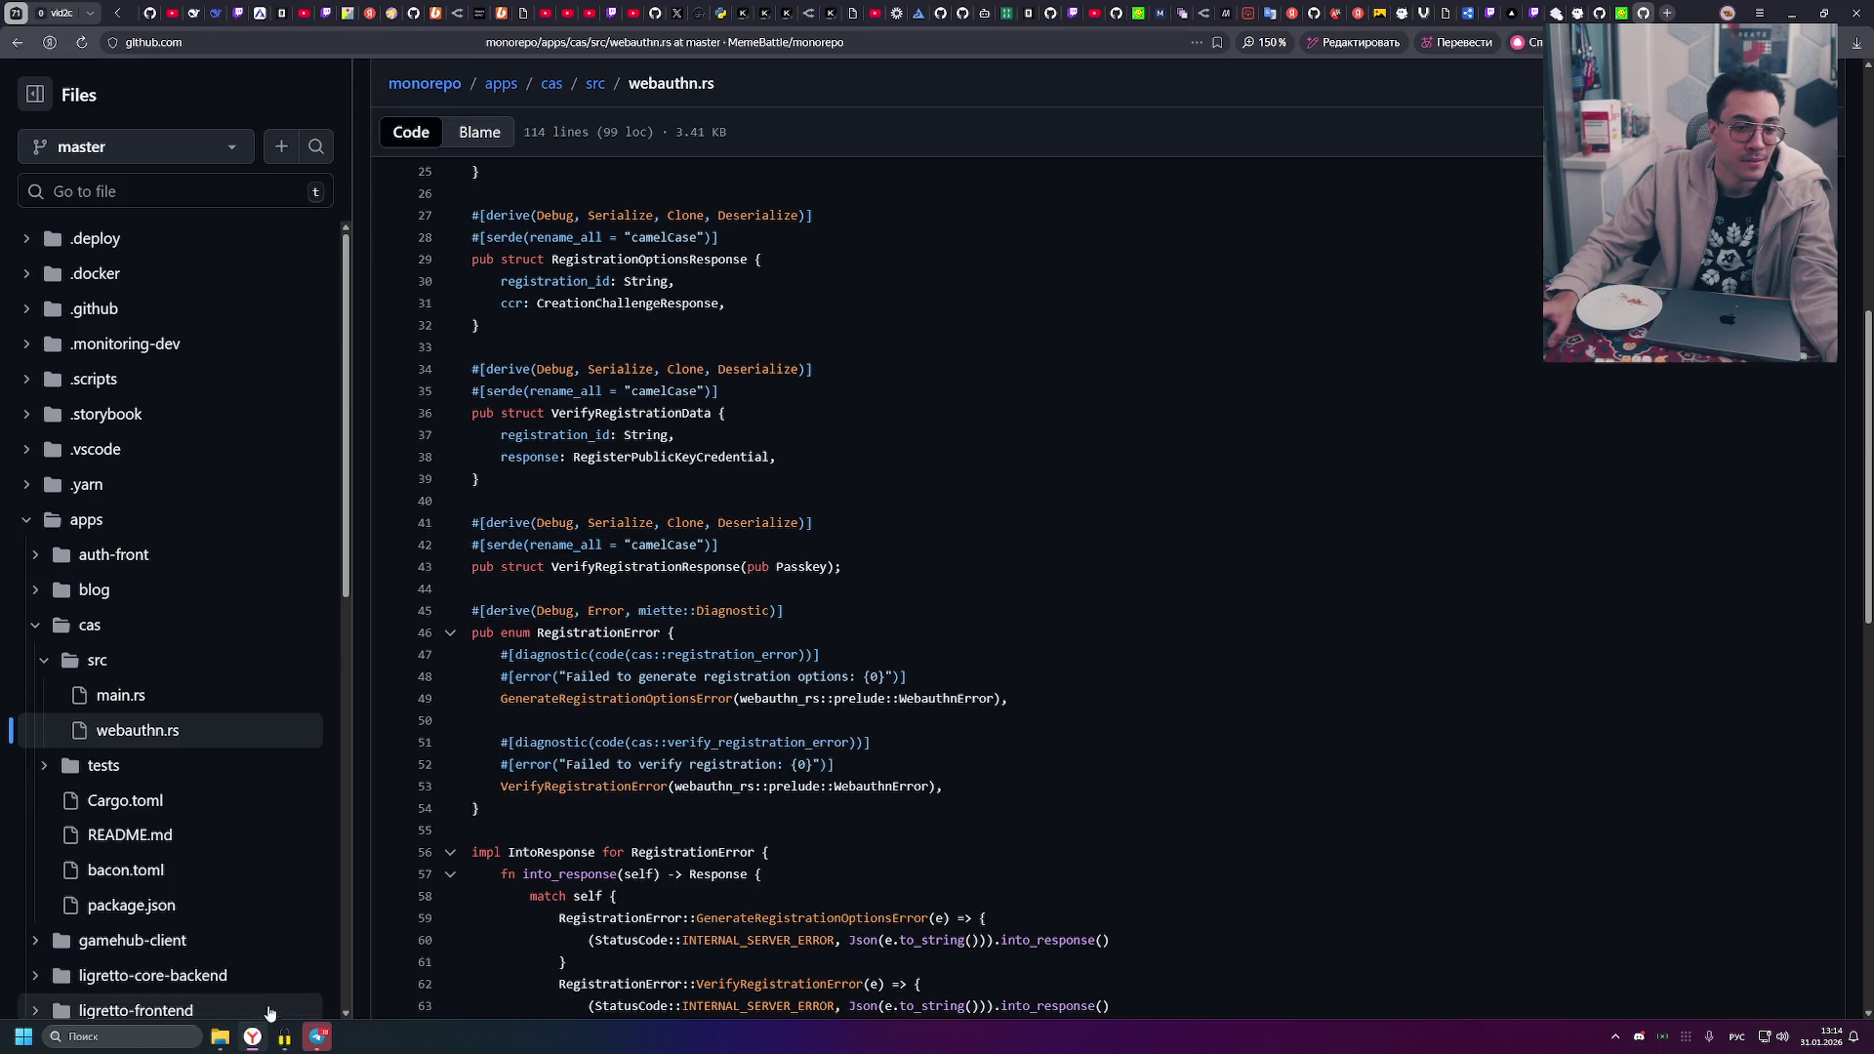
click(117, 694)
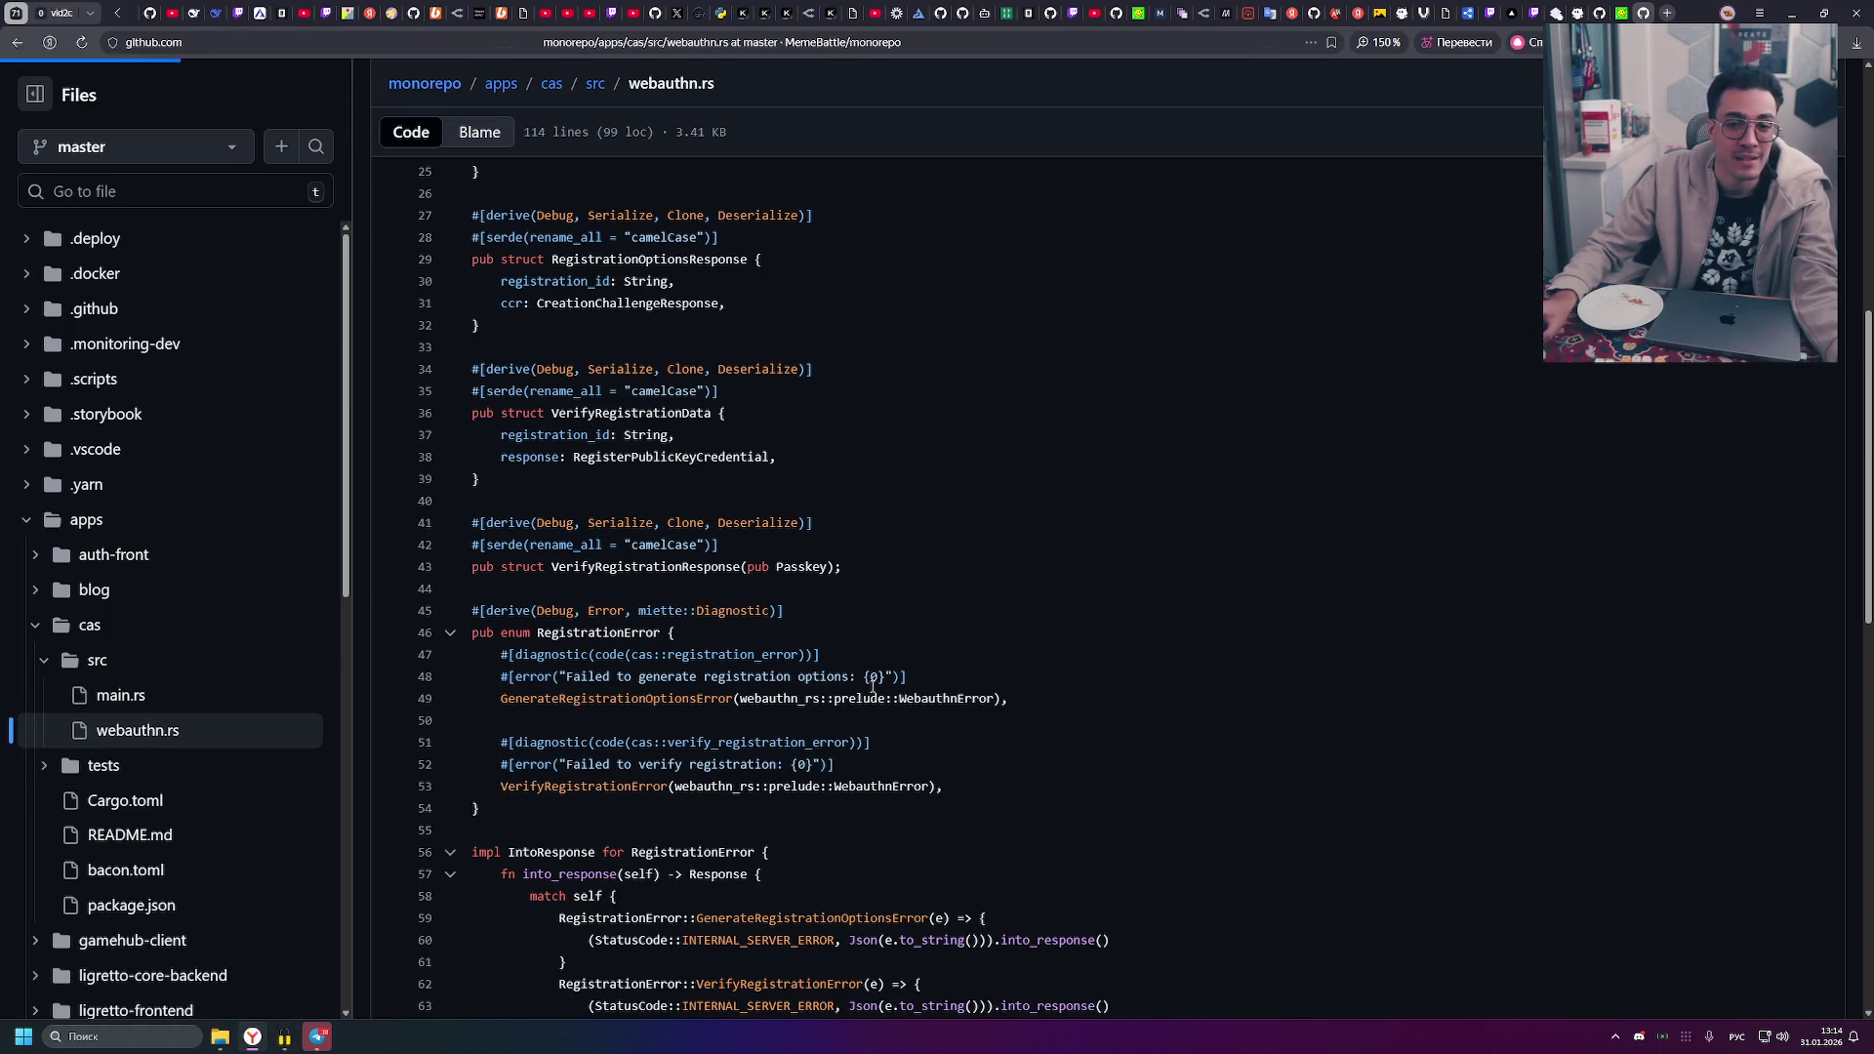
scroll(594, 703, down, 2)
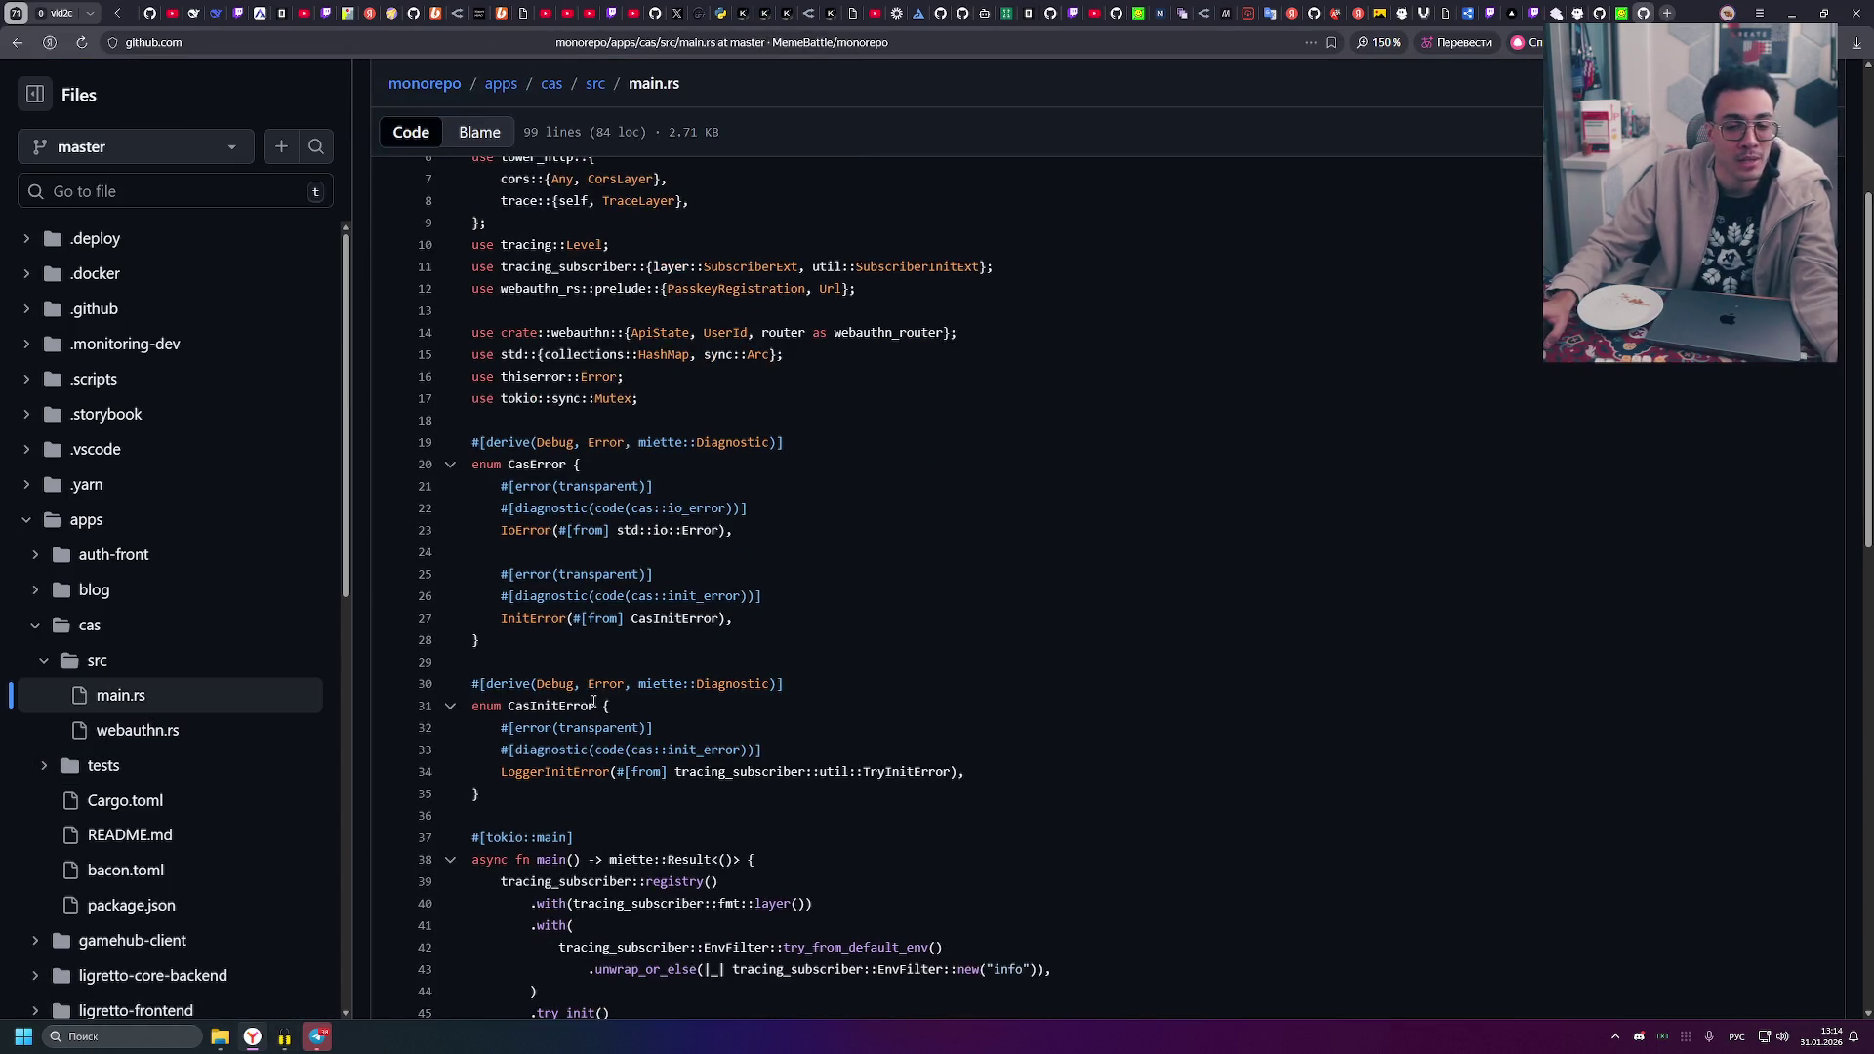
- Highlight the CasError enum, its attributes on lines 21-22 and the IoError variant on line 23
drag(544, 648, 472, 461)
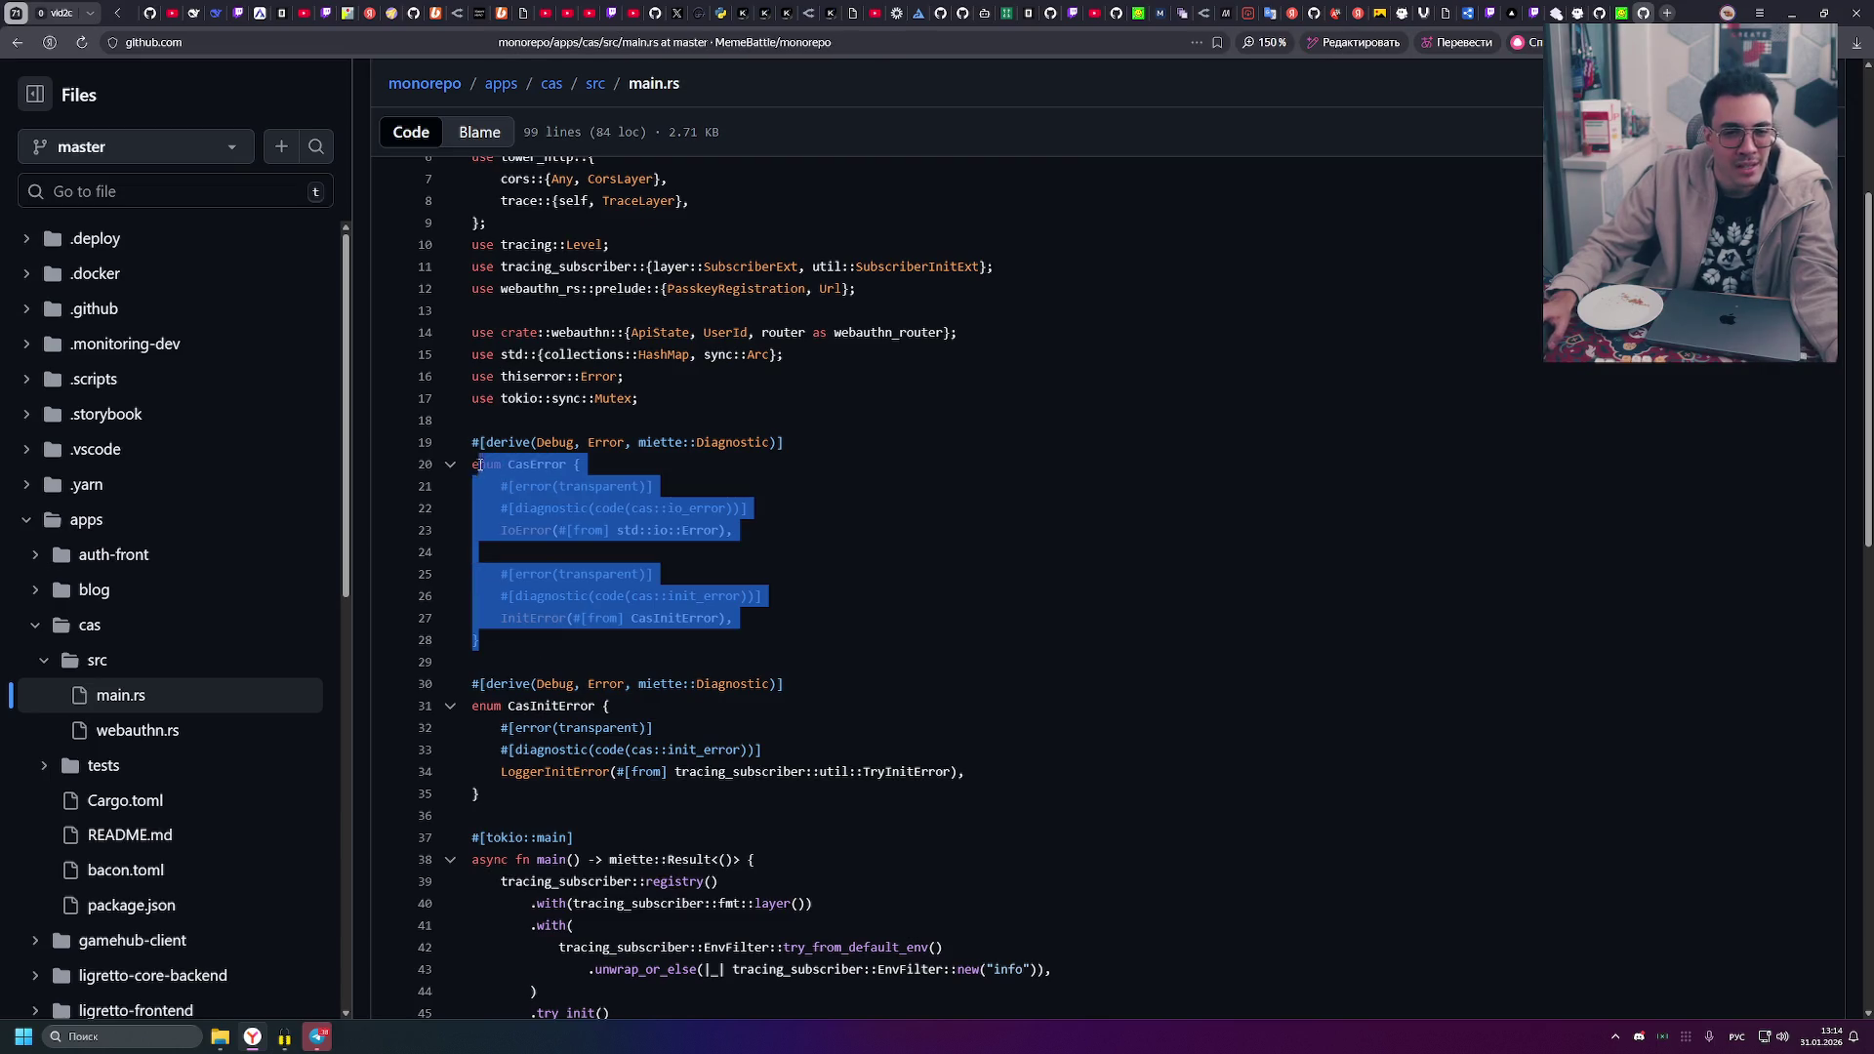
click(515, 636)
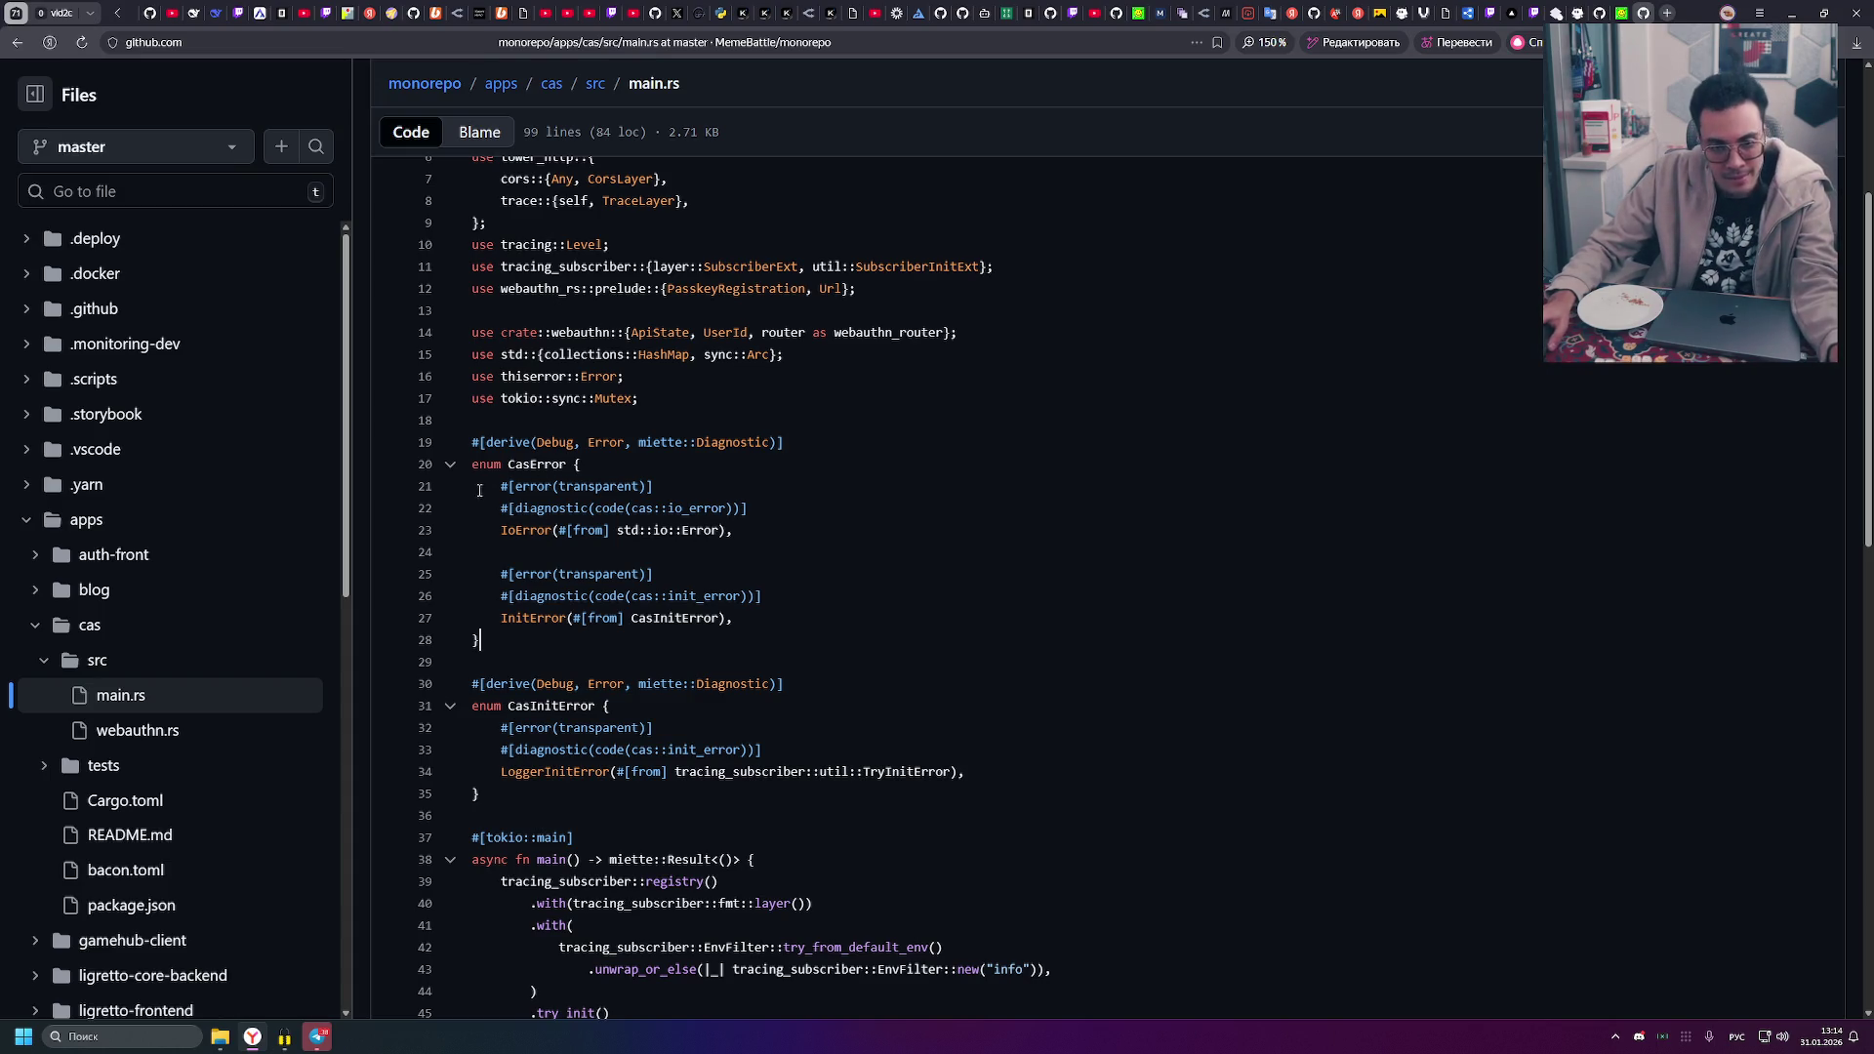
drag(498, 486, 668, 482)
drag(498, 508, 765, 522)
click(765, 523)
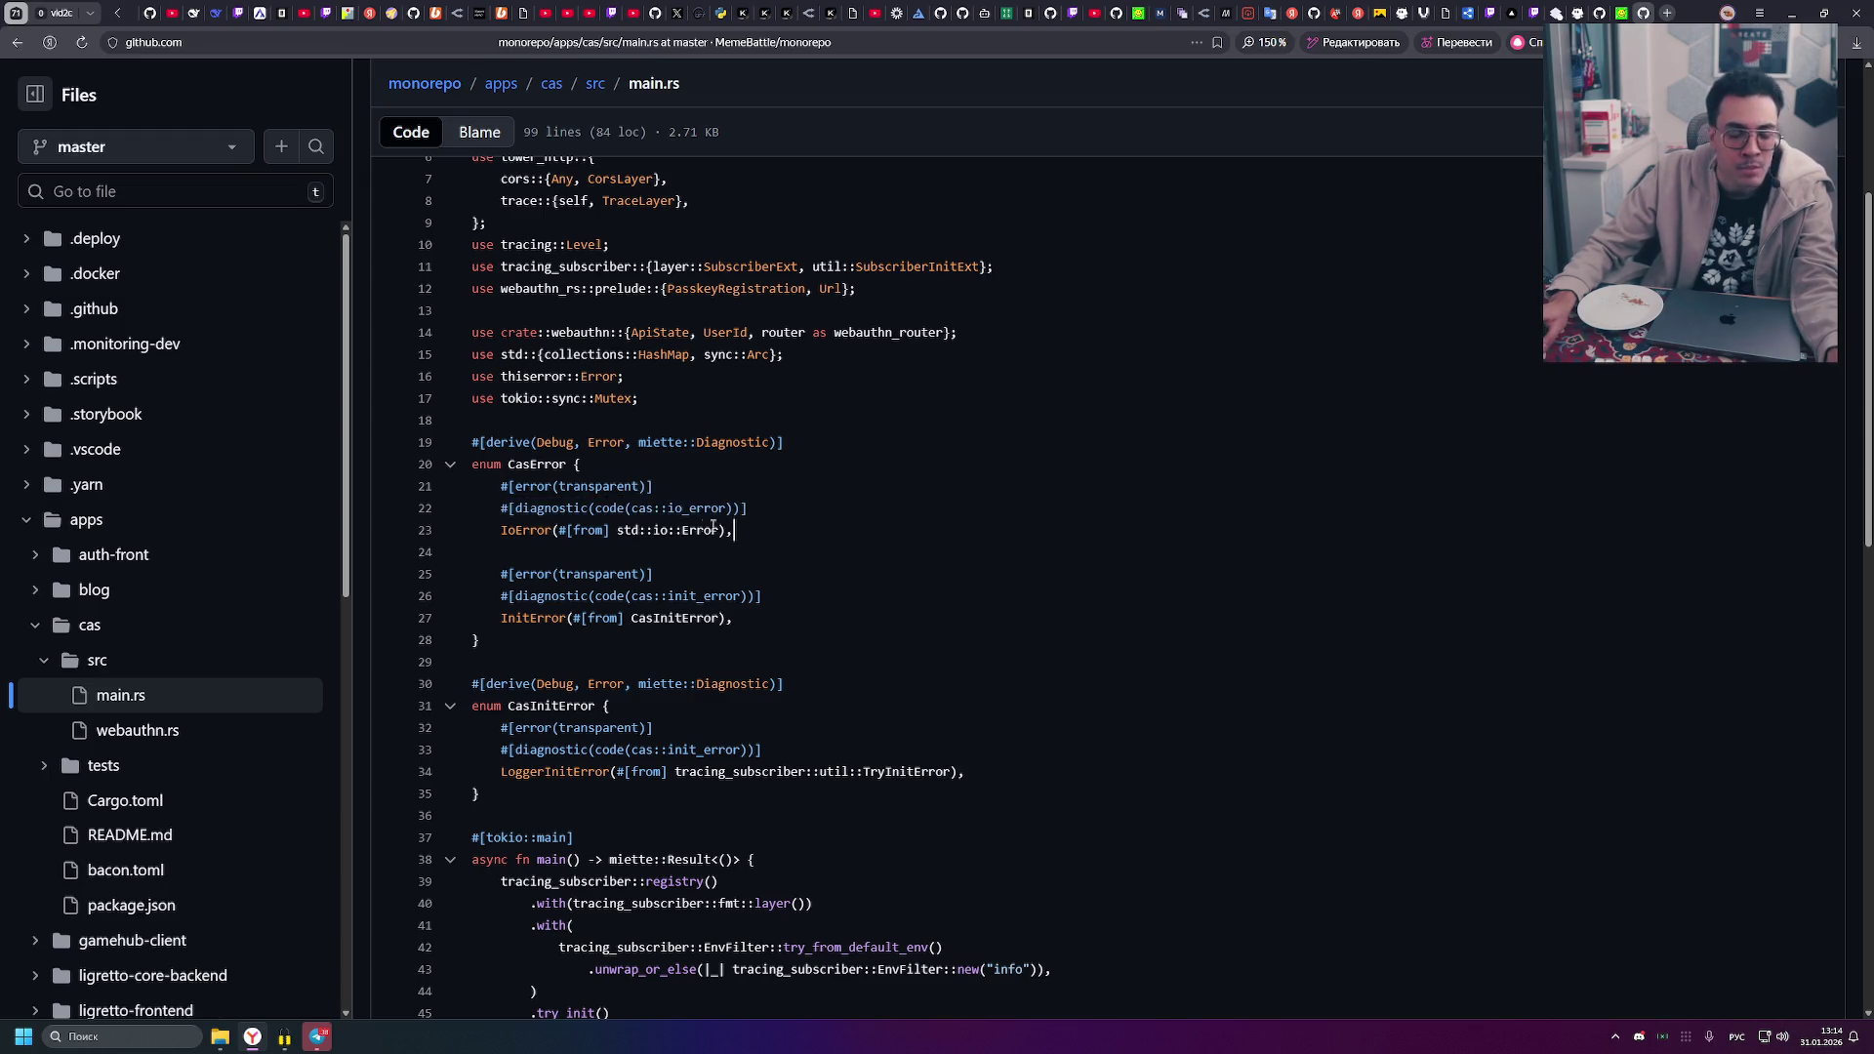
drag(558, 530, 722, 530)
click(796, 536)
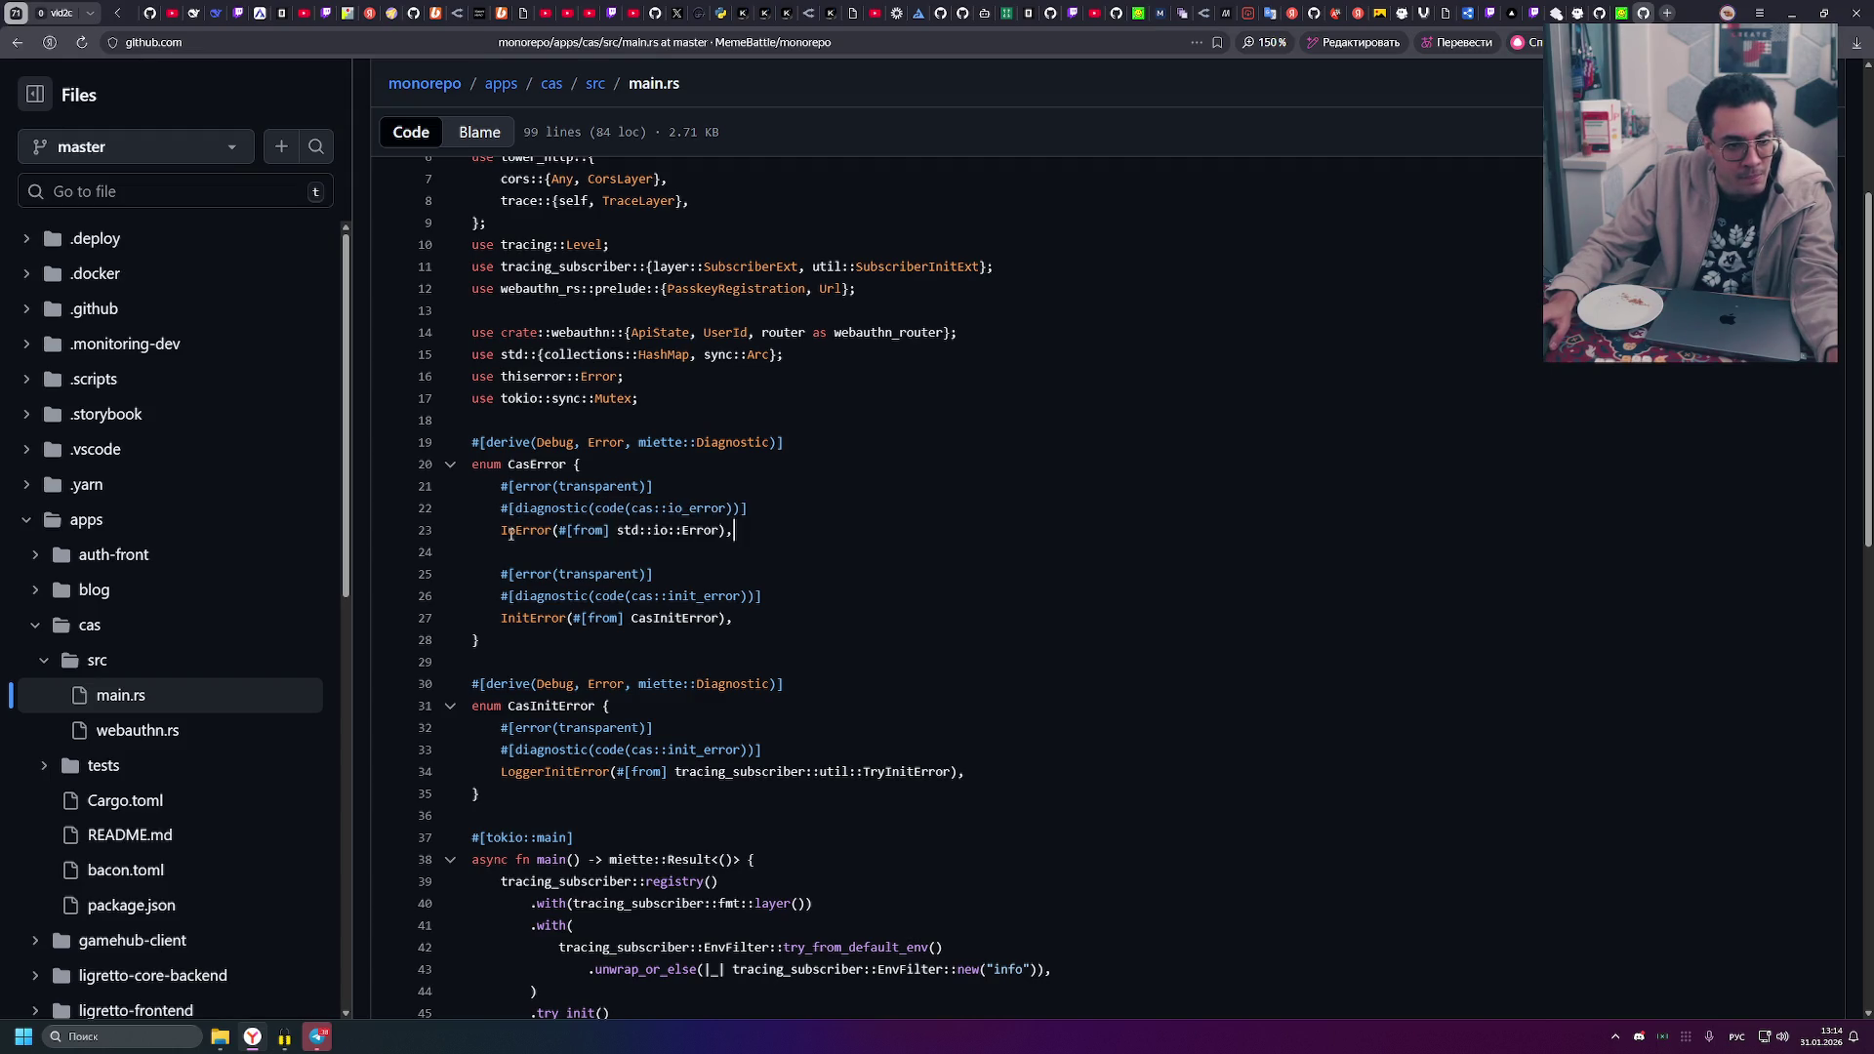
drag(510, 533, 847, 527)
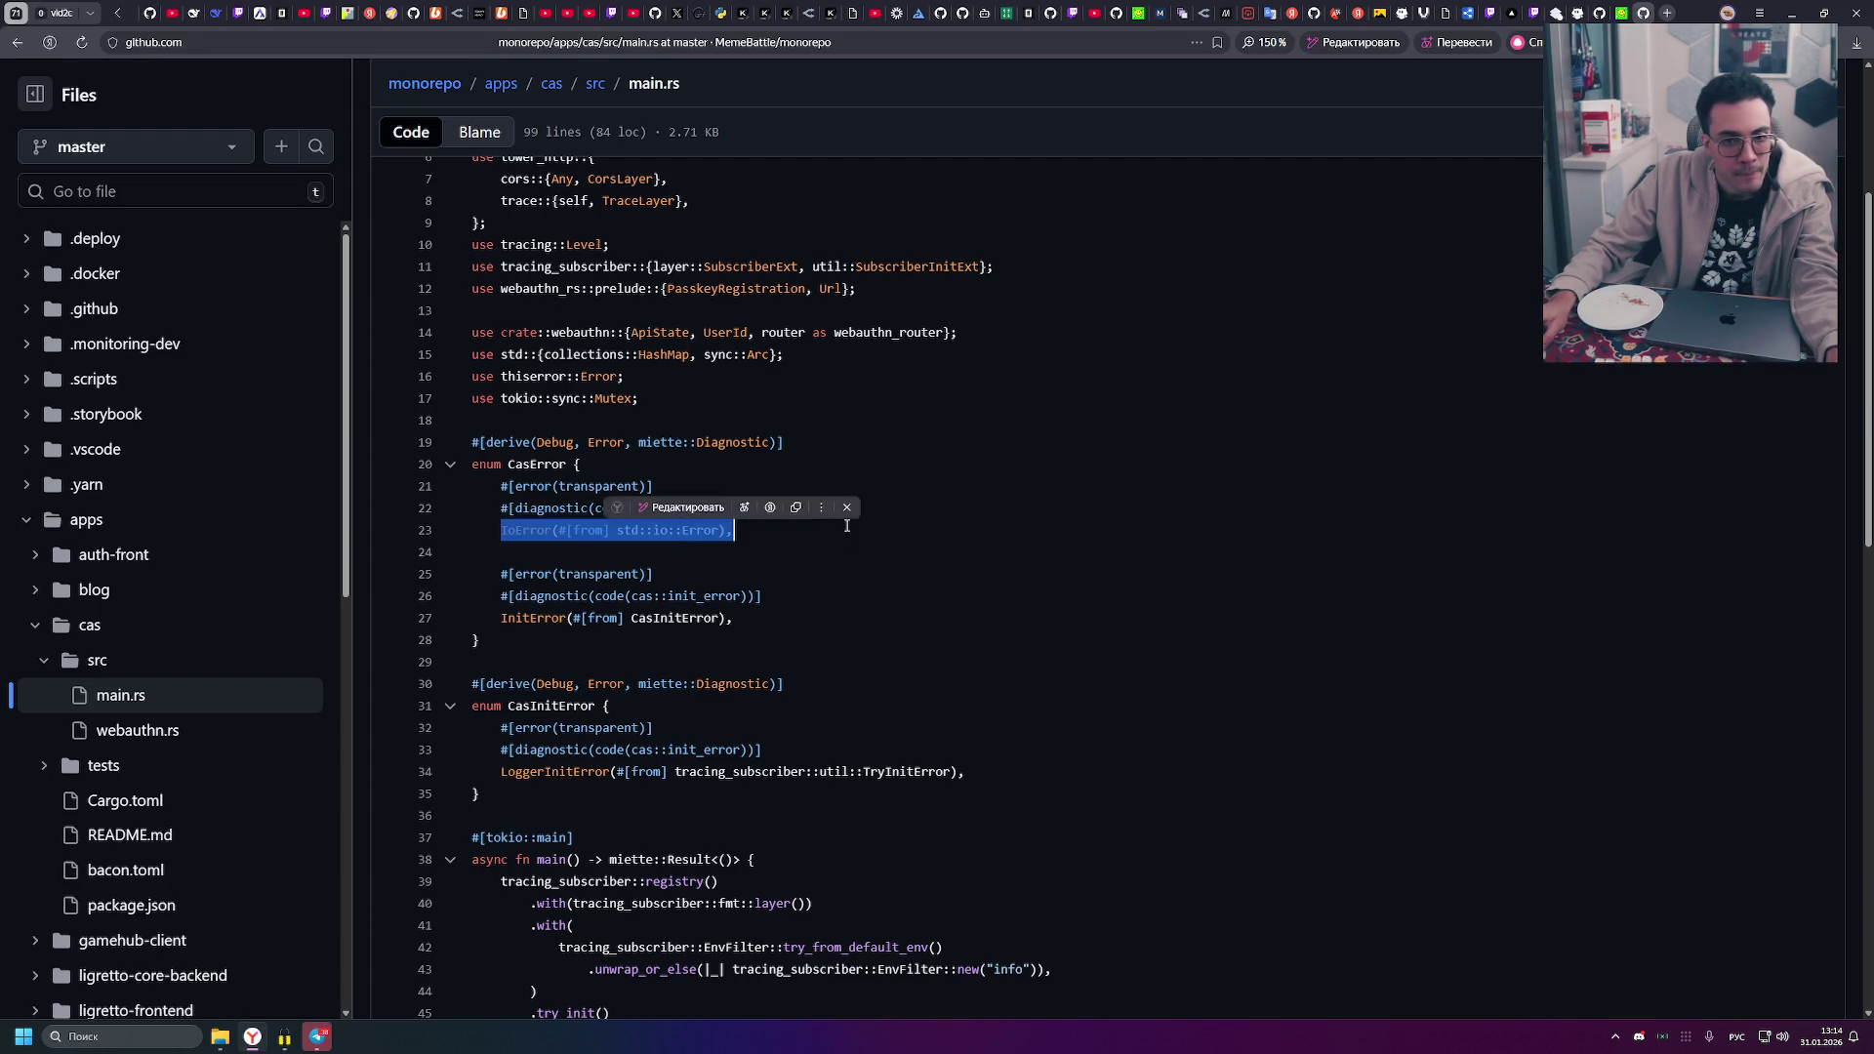
click(659, 545)
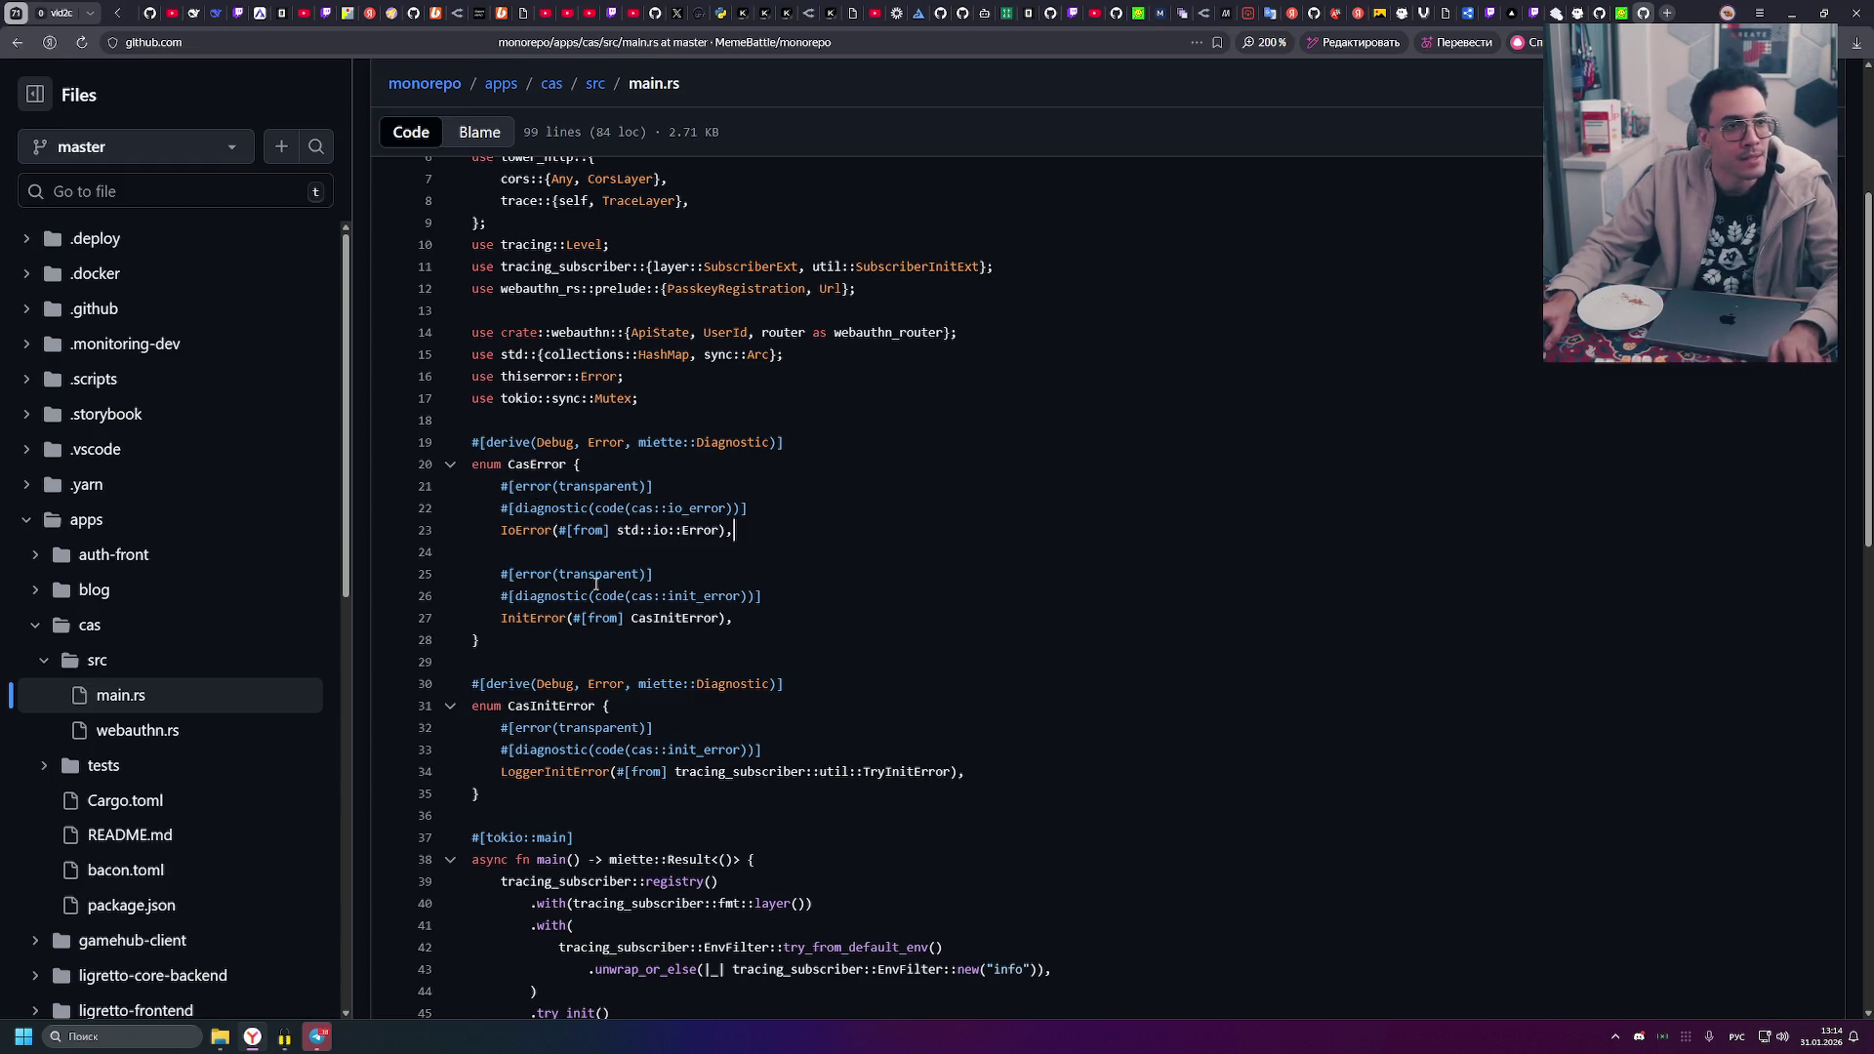
- Zoom in, highlight IoError's #[from] and the line-19 derive, then show CasError's definition and references
key(ctrl+plus)
key(ctrl+plus)
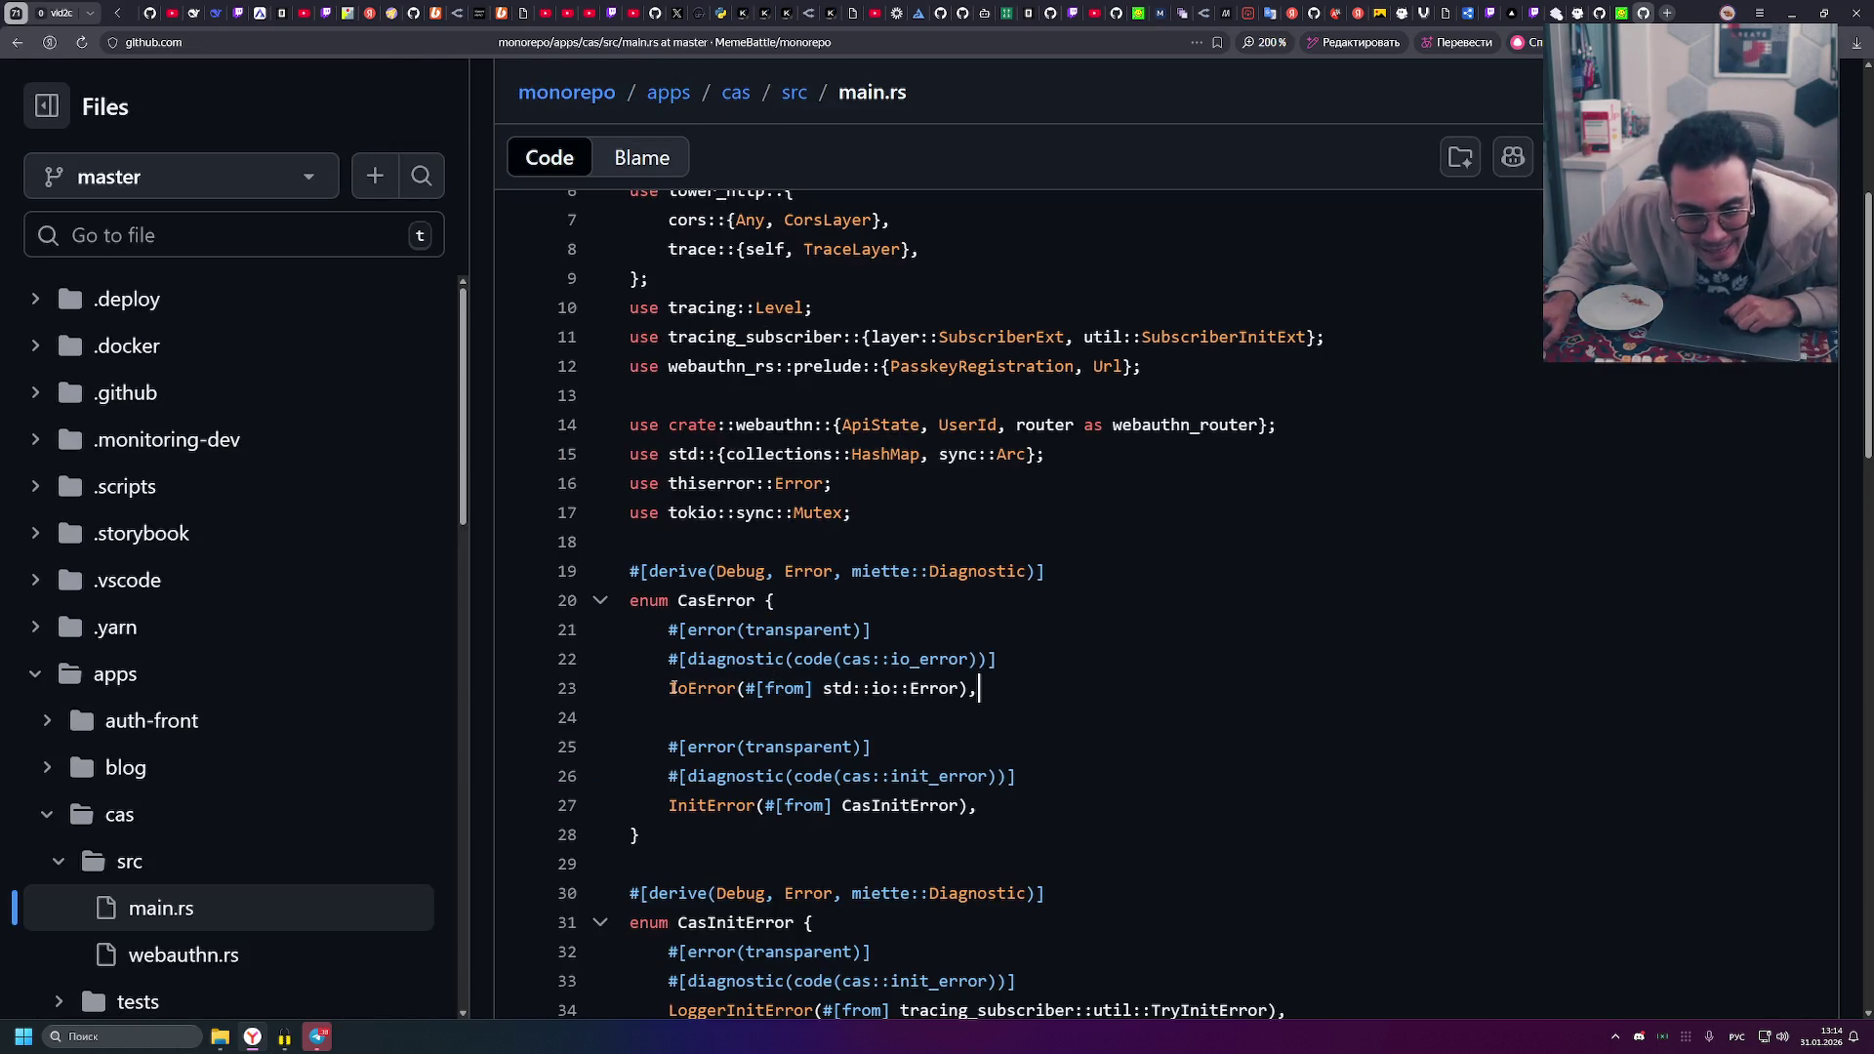
drag(678, 688, 979, 689)
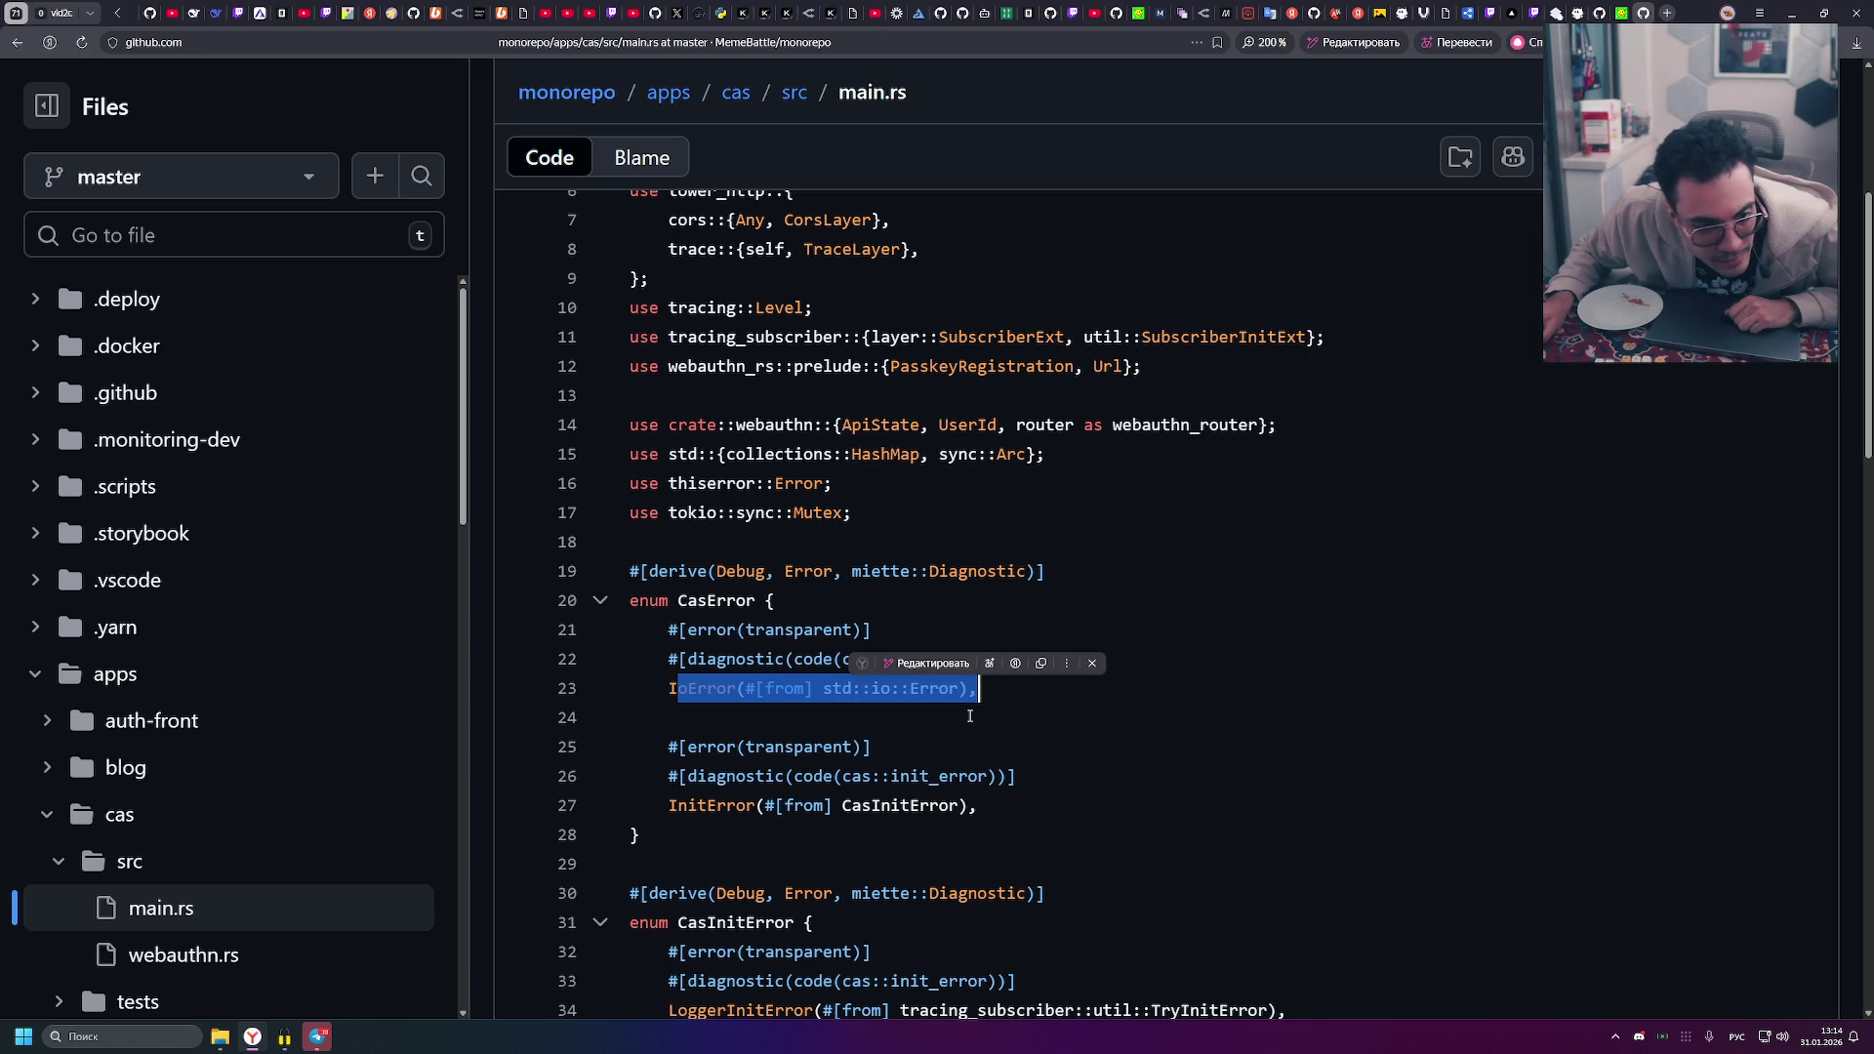
click(969, 717)
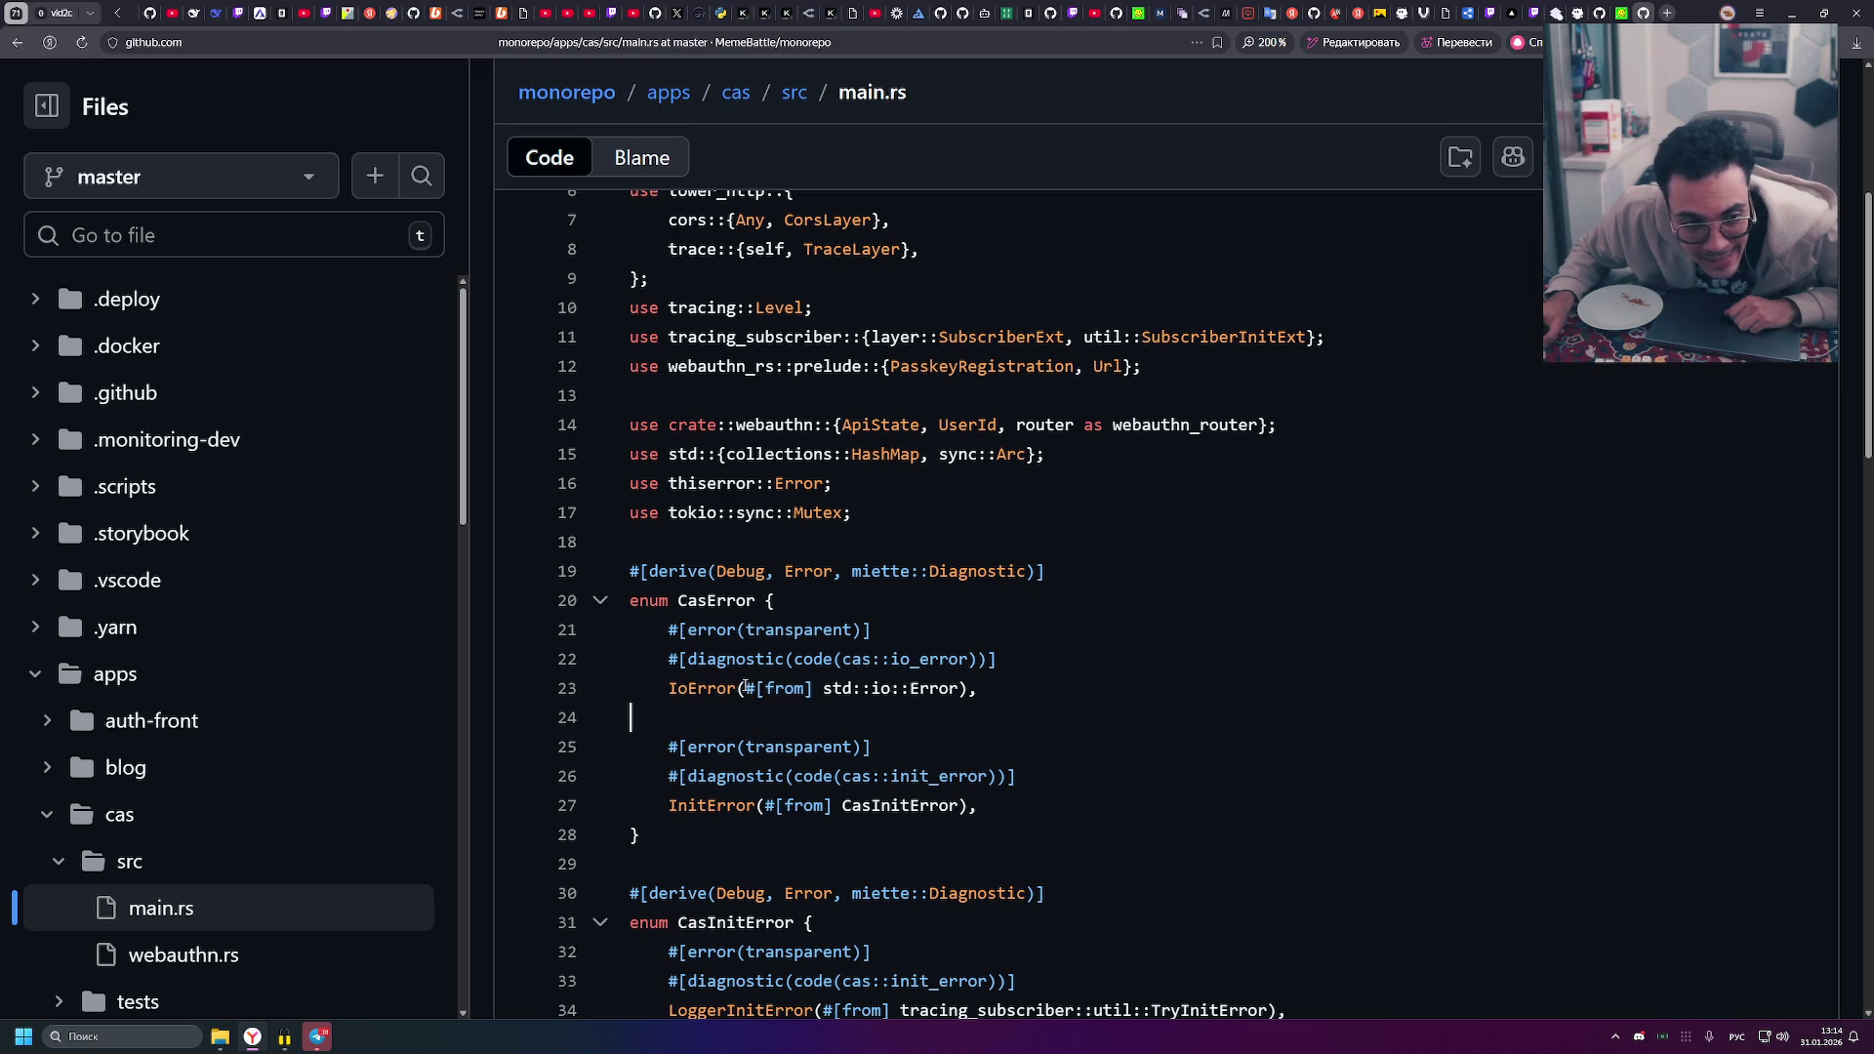
drag(745, 688, 816, 689)
click(823, 698)
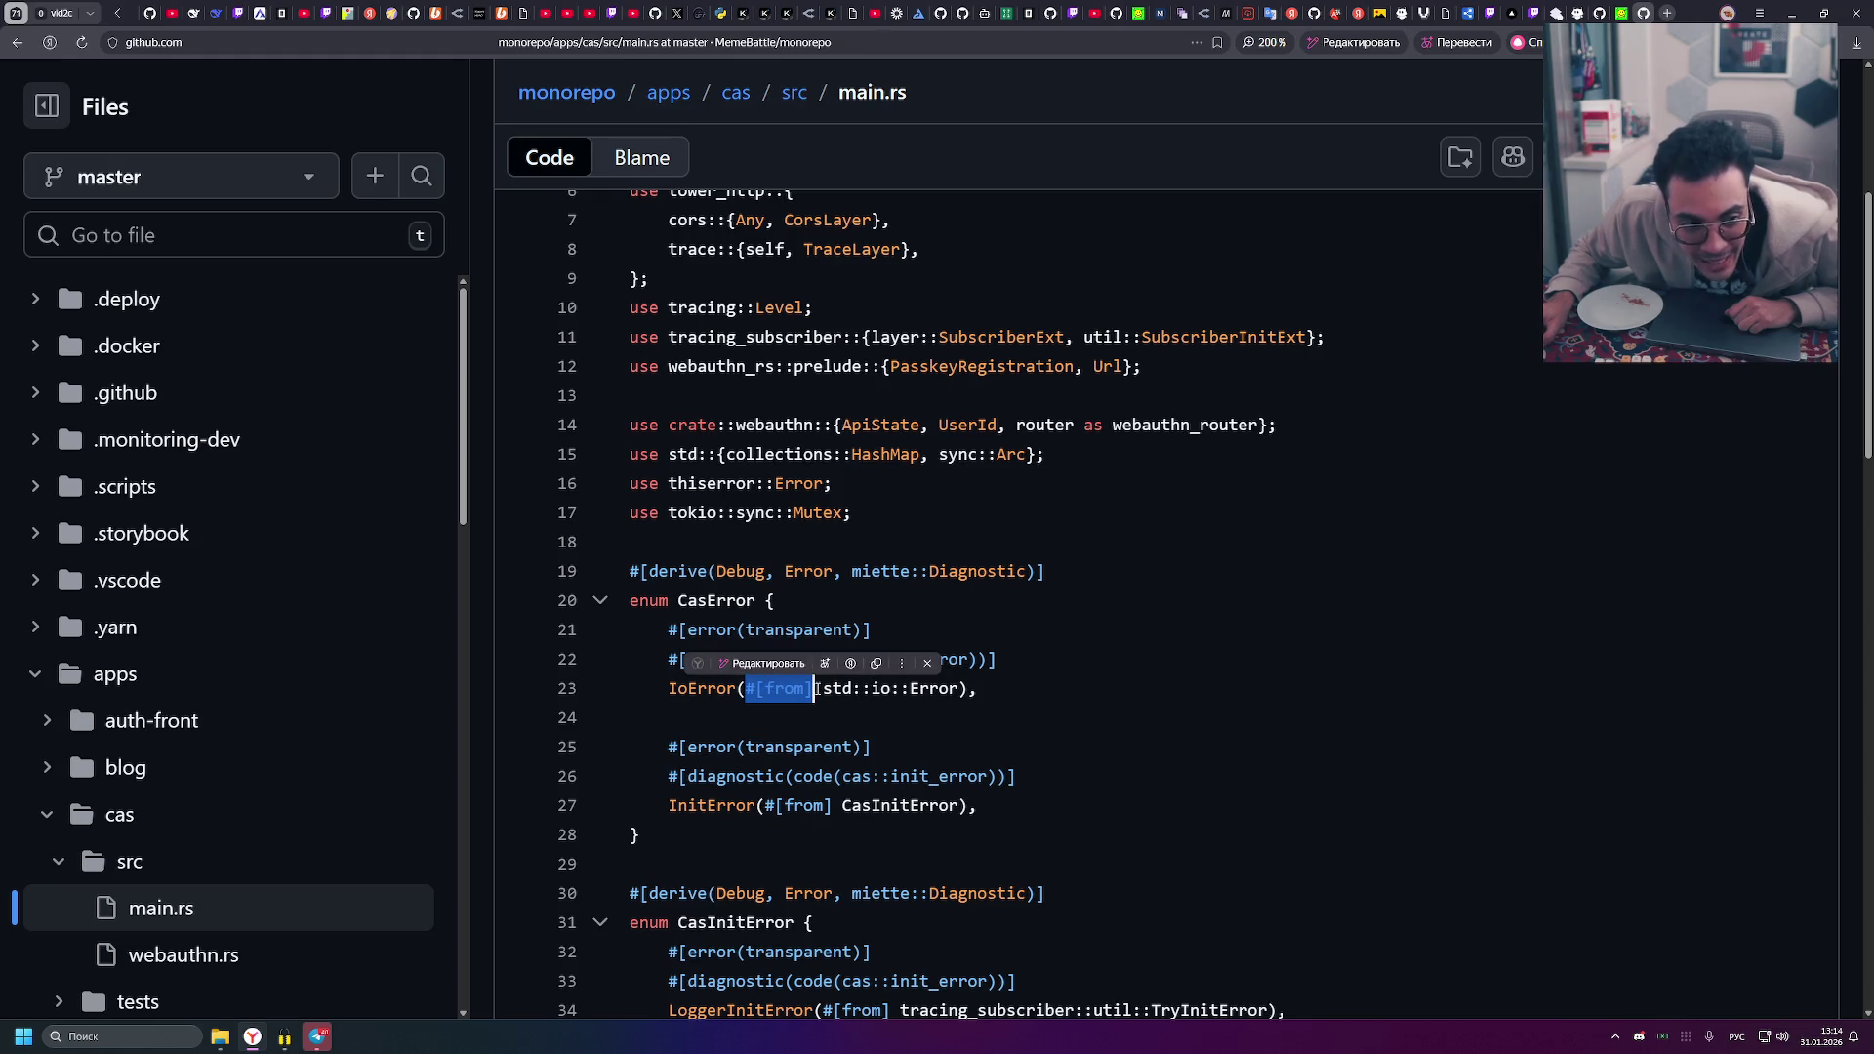
click(838, 705)
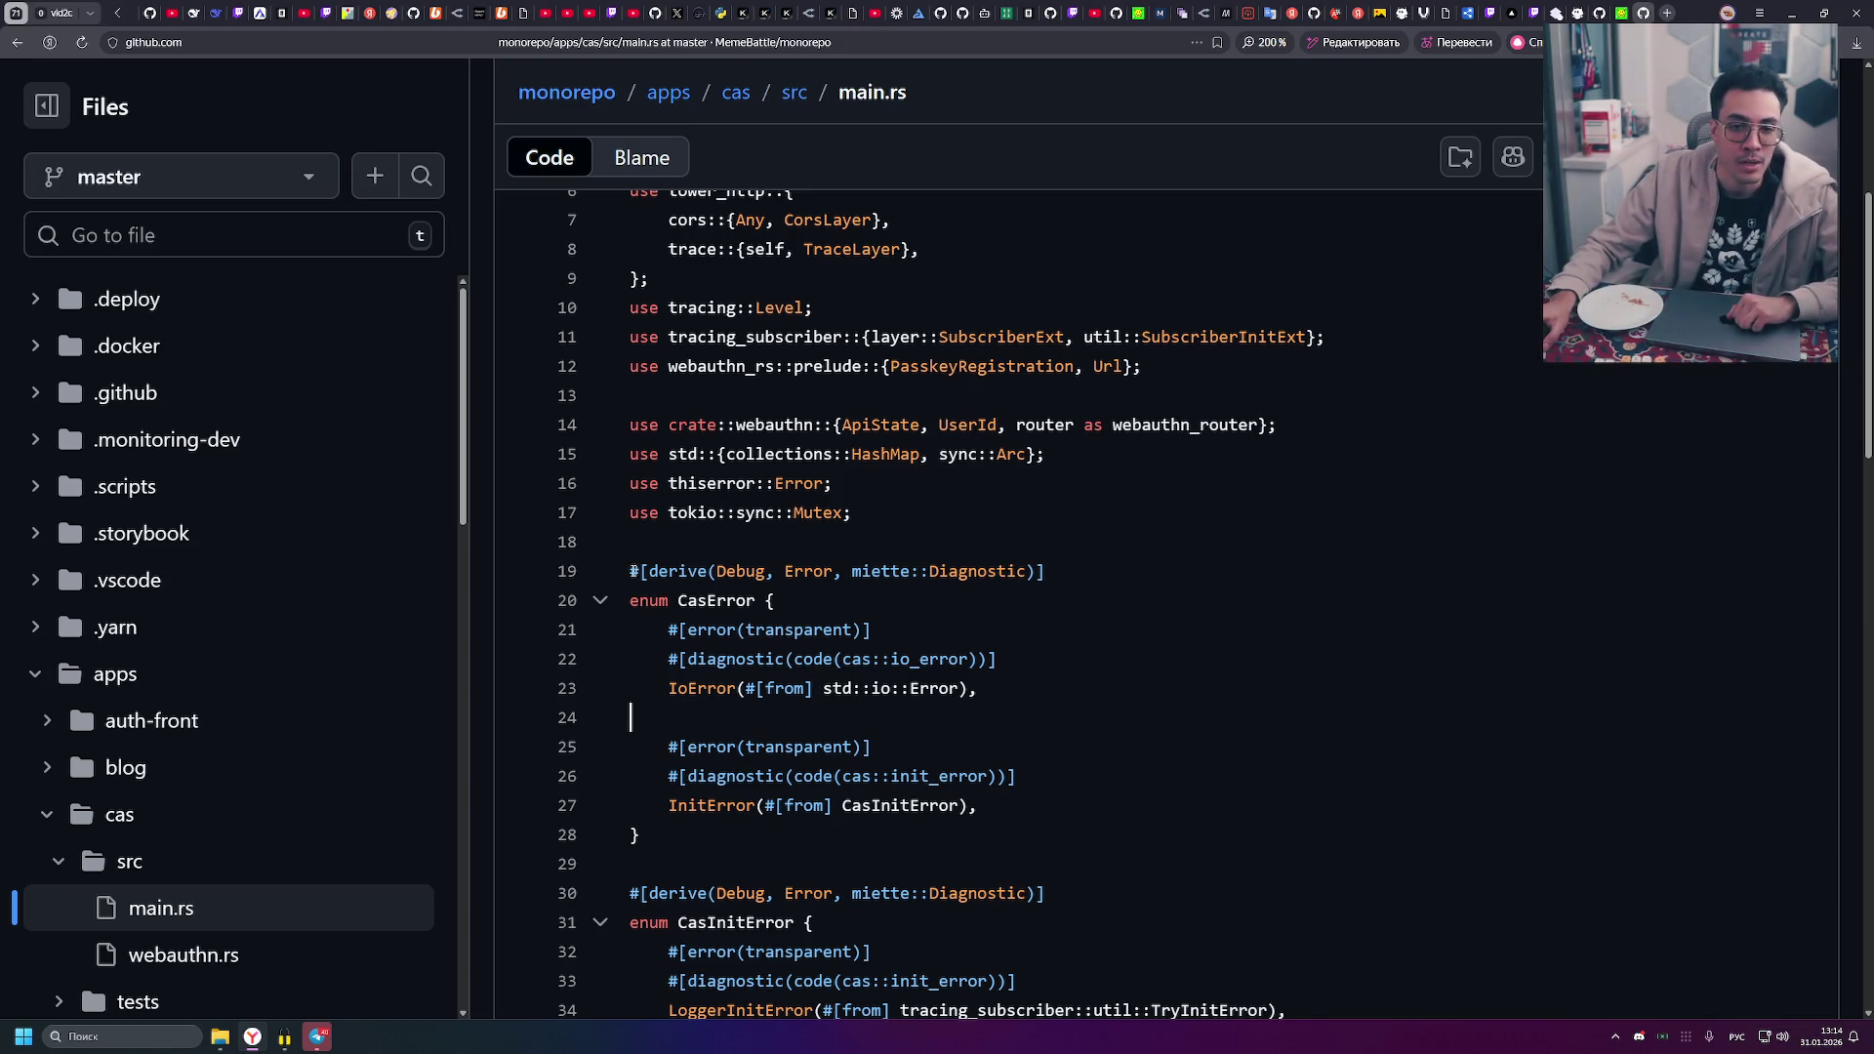
drag(633, 571, 1054, 569)
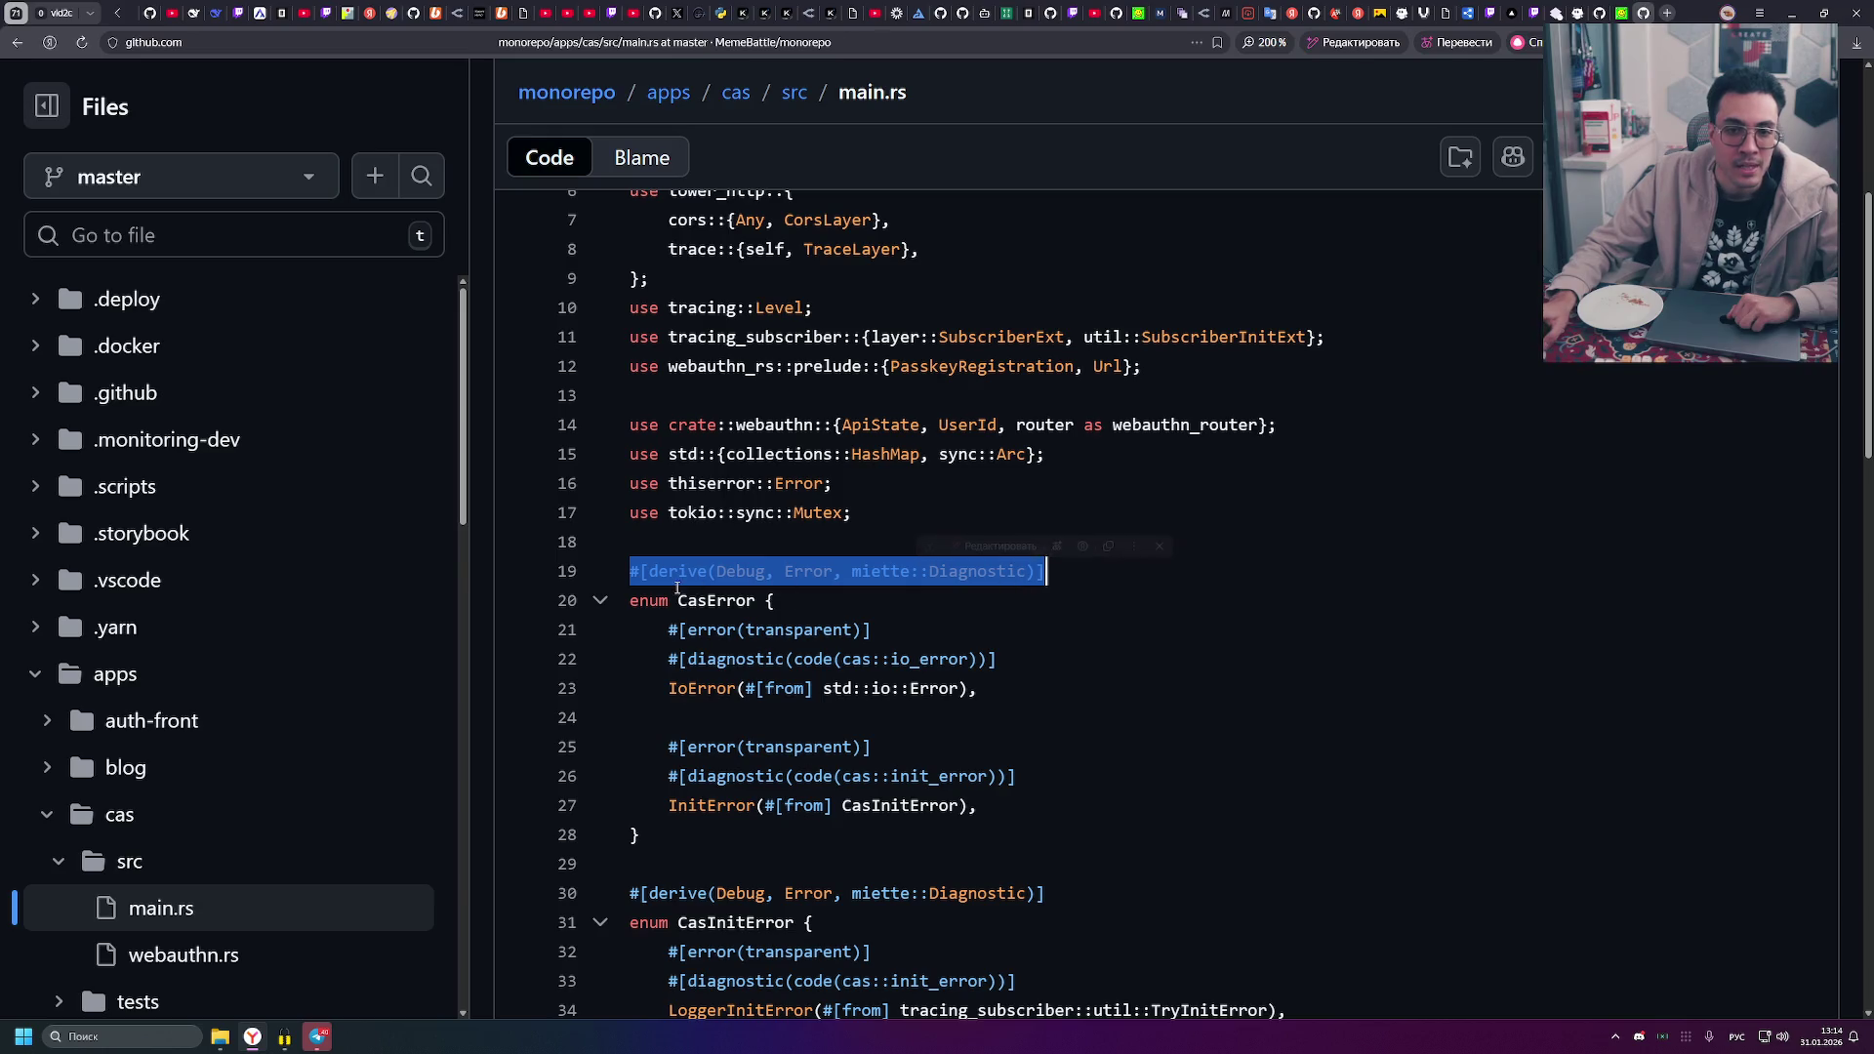
click(682, 601)
click(131, 602)
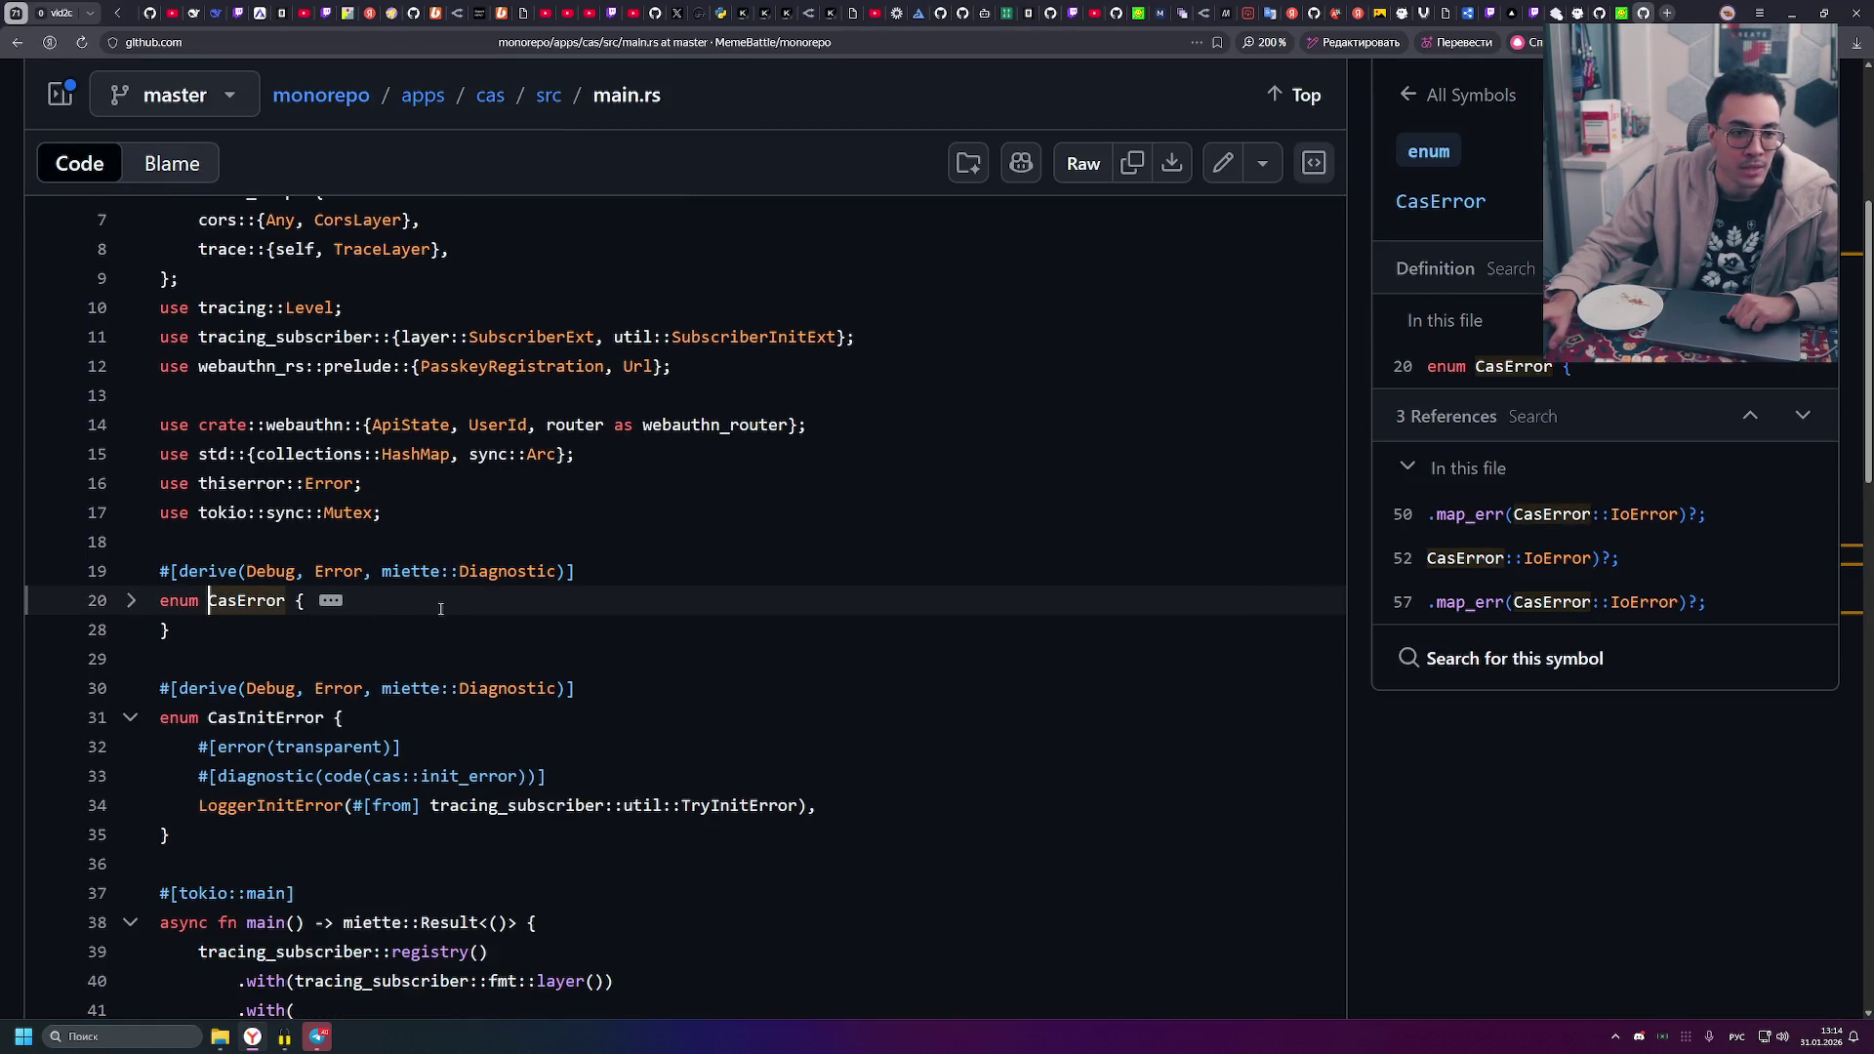
- Unfold CasError, highlight lines 33-34 of CasInitError, and show LoggerInitError's symbol details
click(131, 600)
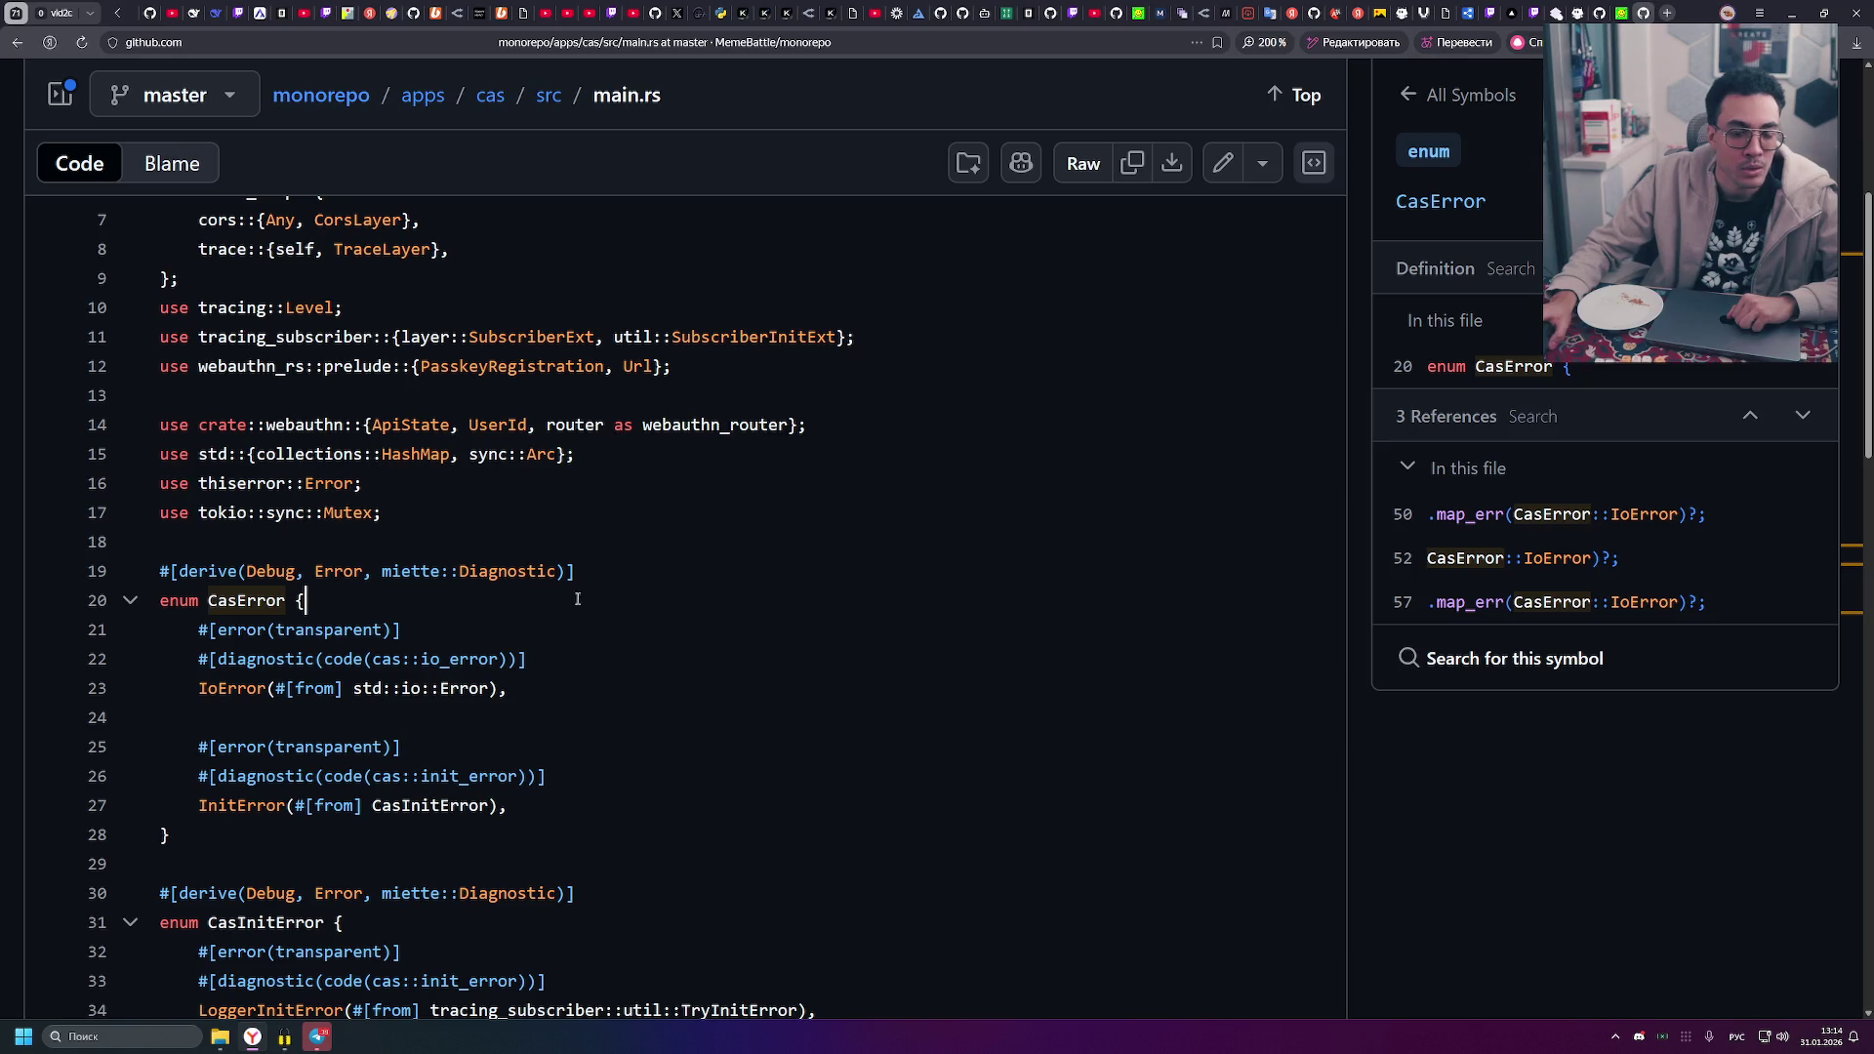
click(633, 575)
scroll(619, 589, down, 3)
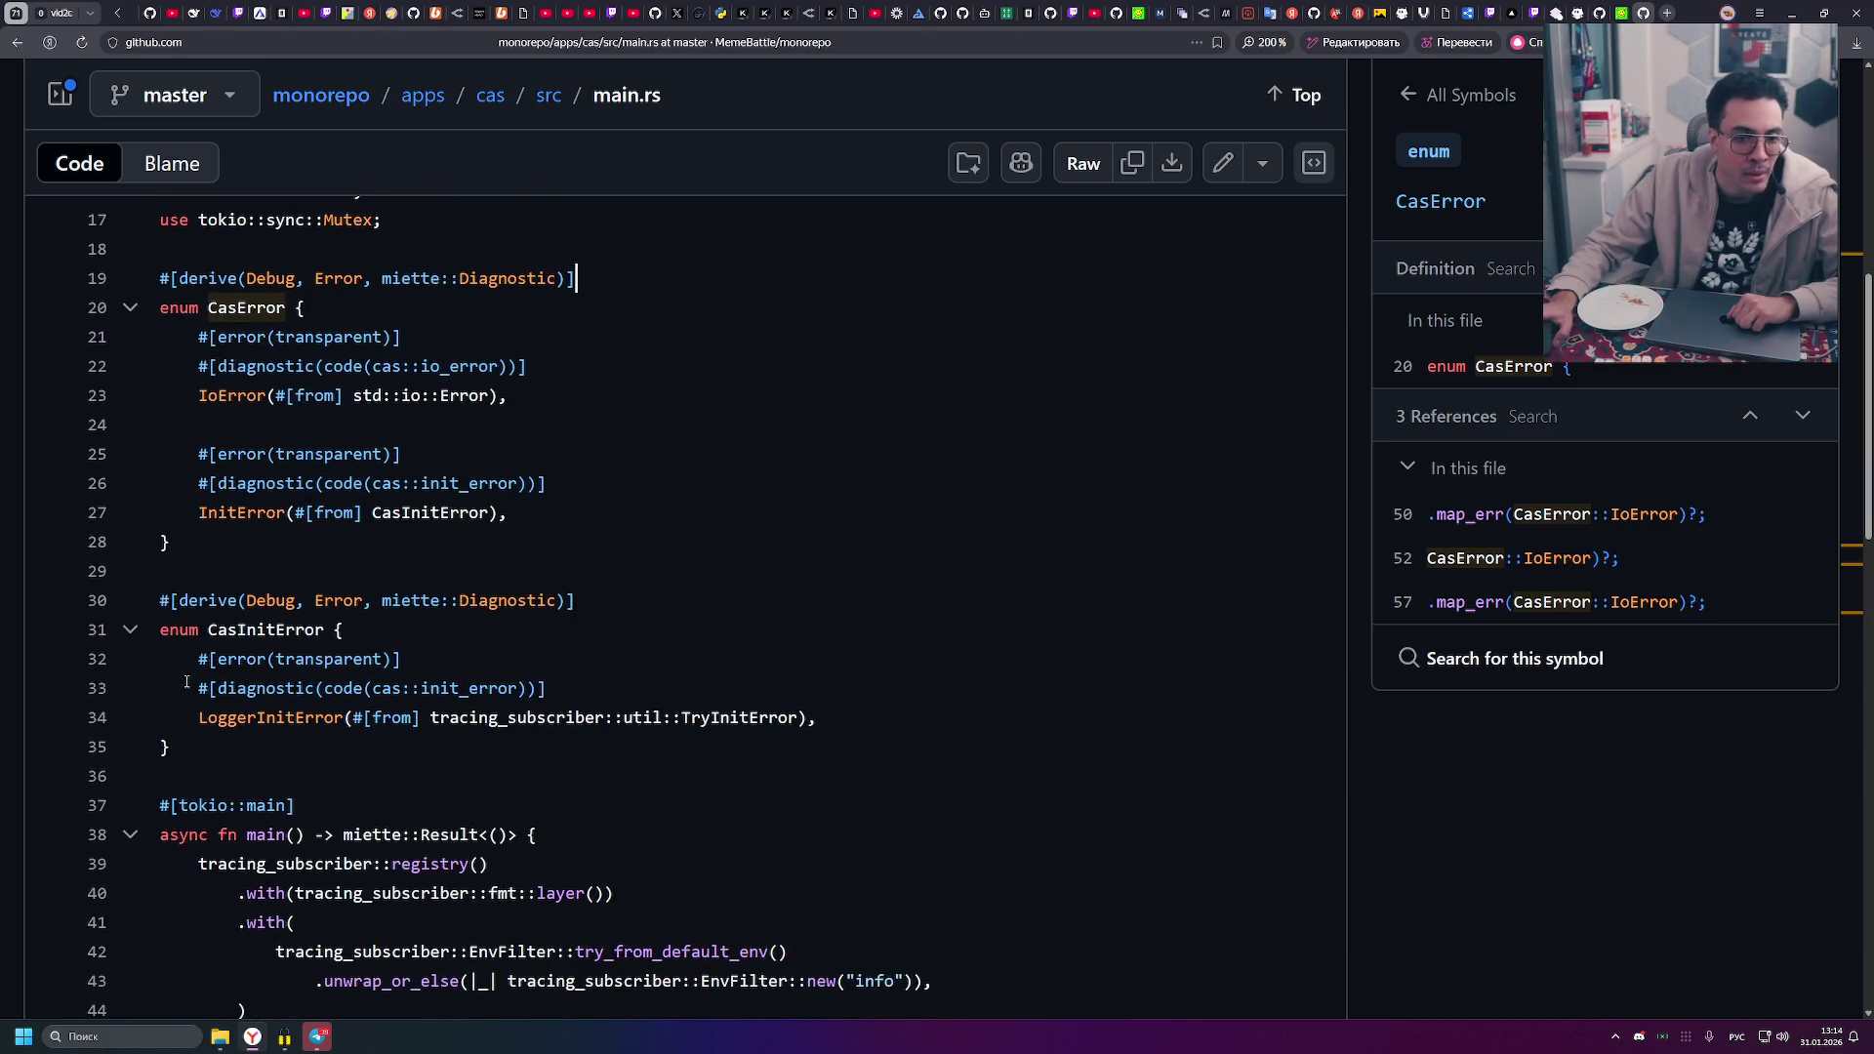
drag(198, 659, 402, 659)
drag(166, 695, 546, 688)
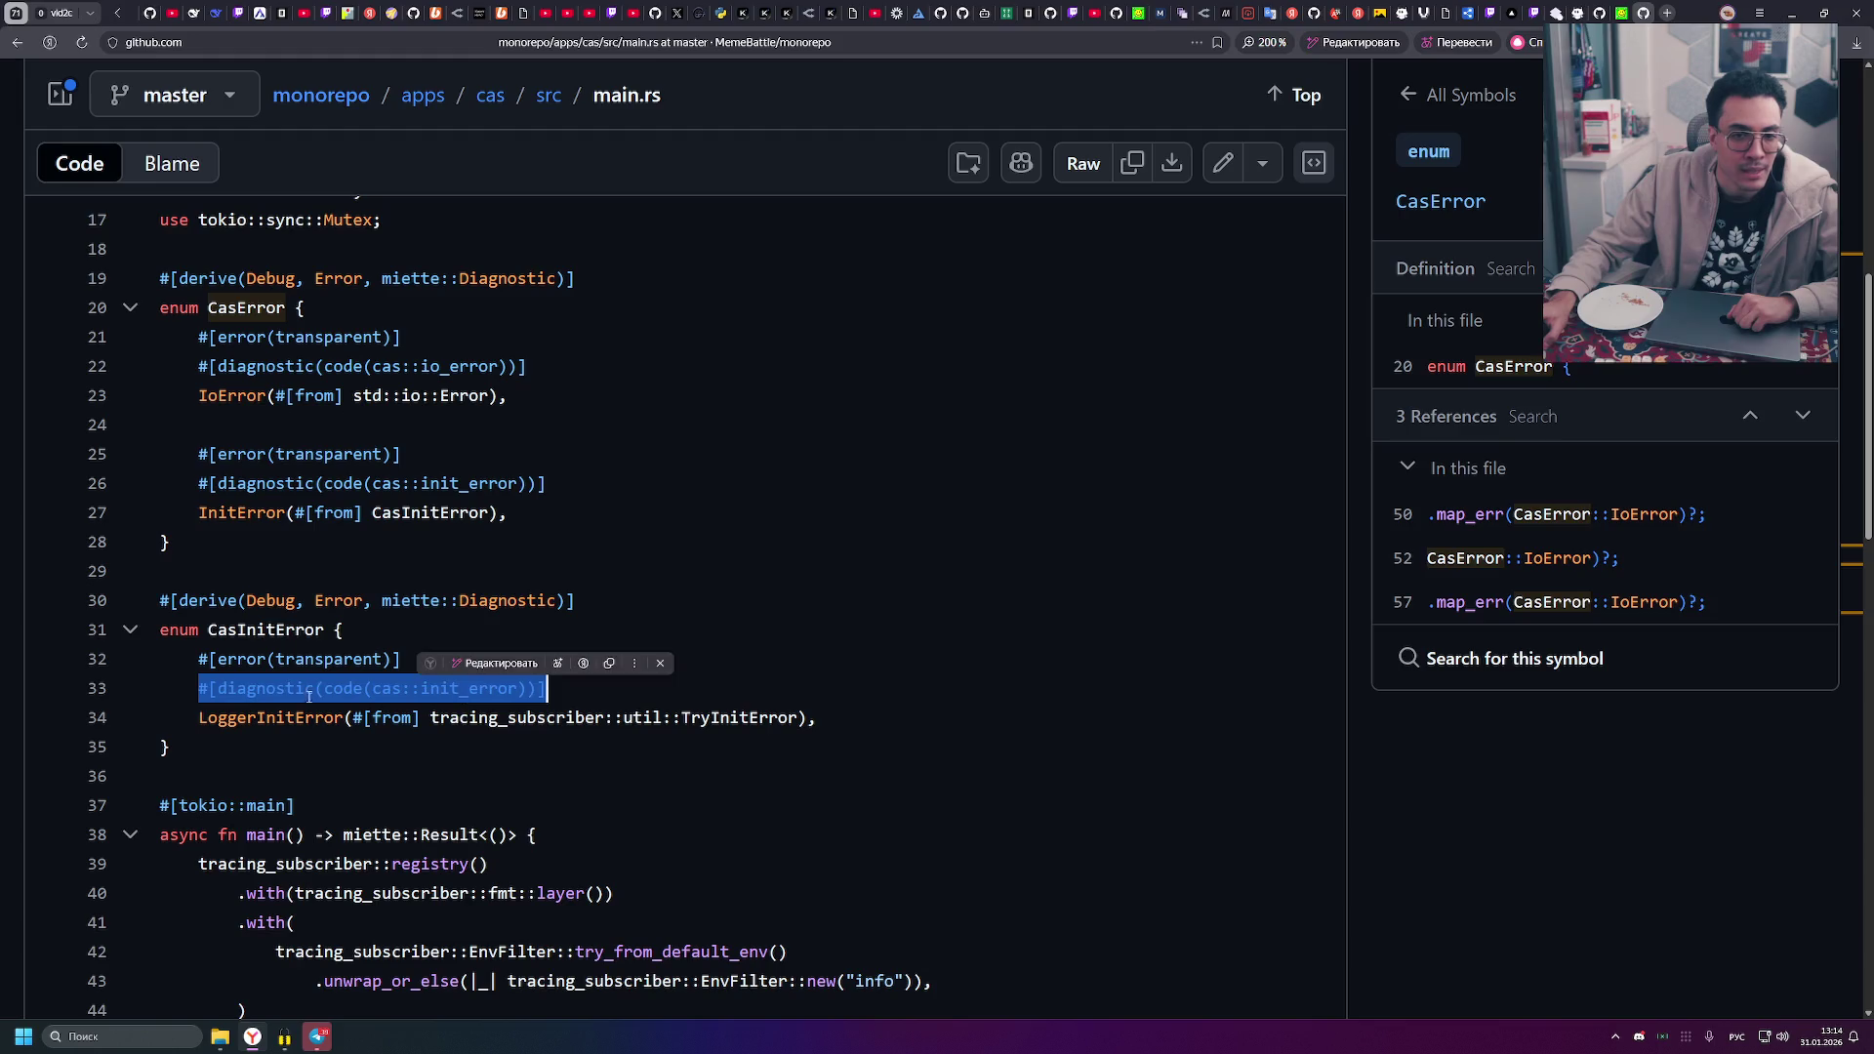
click(258, 688)
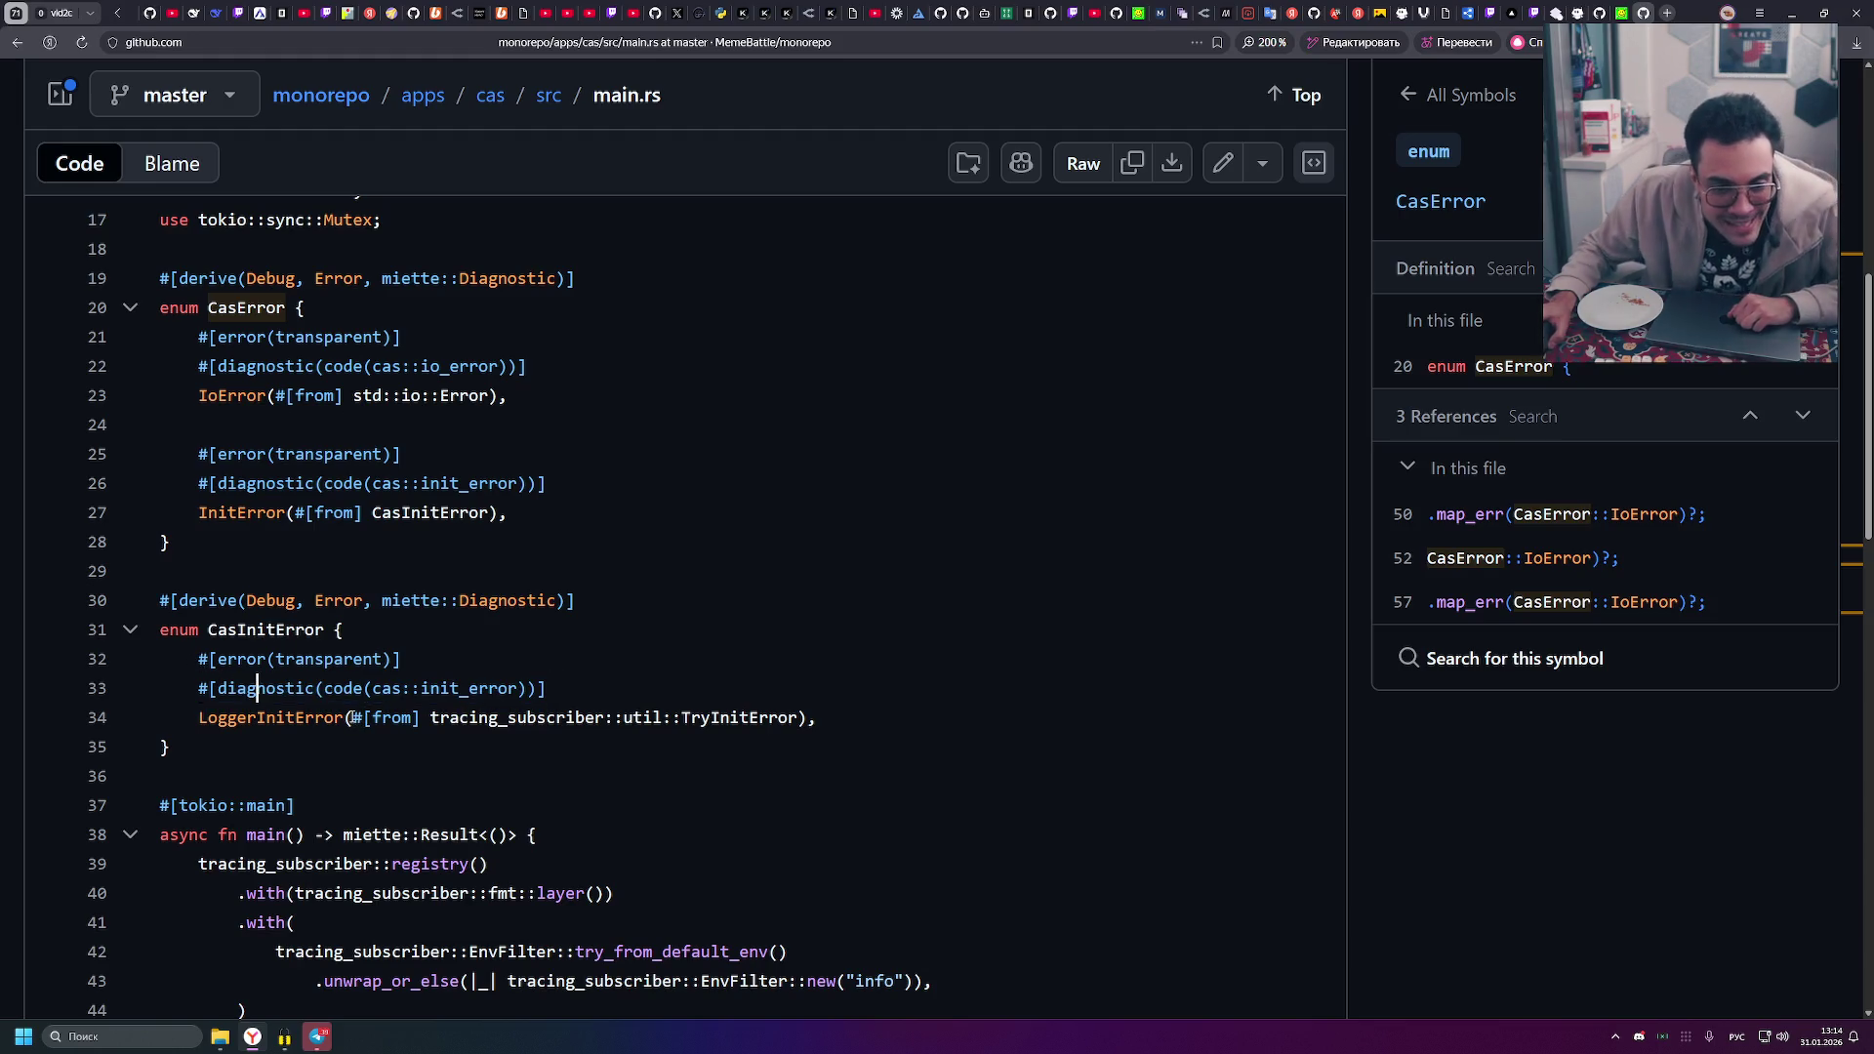
mouse_move(353, 719)
mouse_down()
mouse_move(818, 720)
mouse_move(798, 727)
mouse_up()
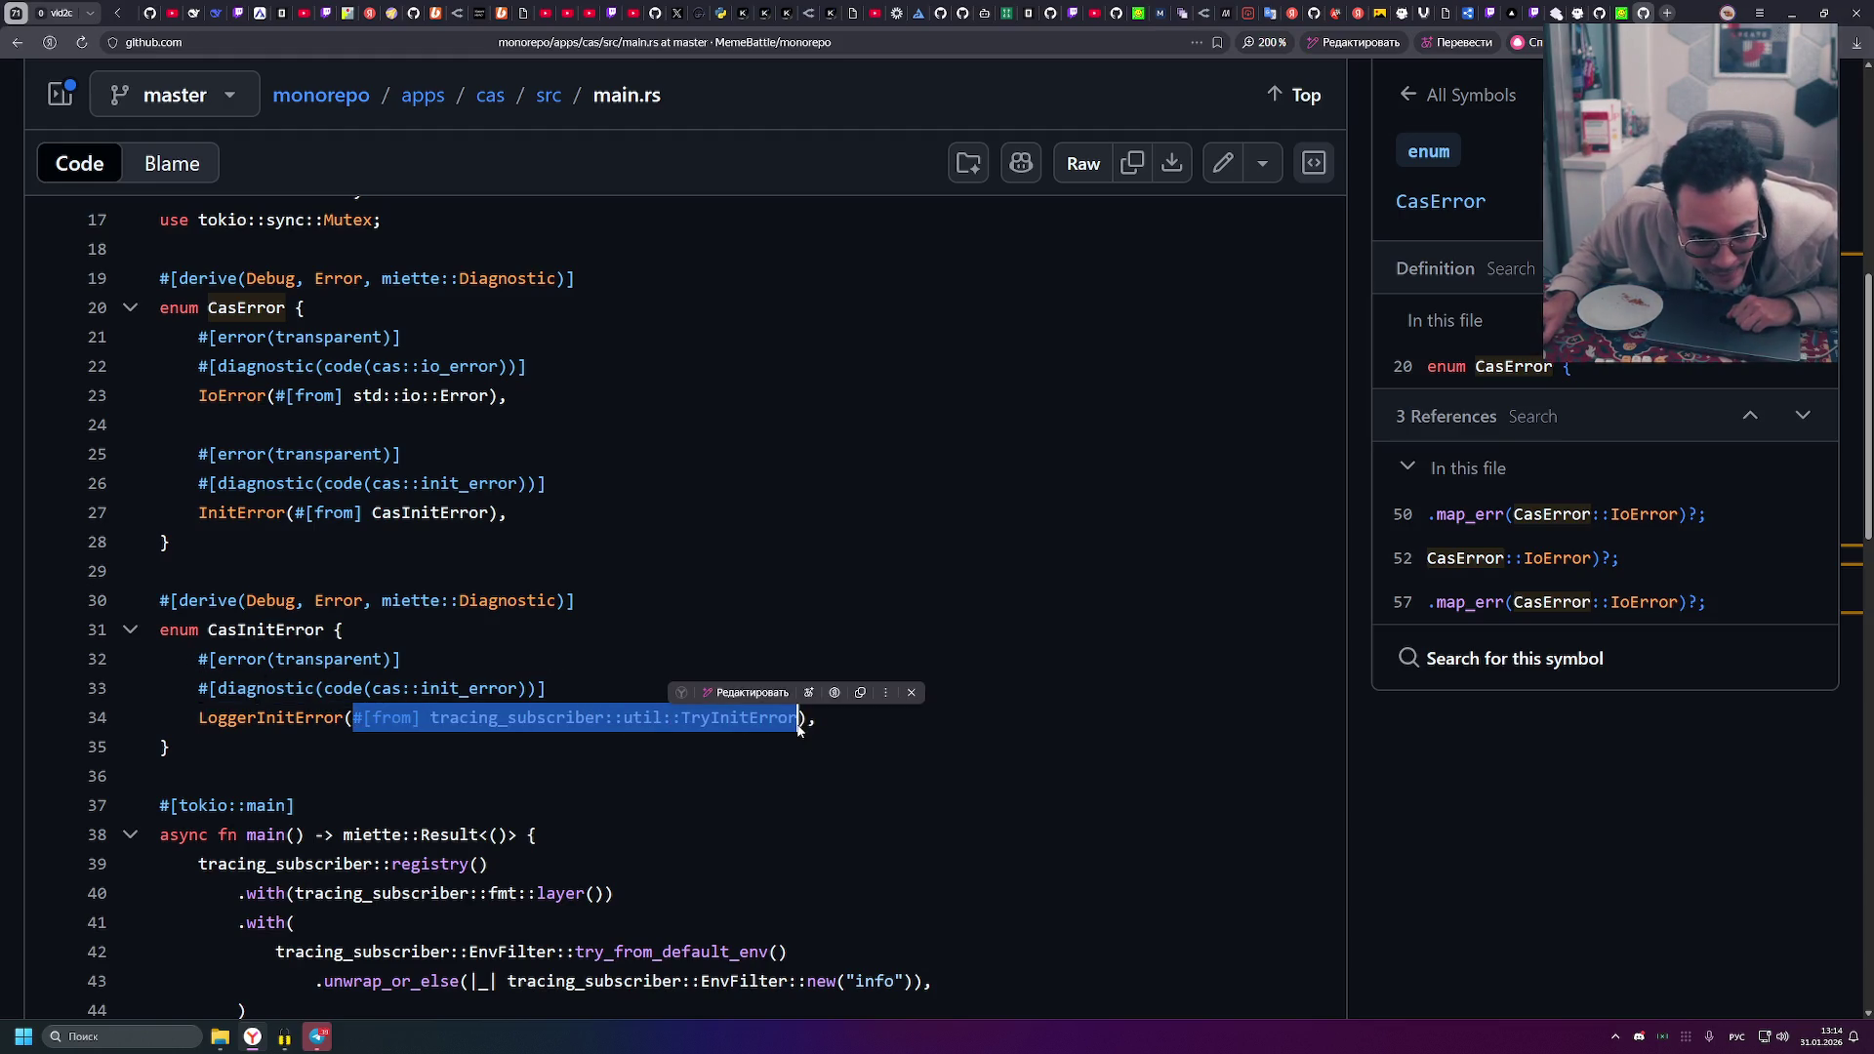
click(283, 719)
drag(431, 720, 353, 719)
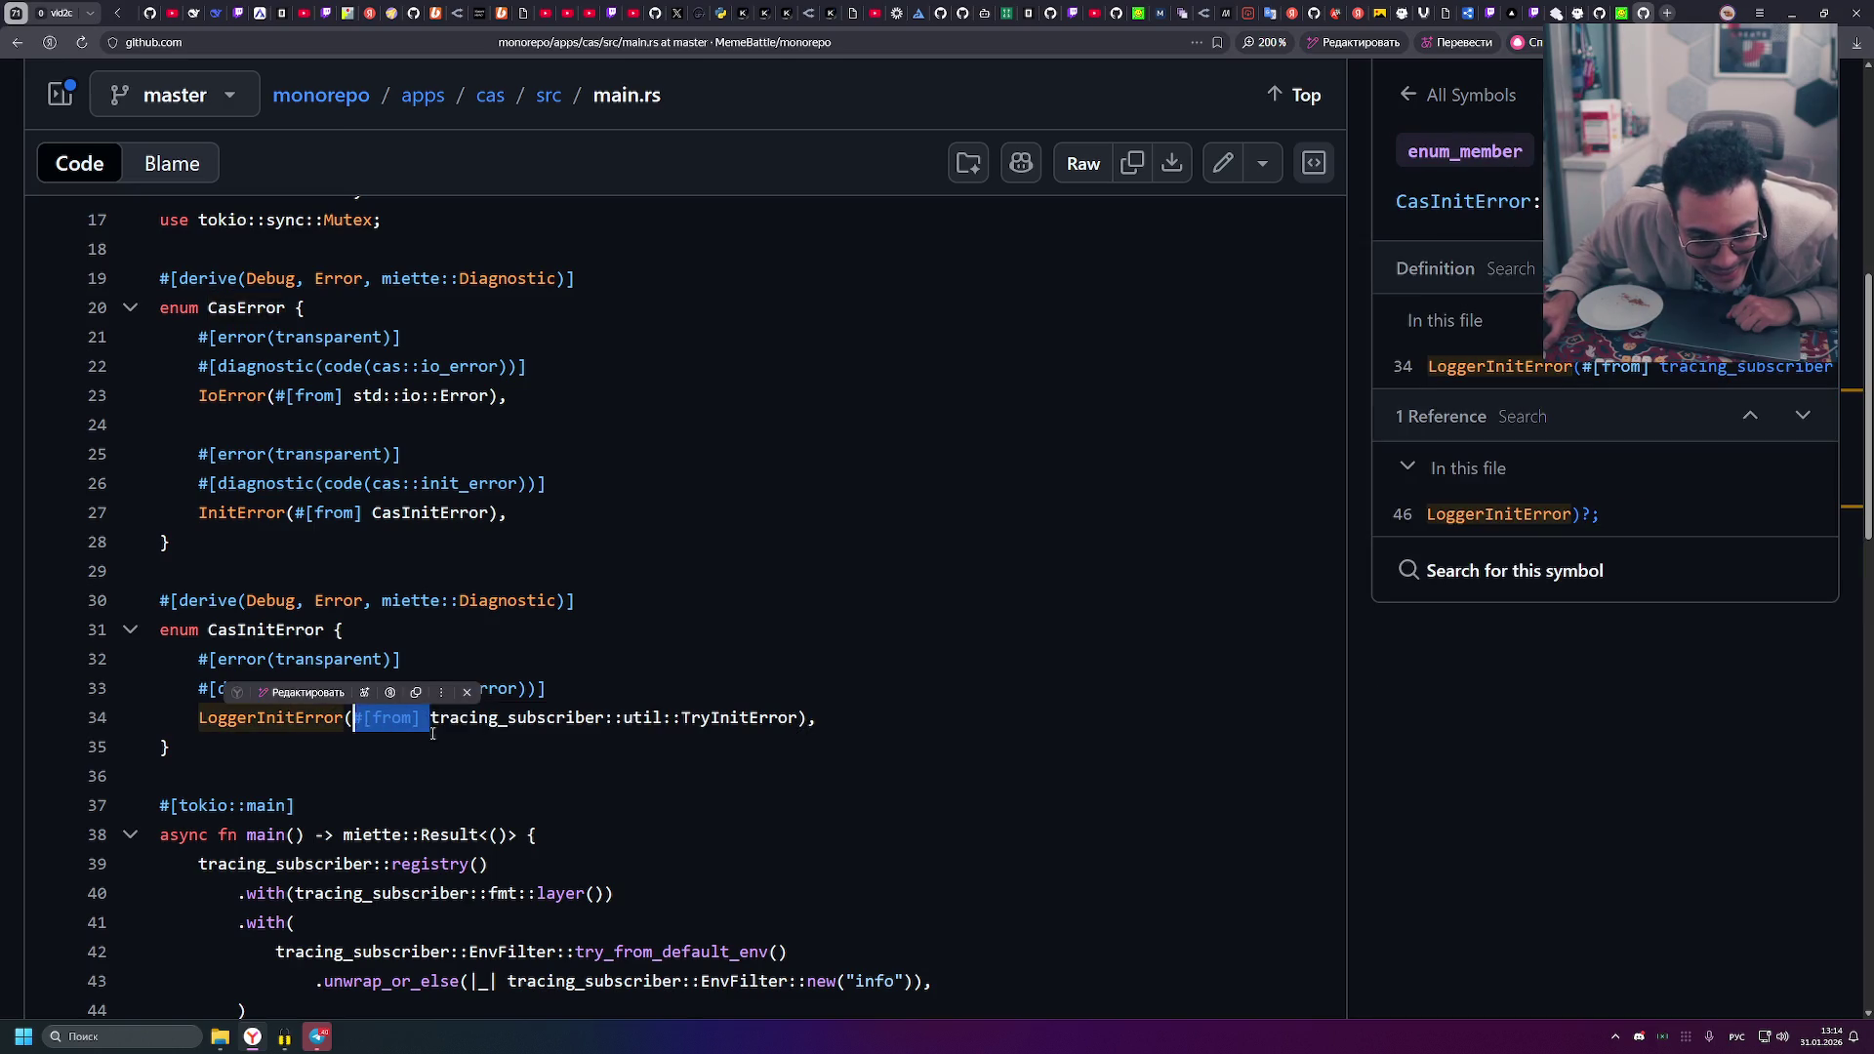
key(Down)
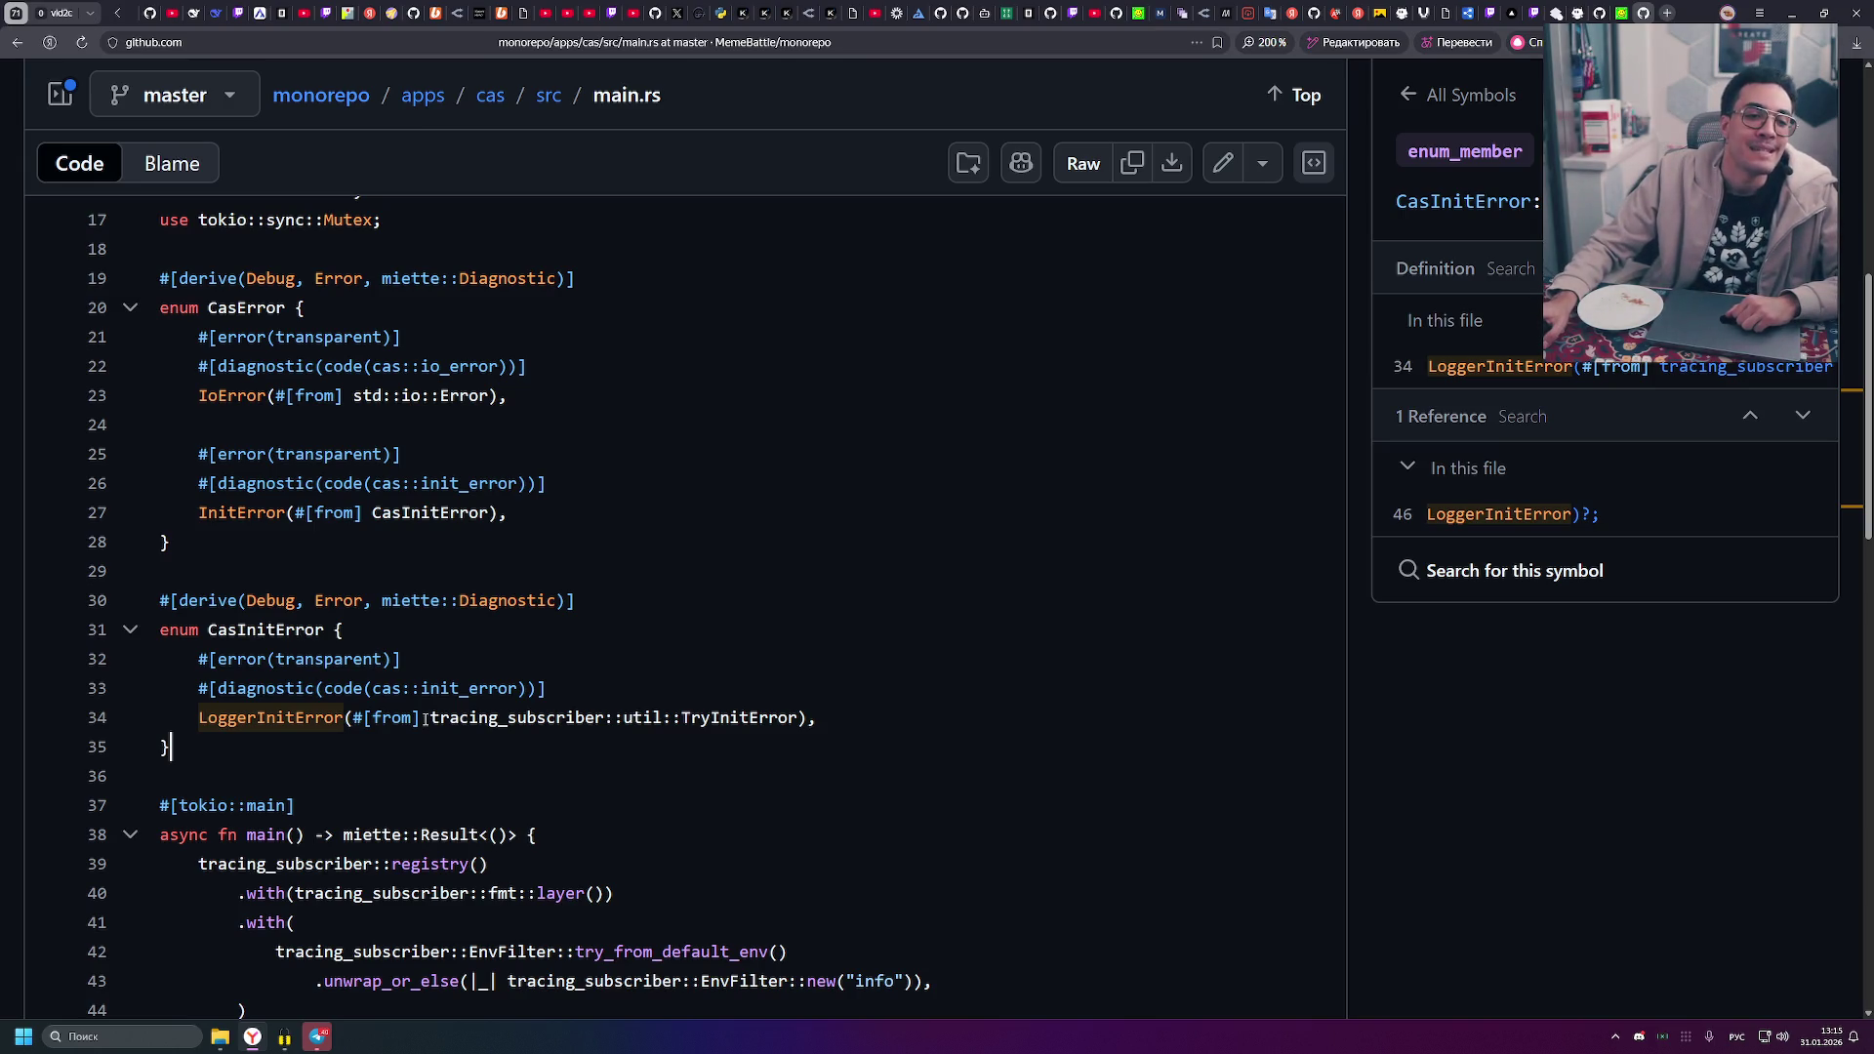
- Highlight the whole LoggerInitError variant line on line 34 twice
scroll(442, 729, down, 3)
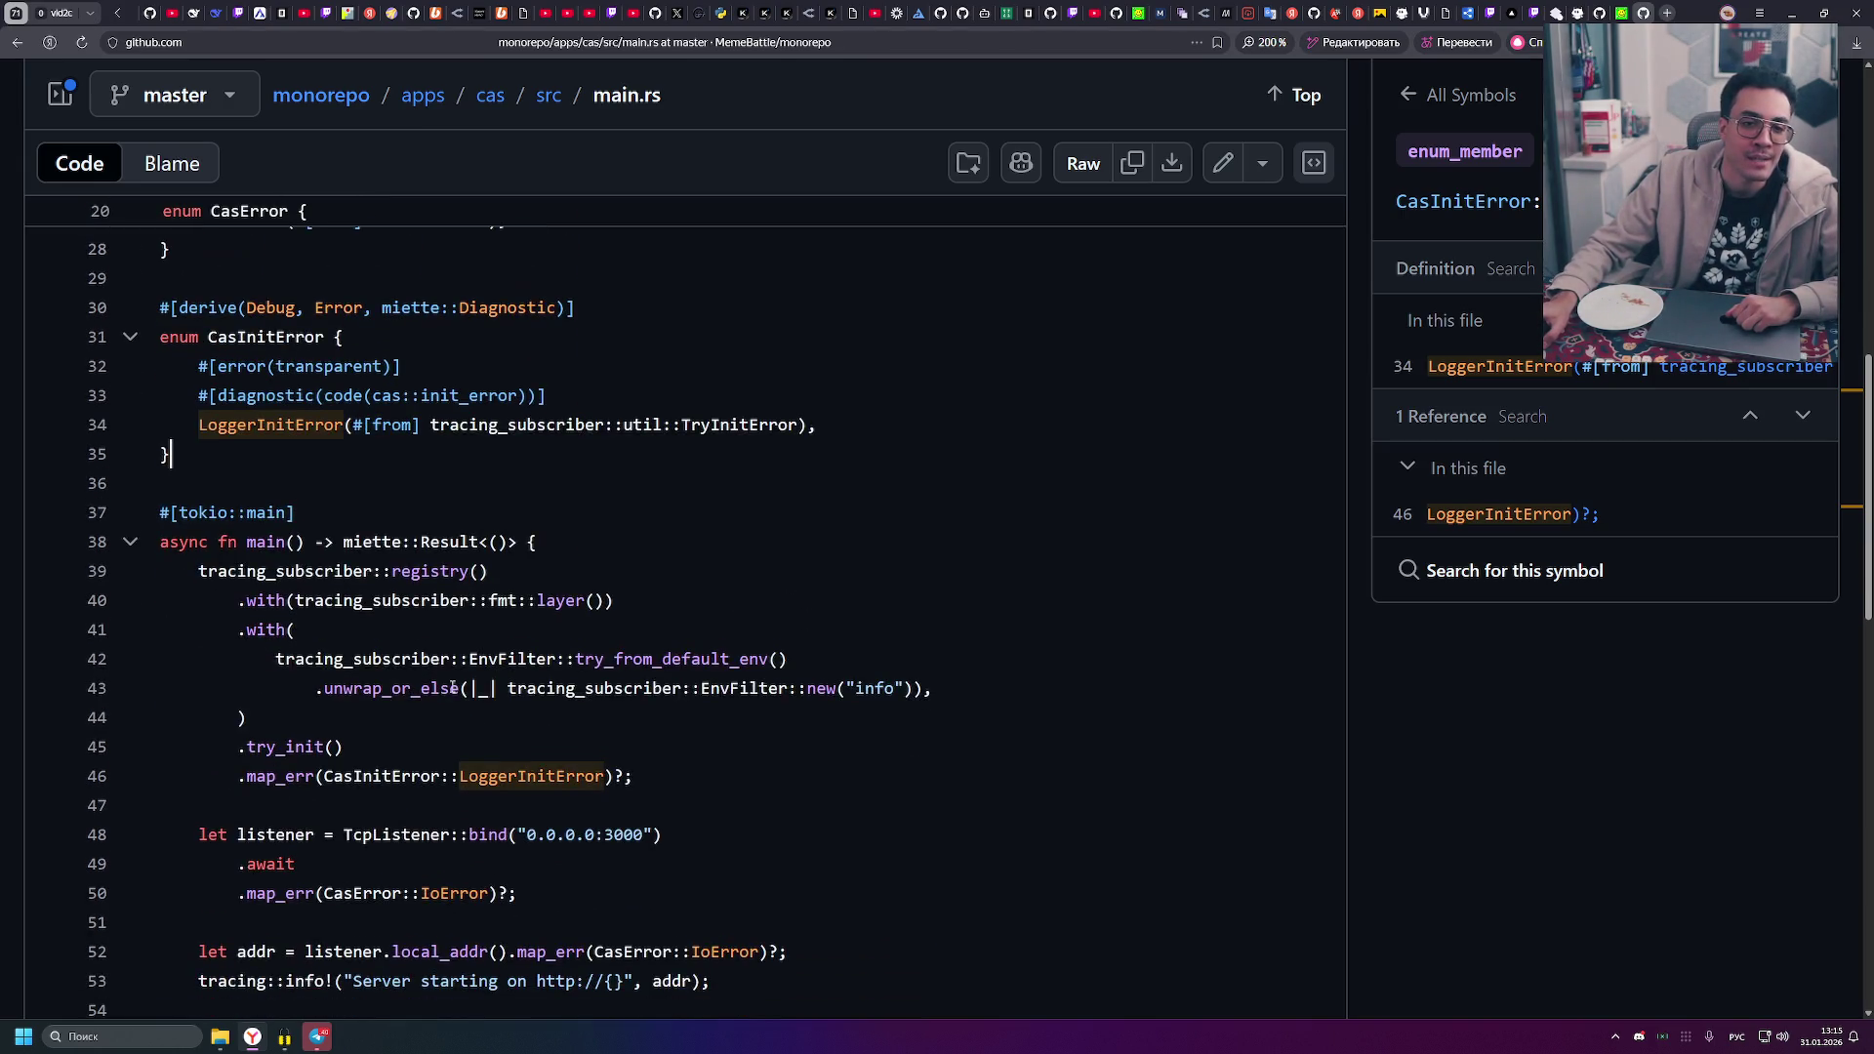
scroll(428, 673, up, 2)
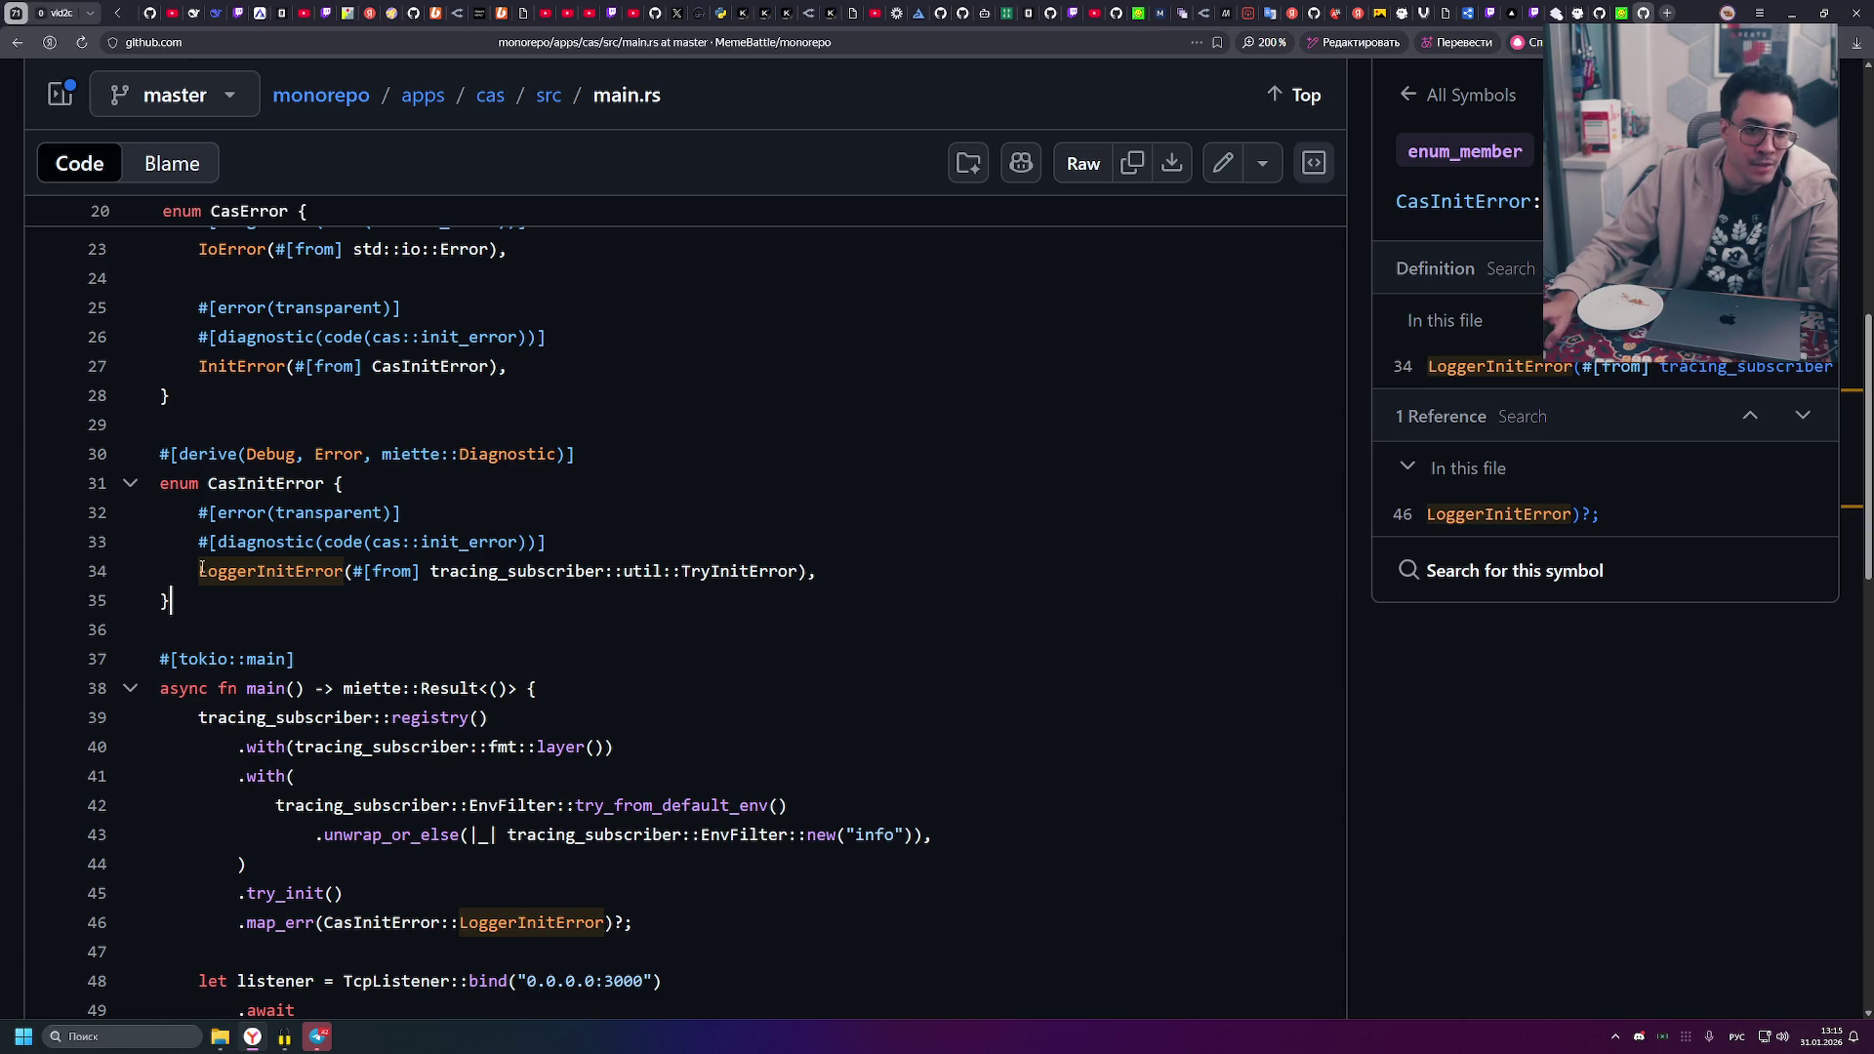
drag(200, 572, 803, 574)
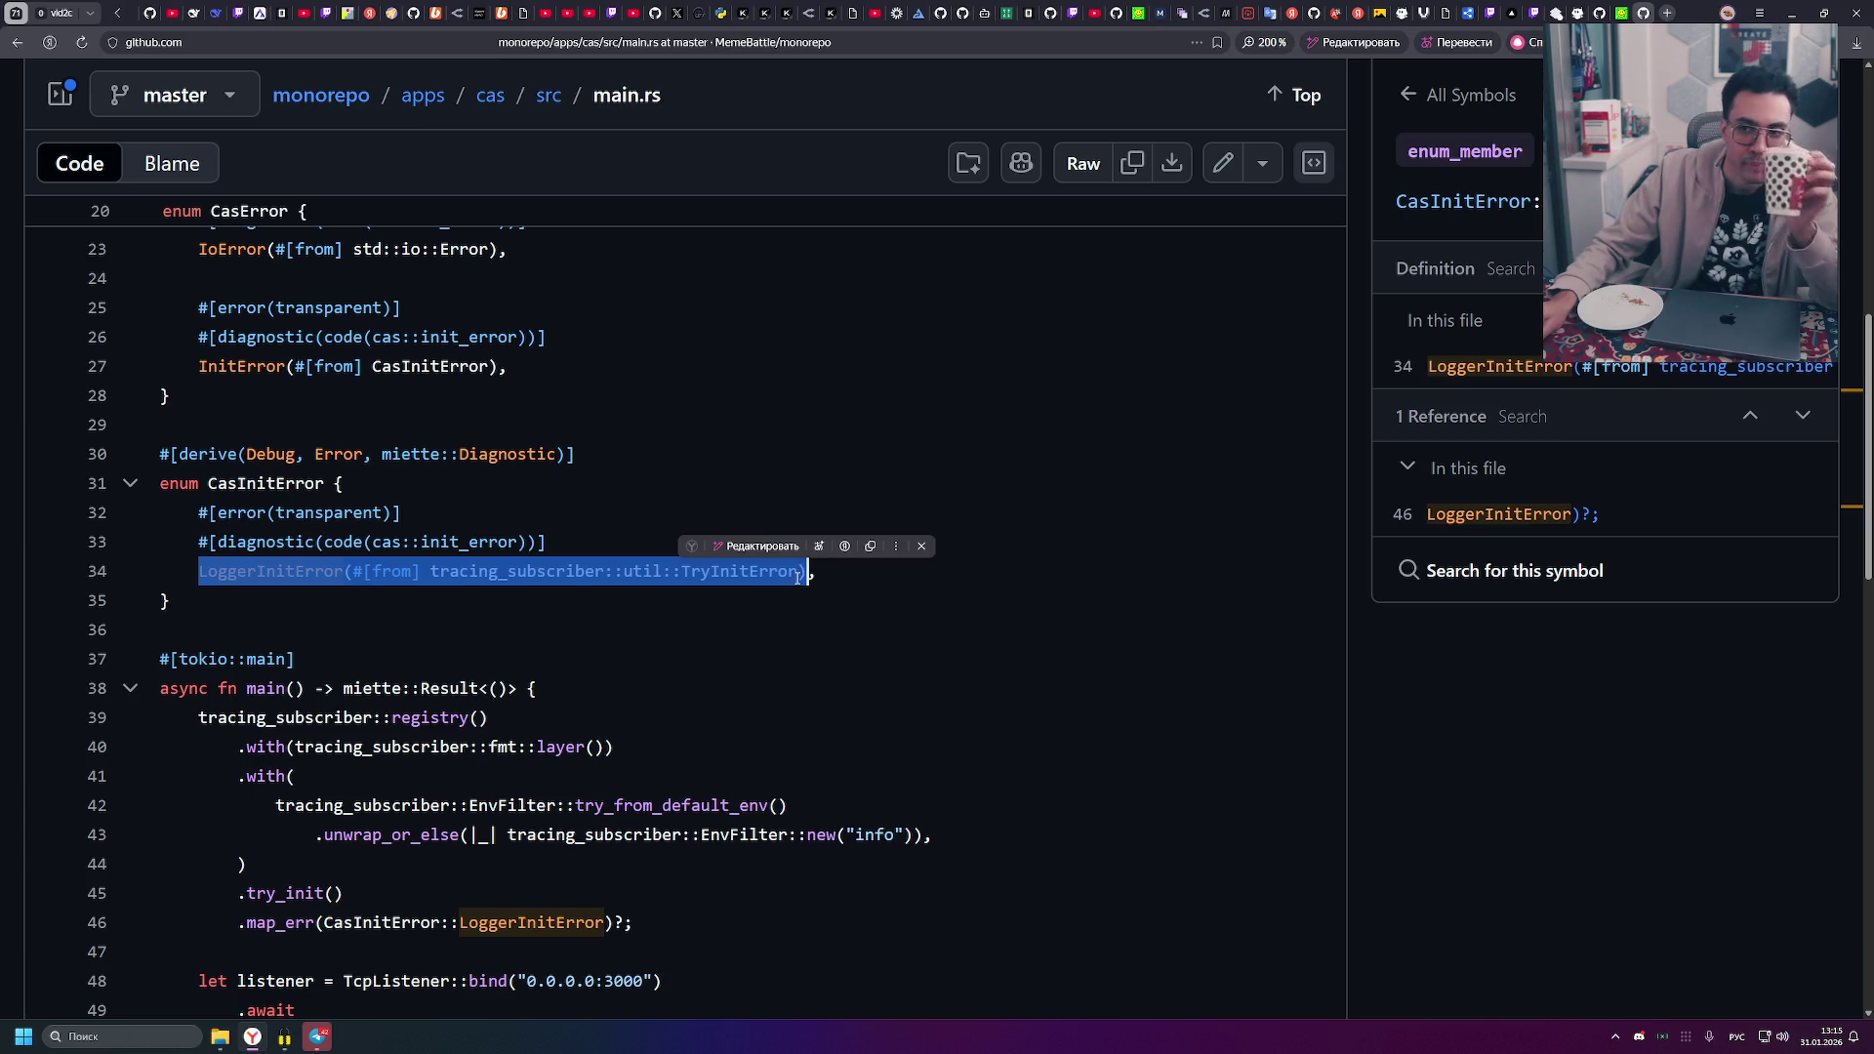
click(546, 600)
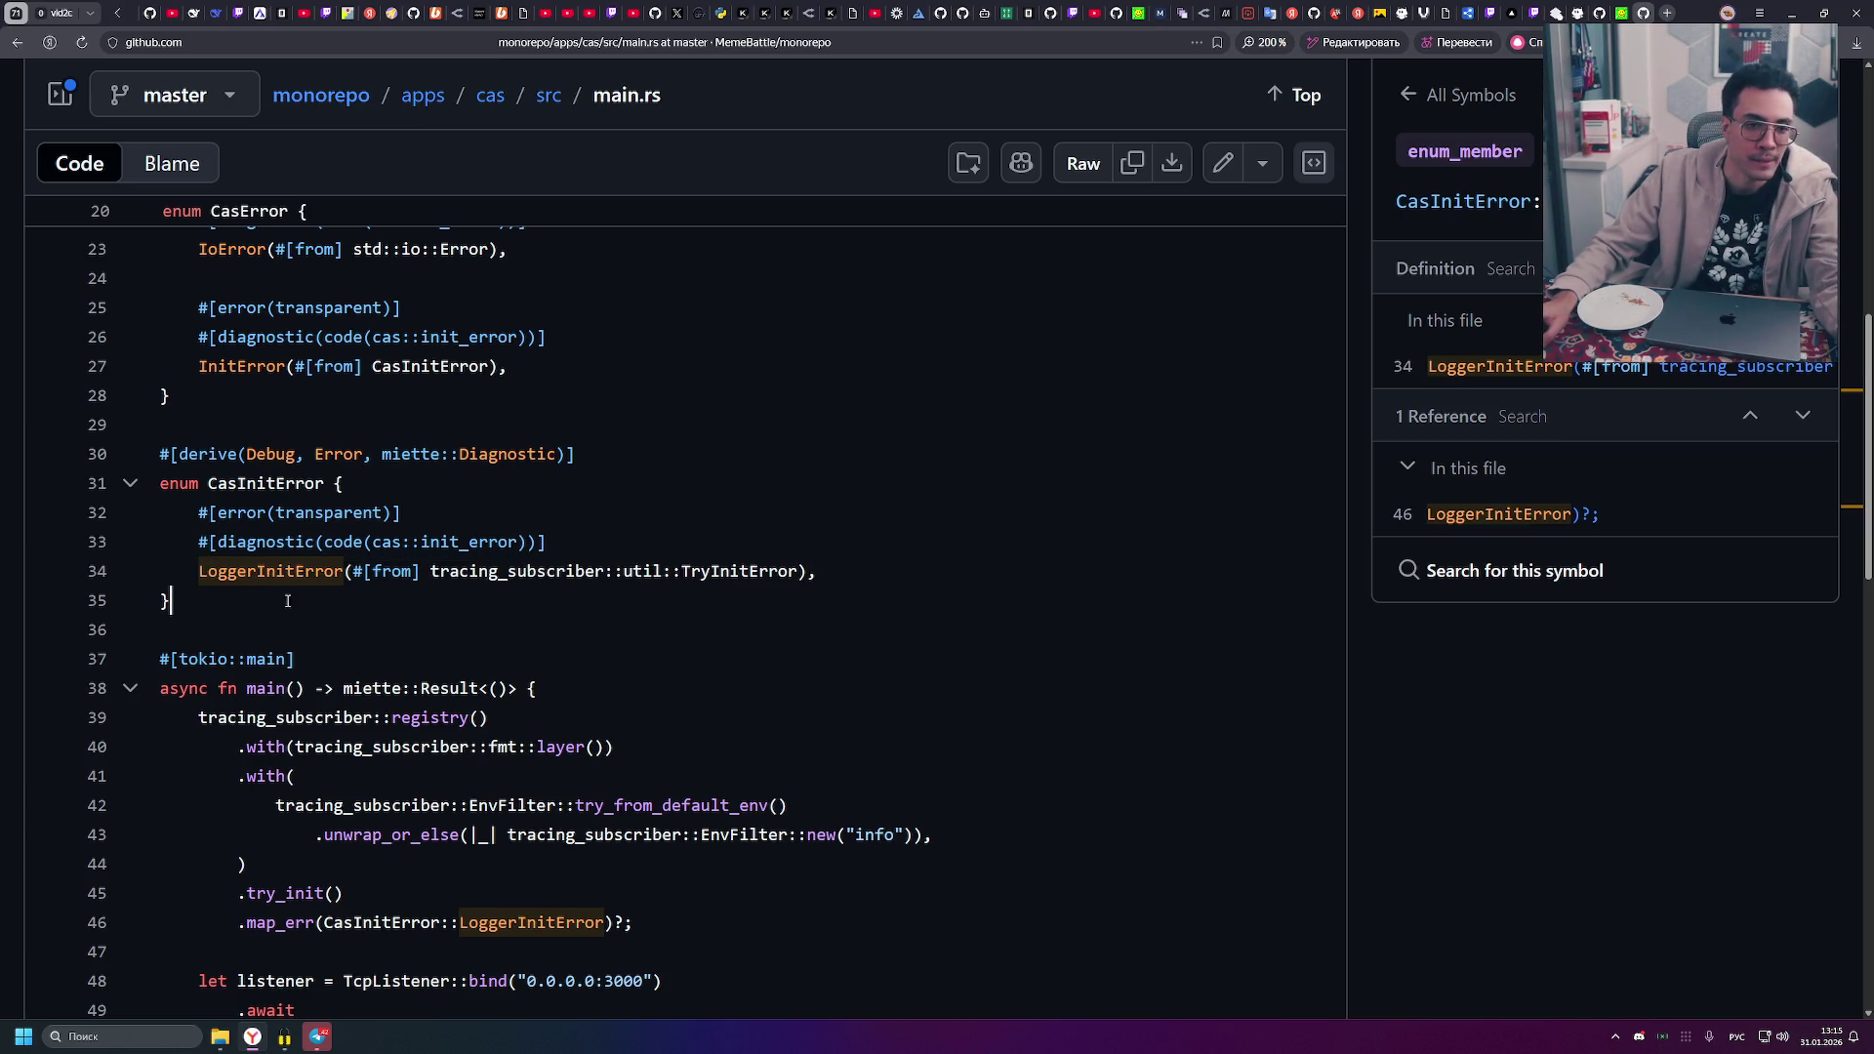
drag(199, 571, 808, 571)
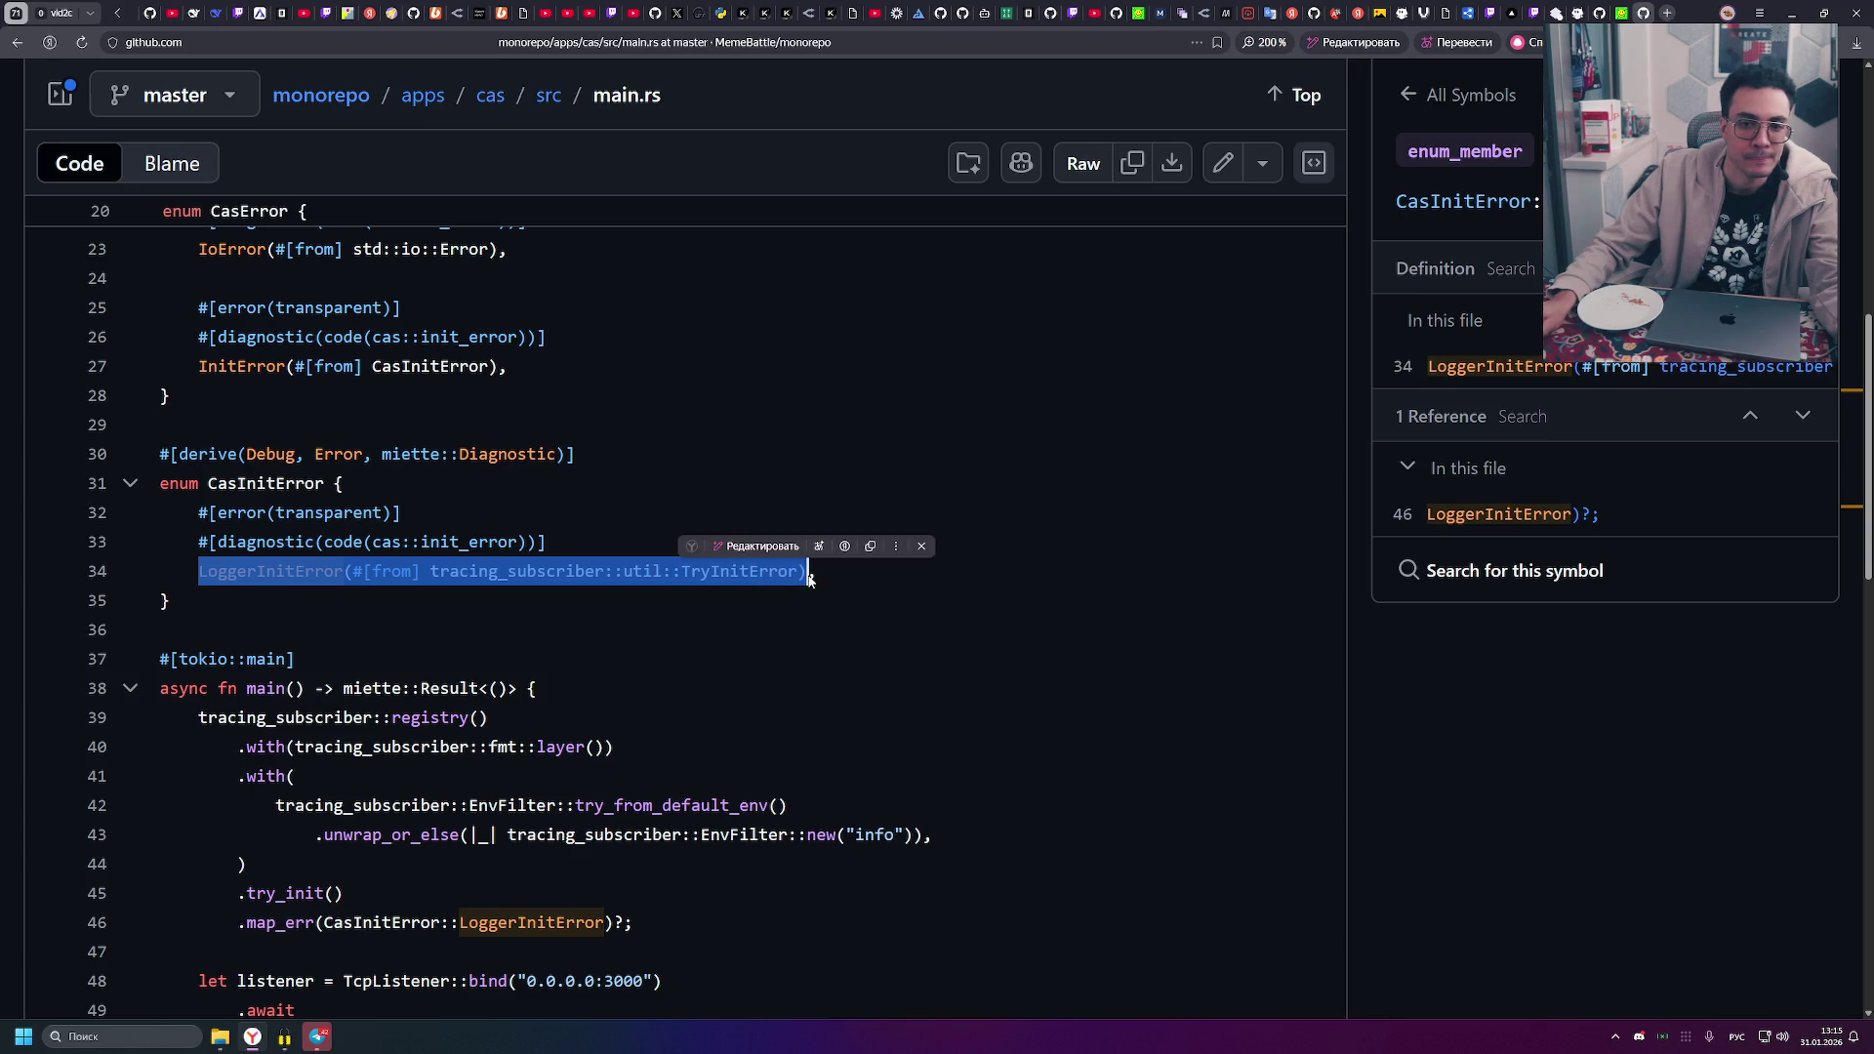
click(556, 601)
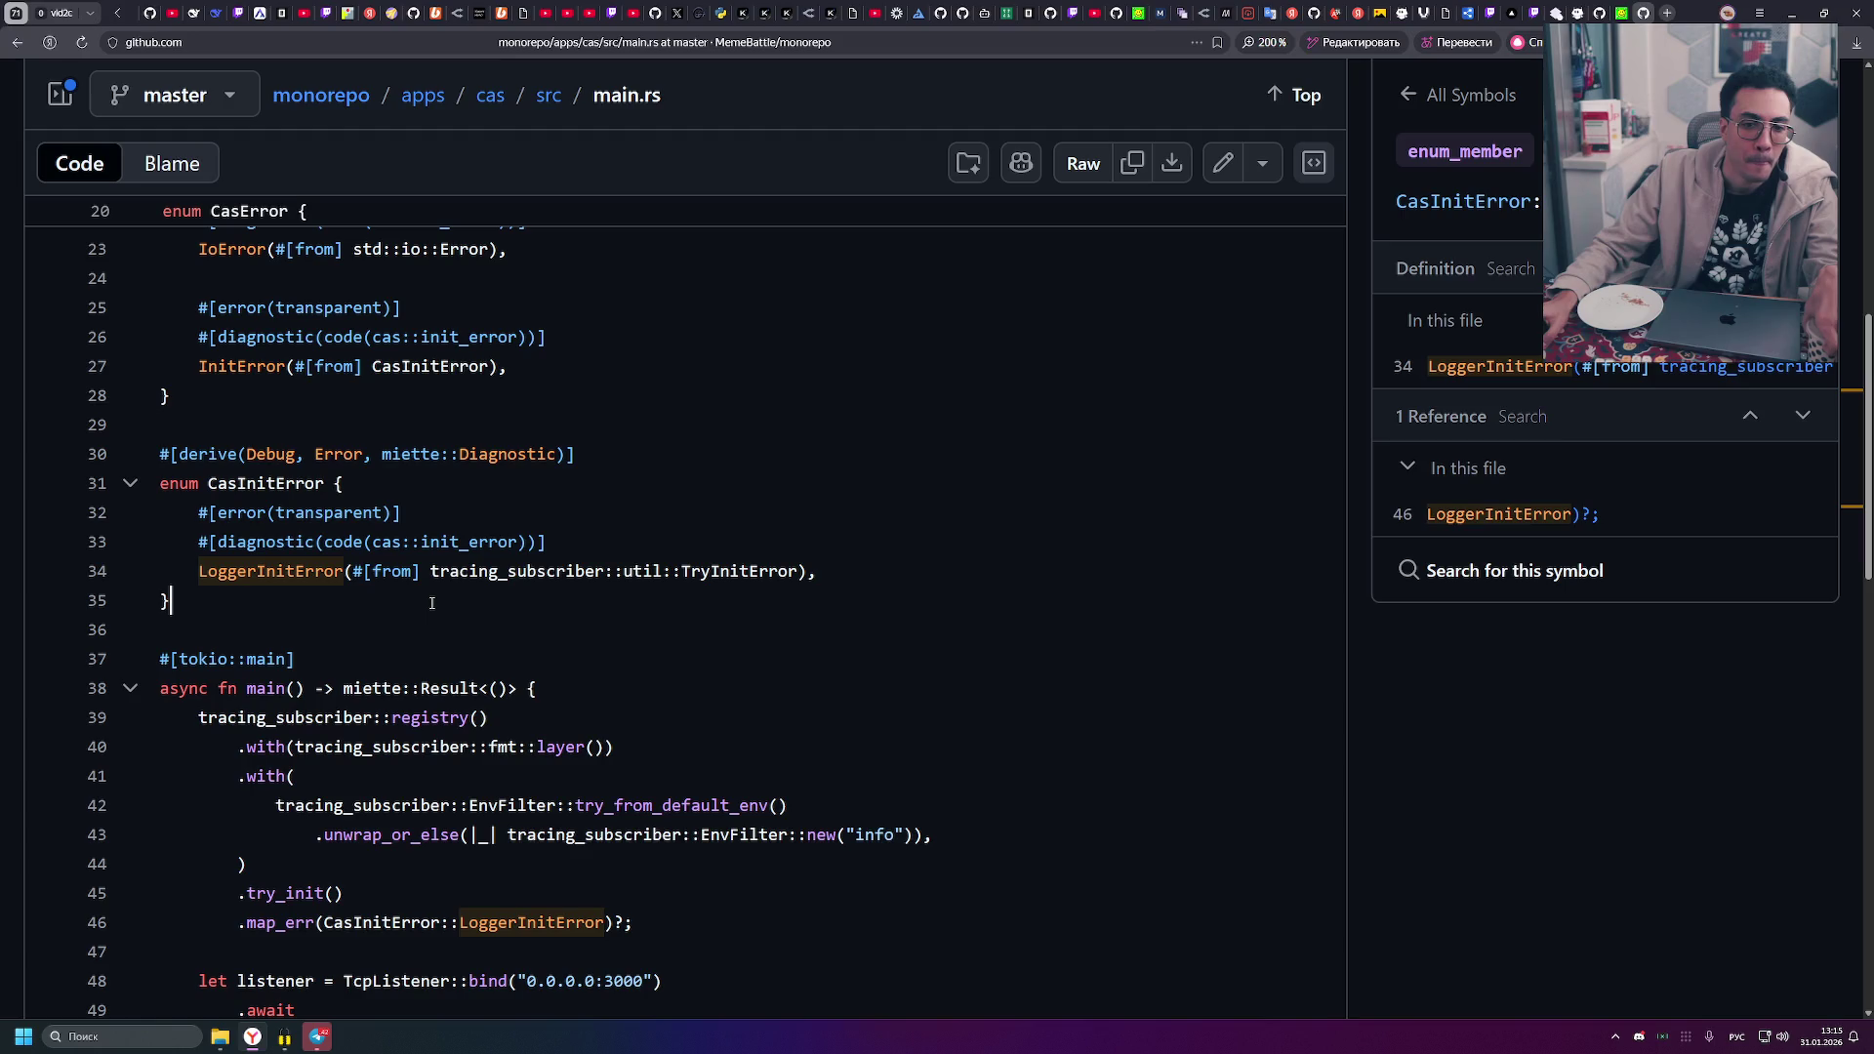
scroll(403, 654, up, 5)
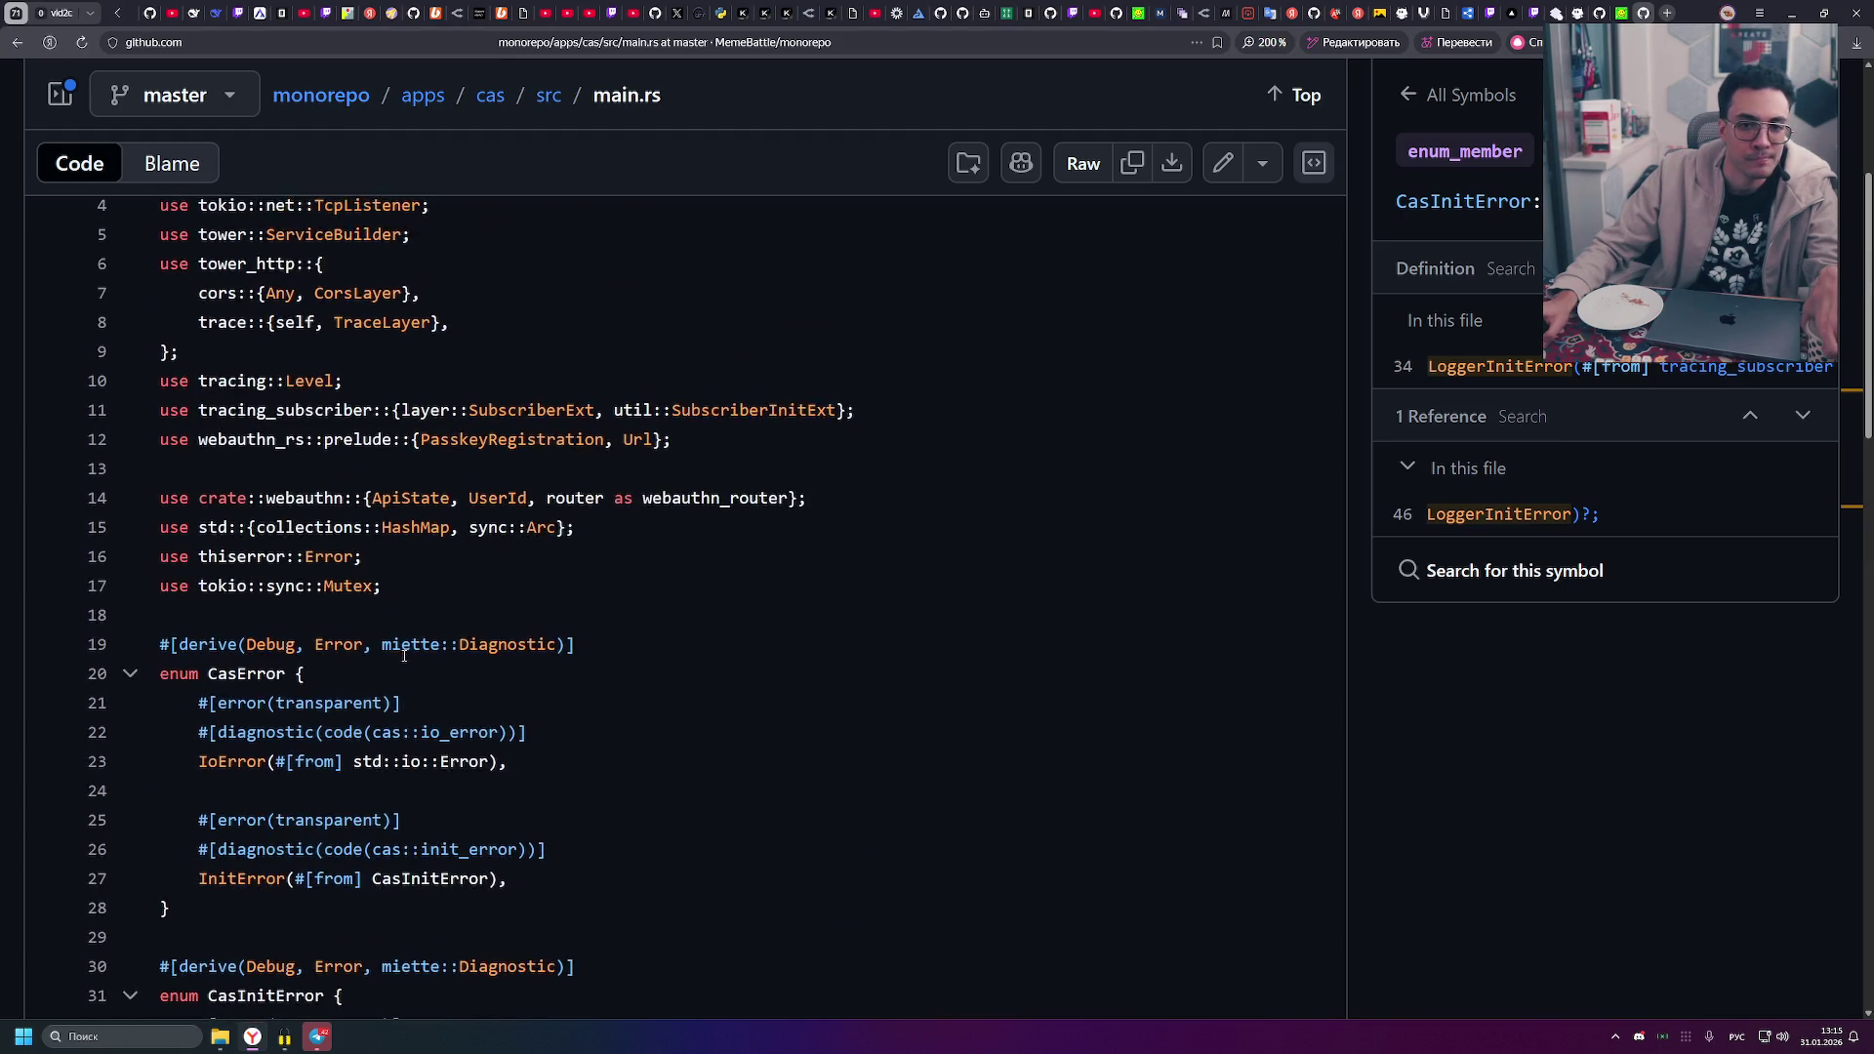
click(69, 95)
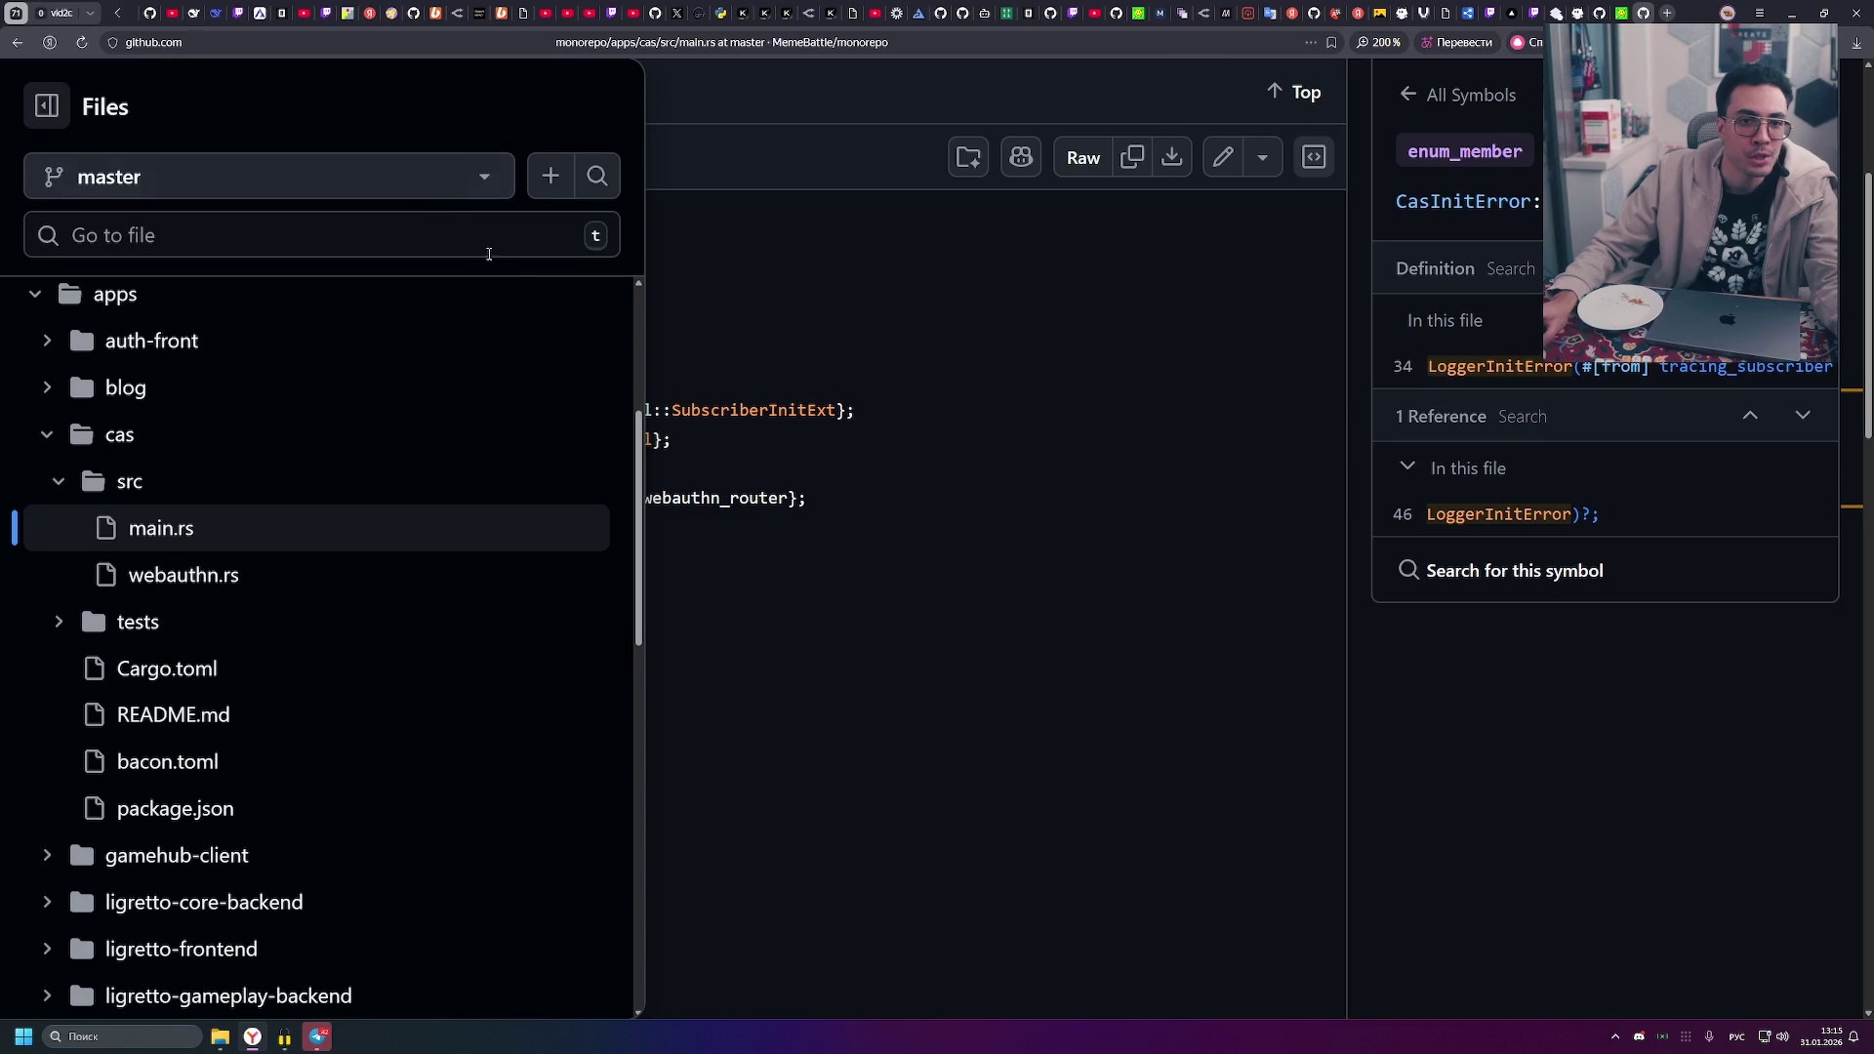
- Zoom main.rs out one level so more code fits beside the file tree
key(ctrl+minus)
key(ctrl+minus)
key(ctrl+minus)
key(ctrl+plus)
key(ctrl+plus)
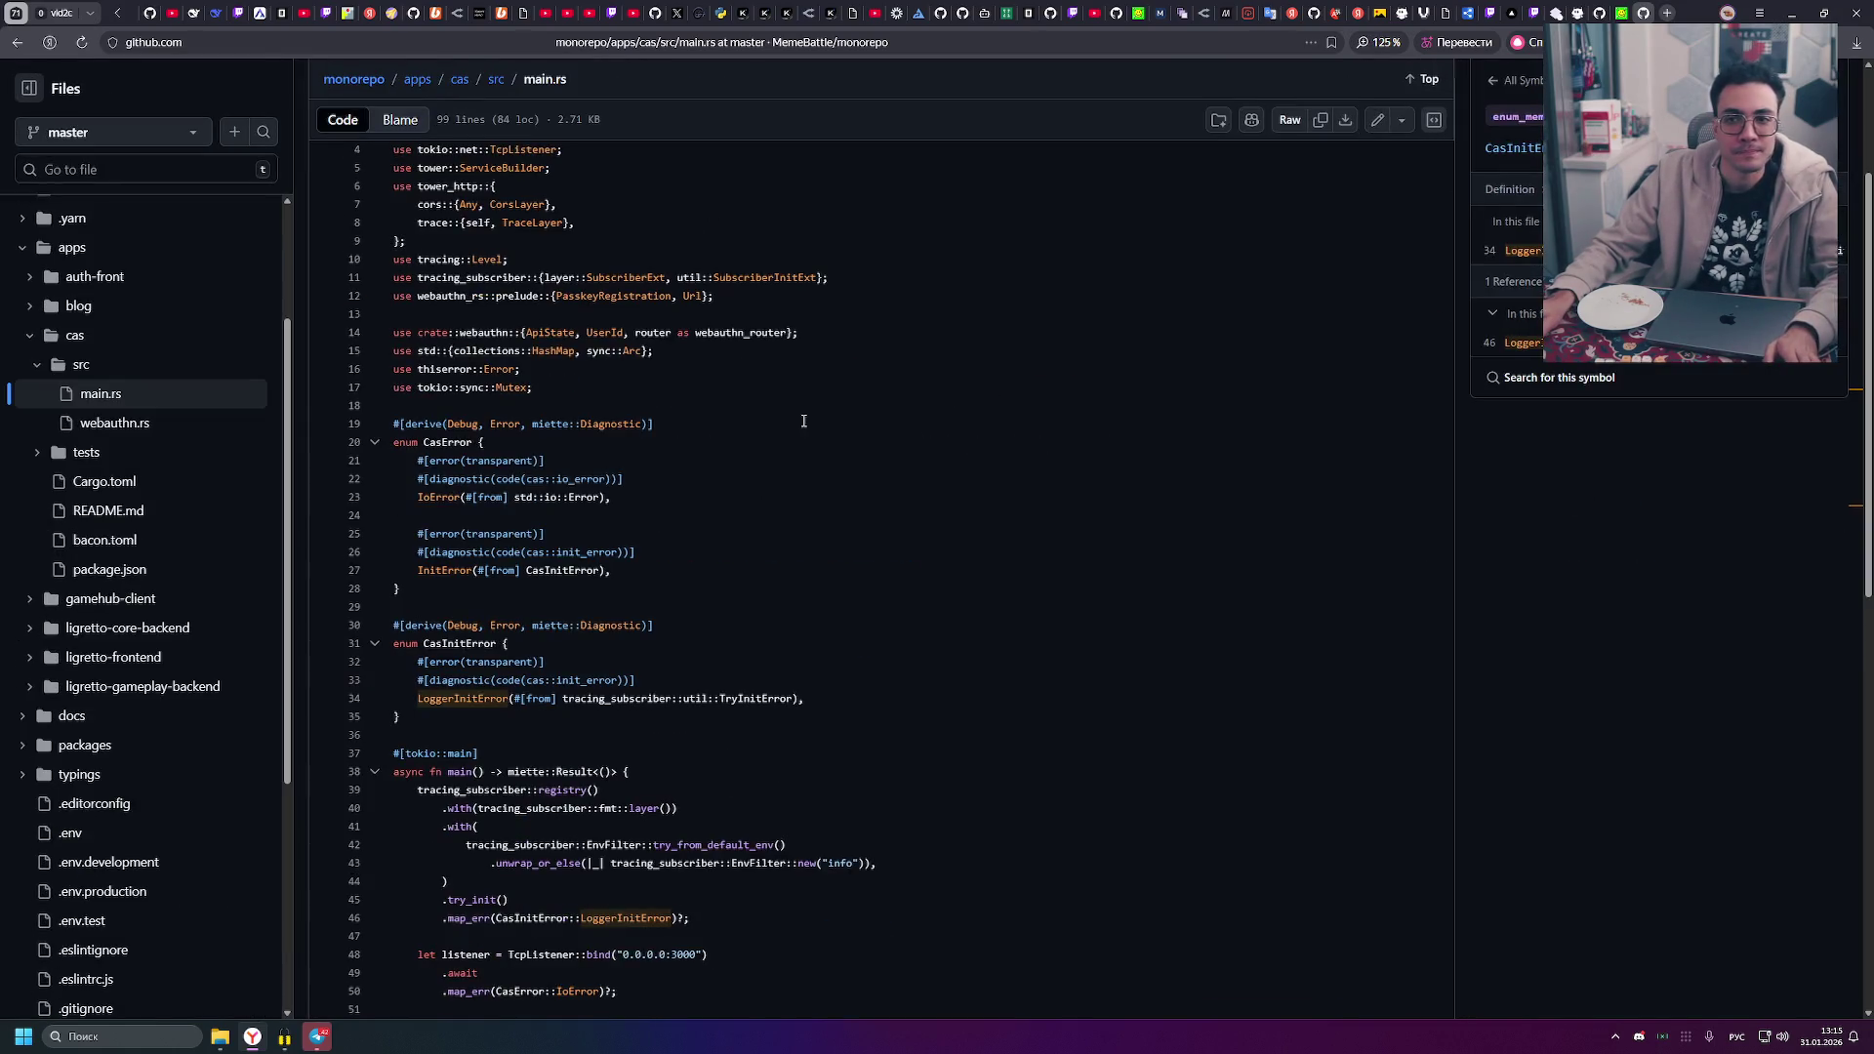
key(ctrl+plus)
key(ctrl+minus)
key(ctrl+minus)
key(ctrl+minus)
key(ctrl+minus)
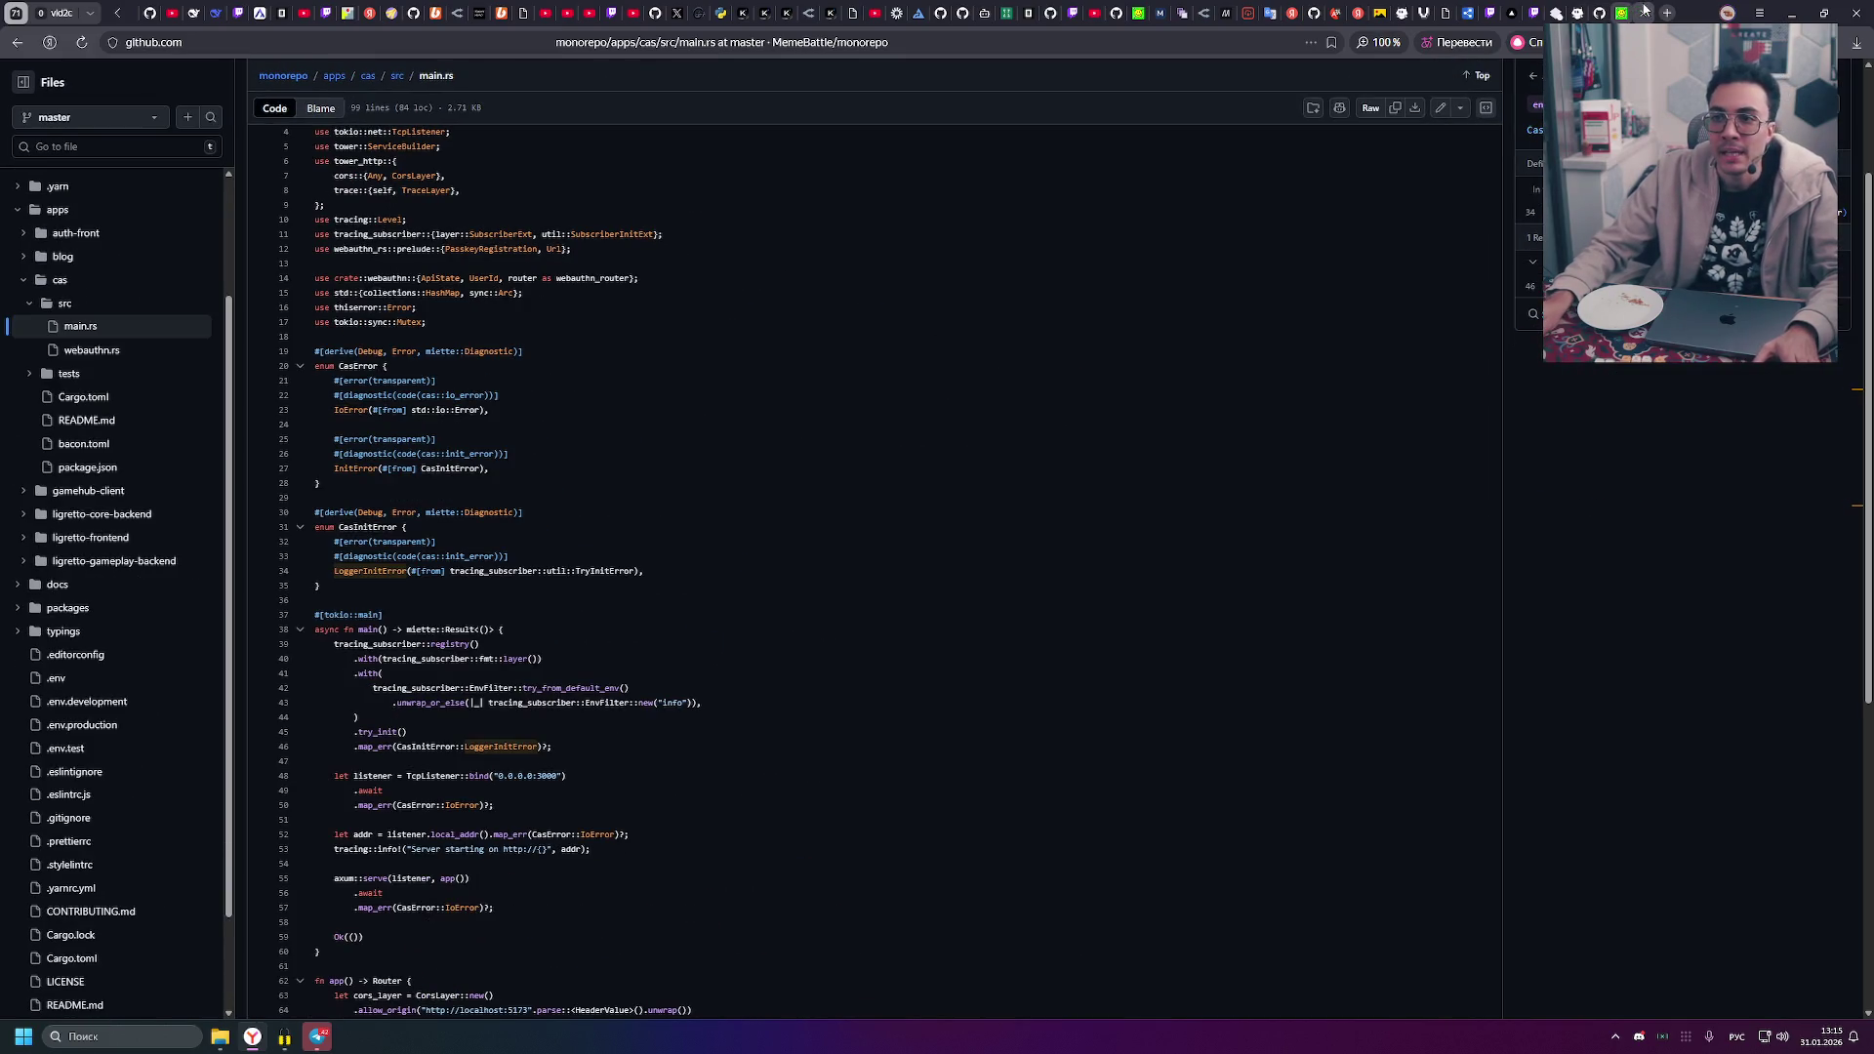
key(alt+Tab)
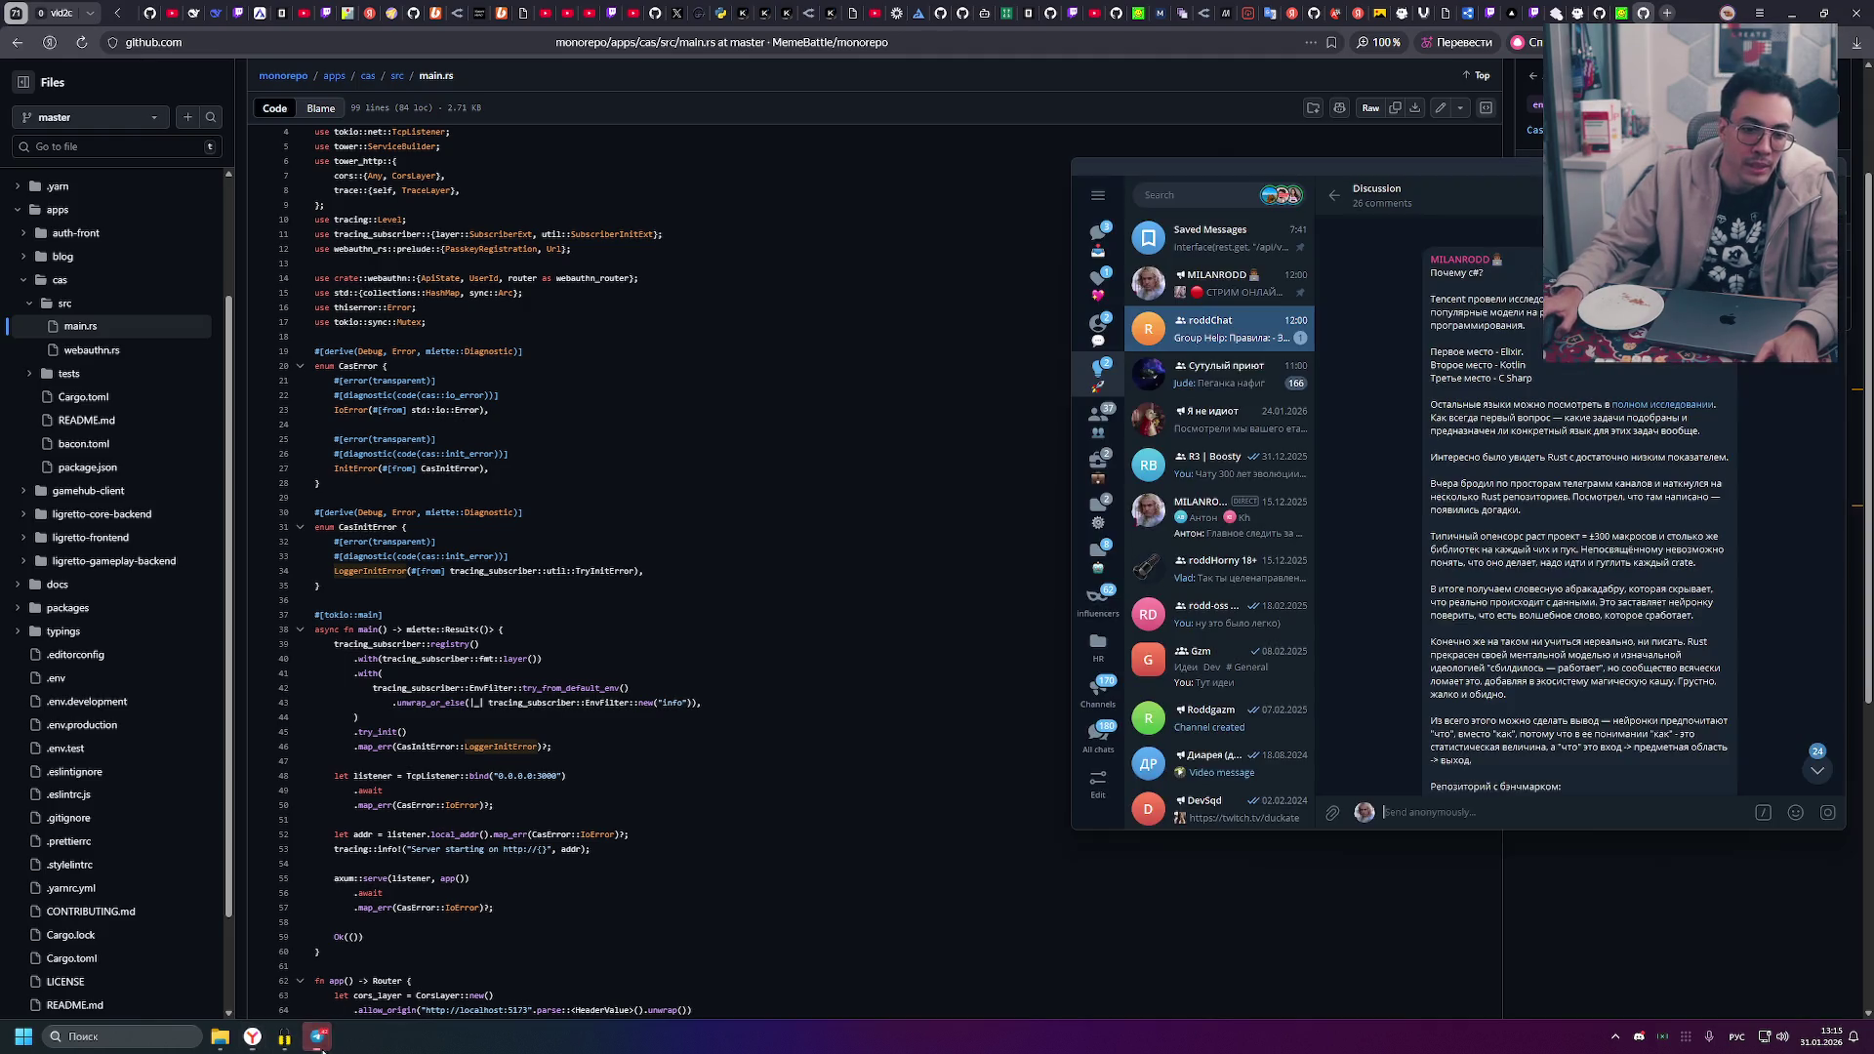
- Move the Telegram discussion window to the screen centre, then return to main.rs
mouse_move(1501, 172)
mouse_down()
mouse_move(1086, 193)
mouse_move(744, 183)
mouse_up()
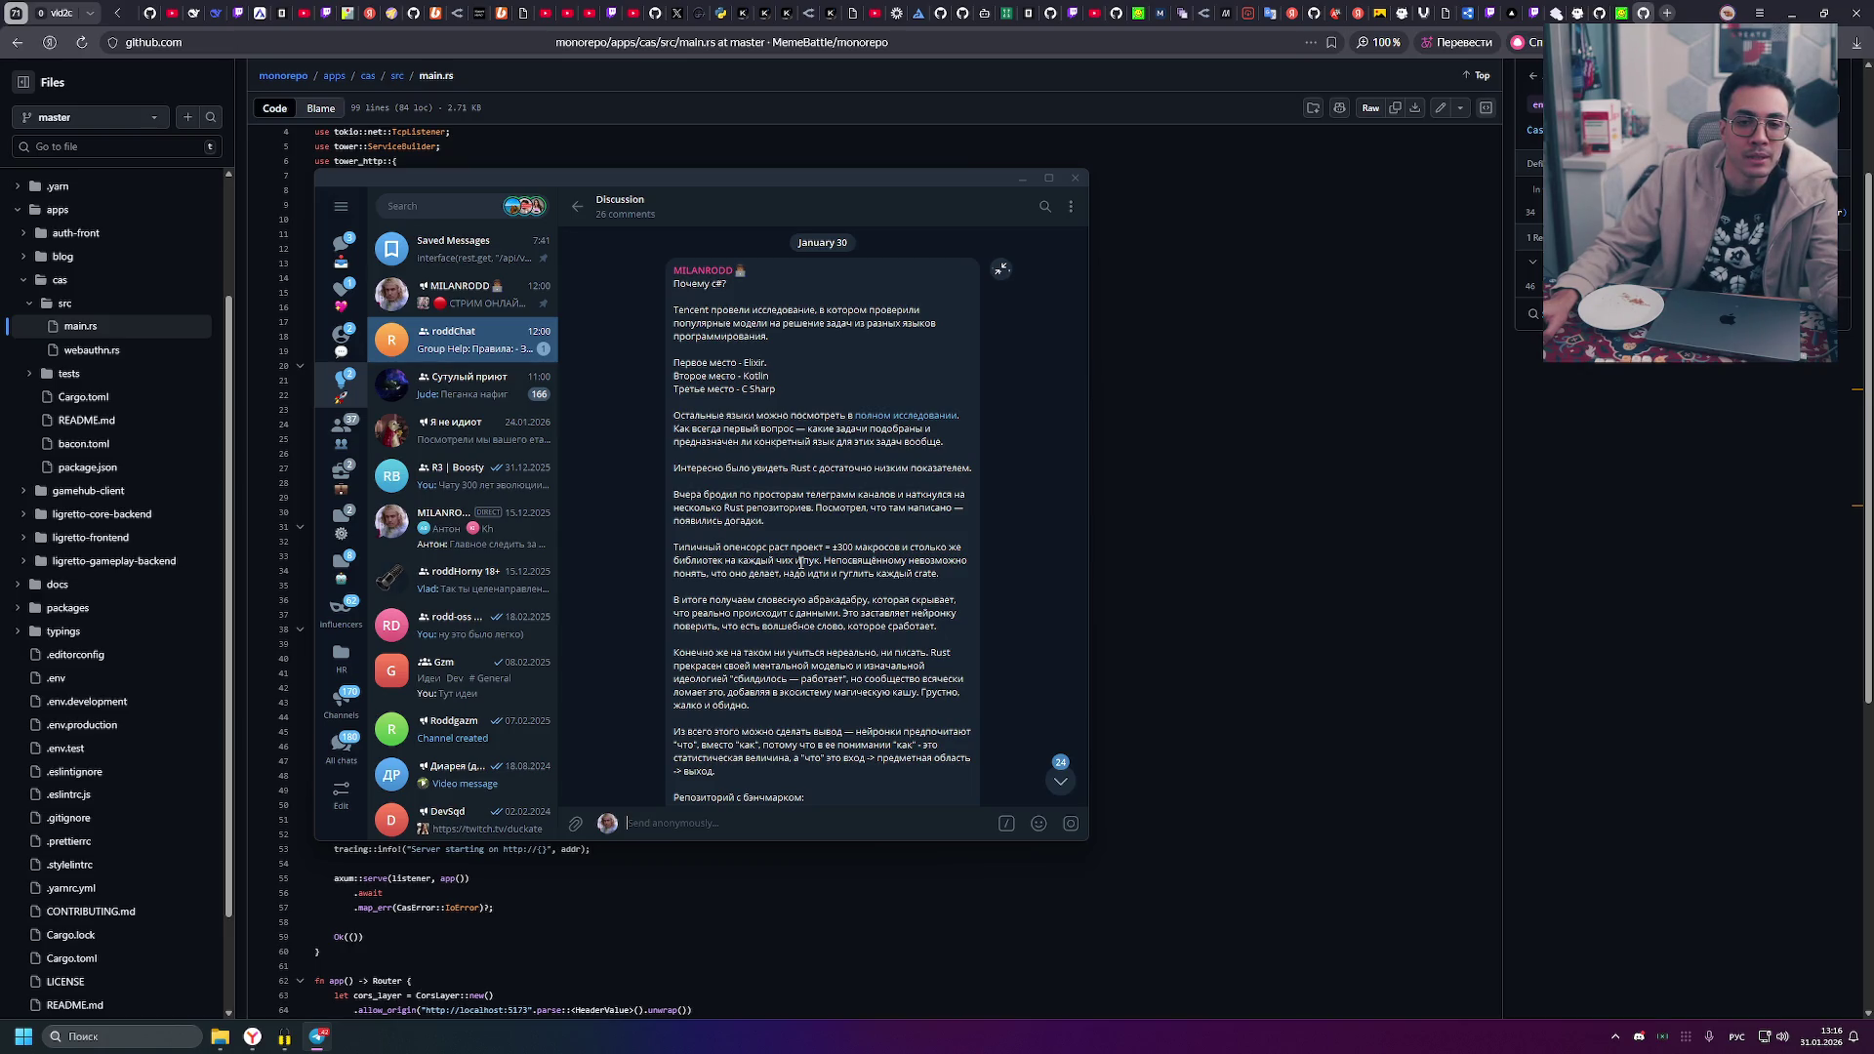
click(1192, 502)
- Zoom the main.rs page in and mark the from attribute on line 27
scroll(509, 558, up, 3)
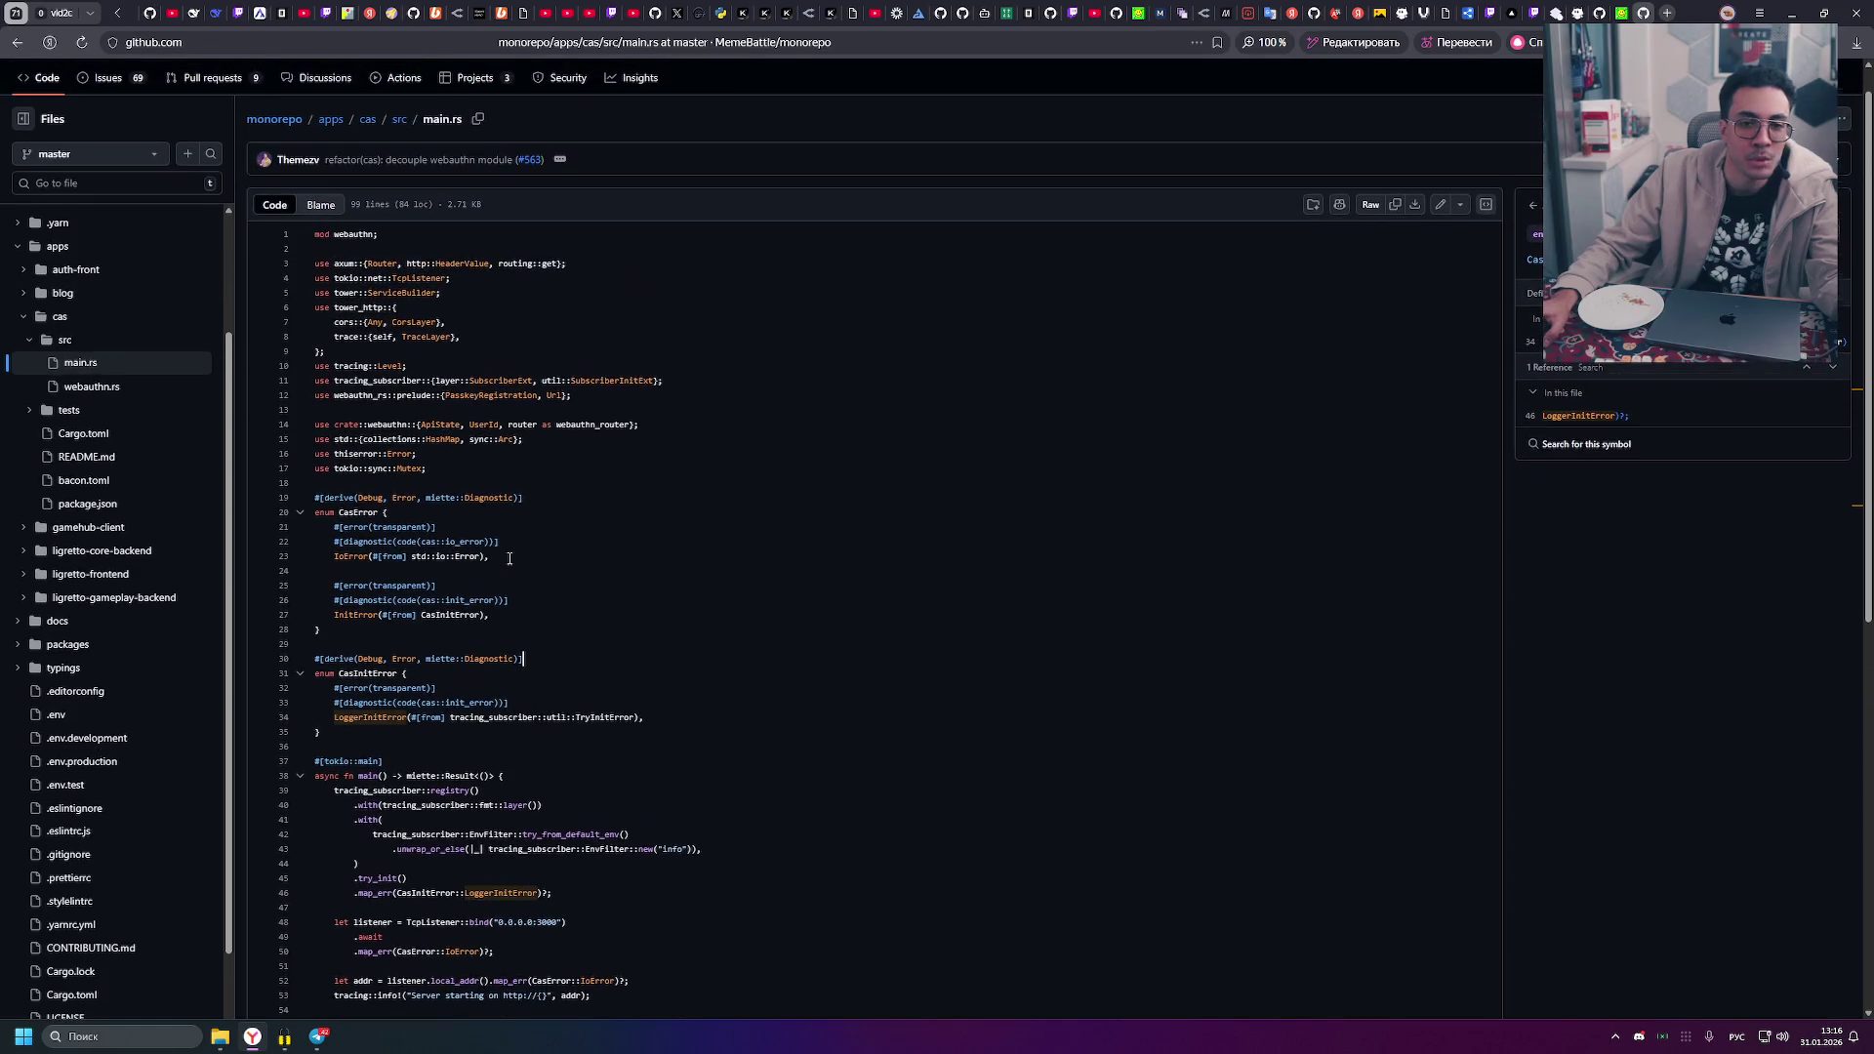
key(ctrl+plus)
scroll(506, 564, down, 3)
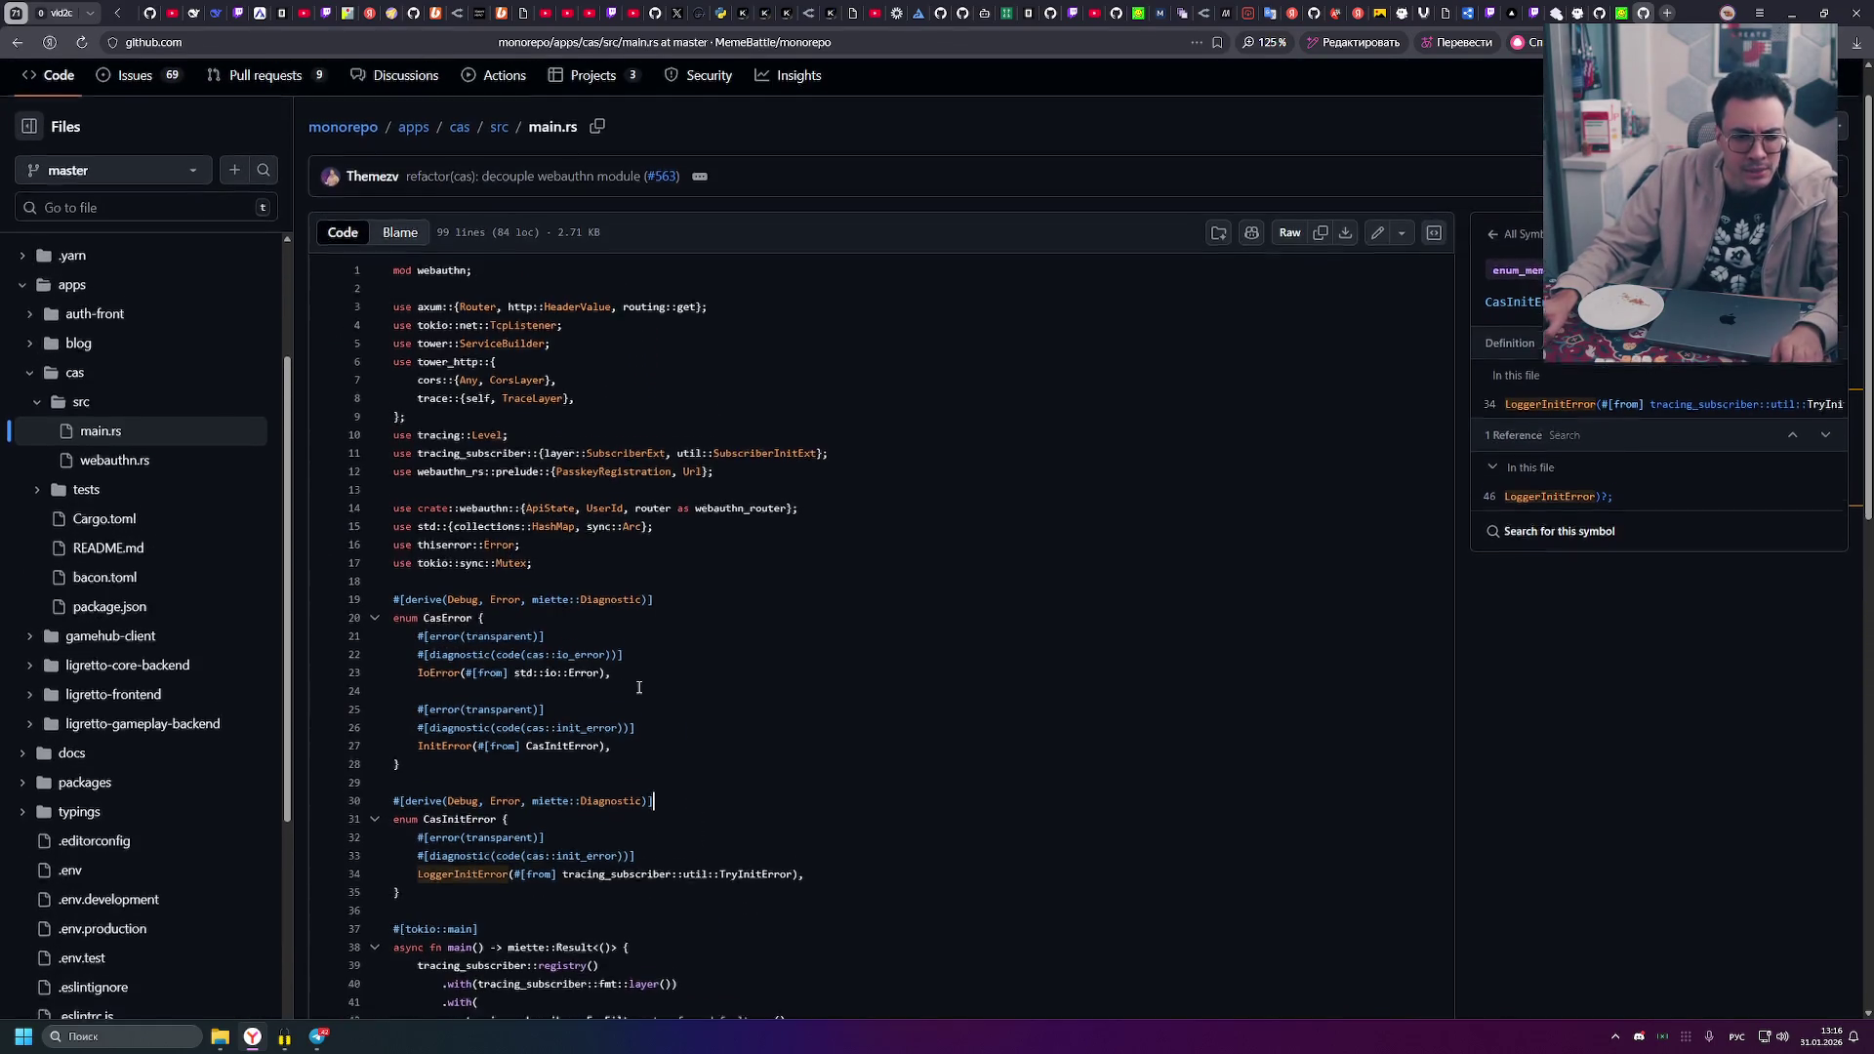
ctrl+scroll(594, 638, up, 1)
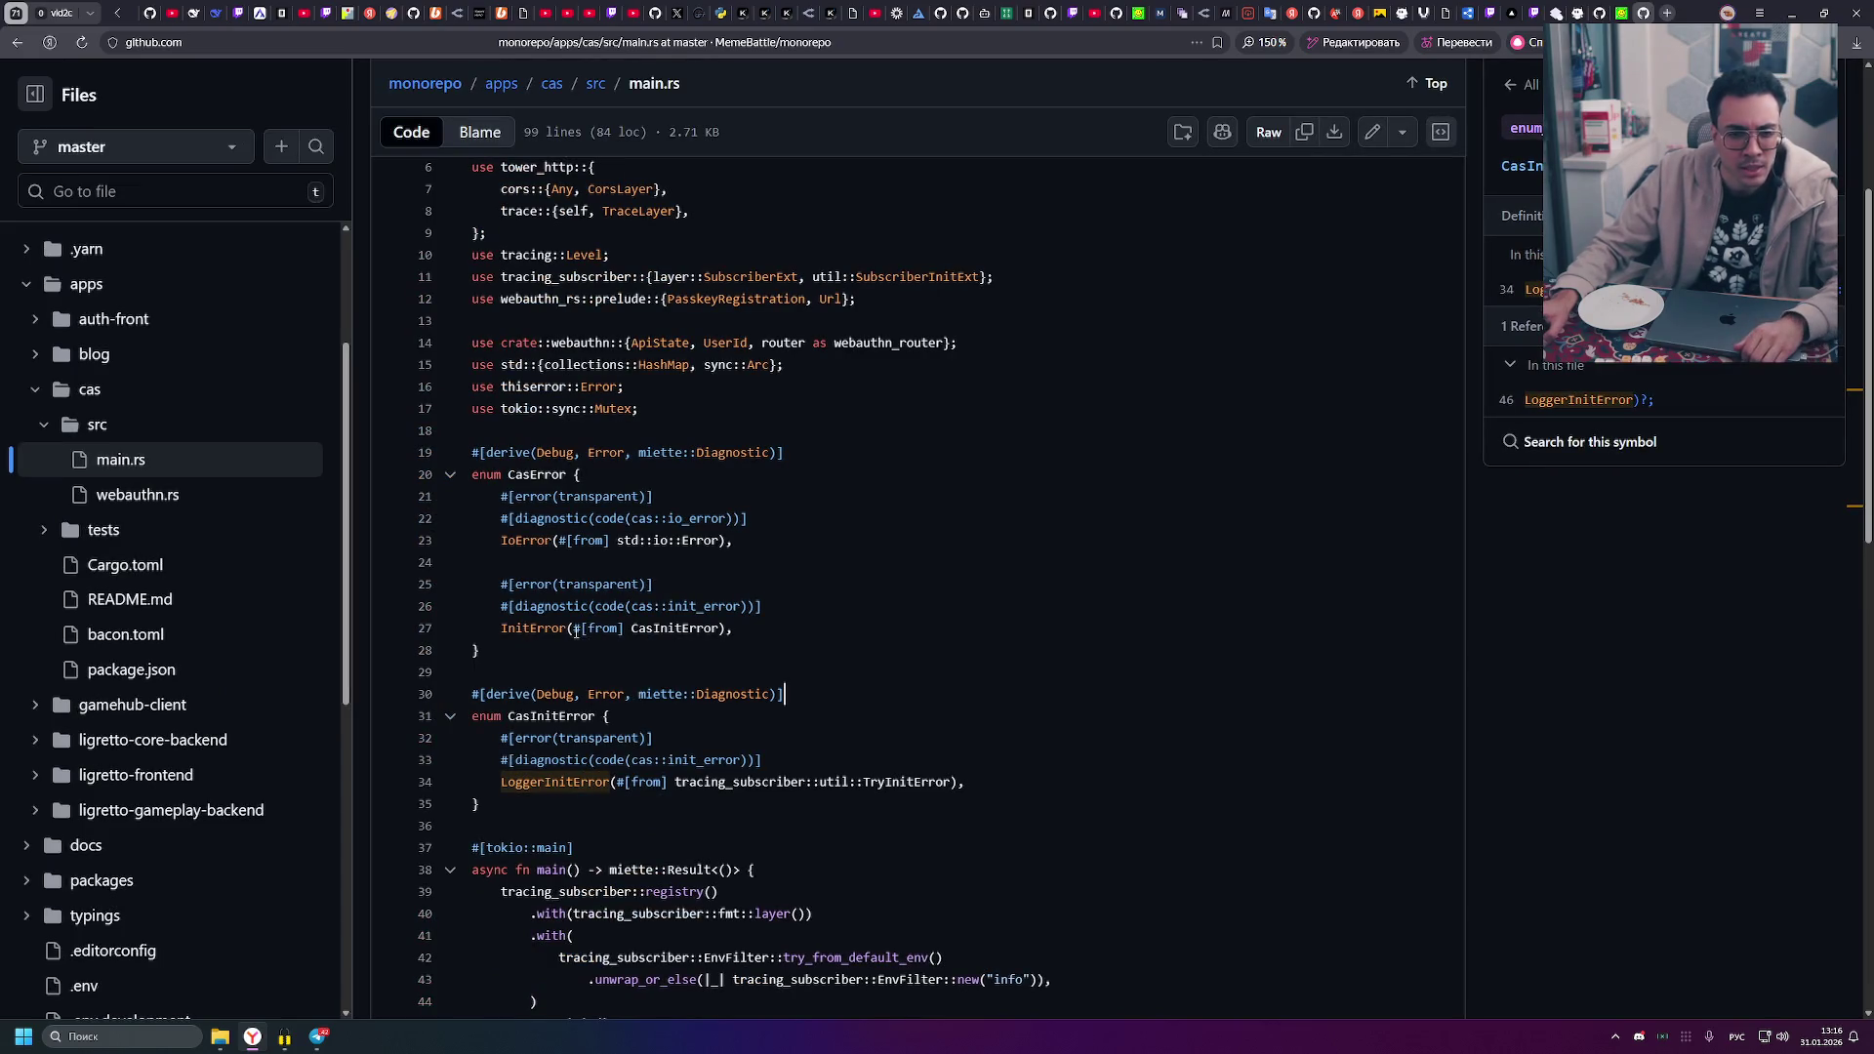
drag(573, 629, 620, 630)
ctrl+scroll(652, 678, up, 1)
ctrl+scroll(652, 677, up, 1)
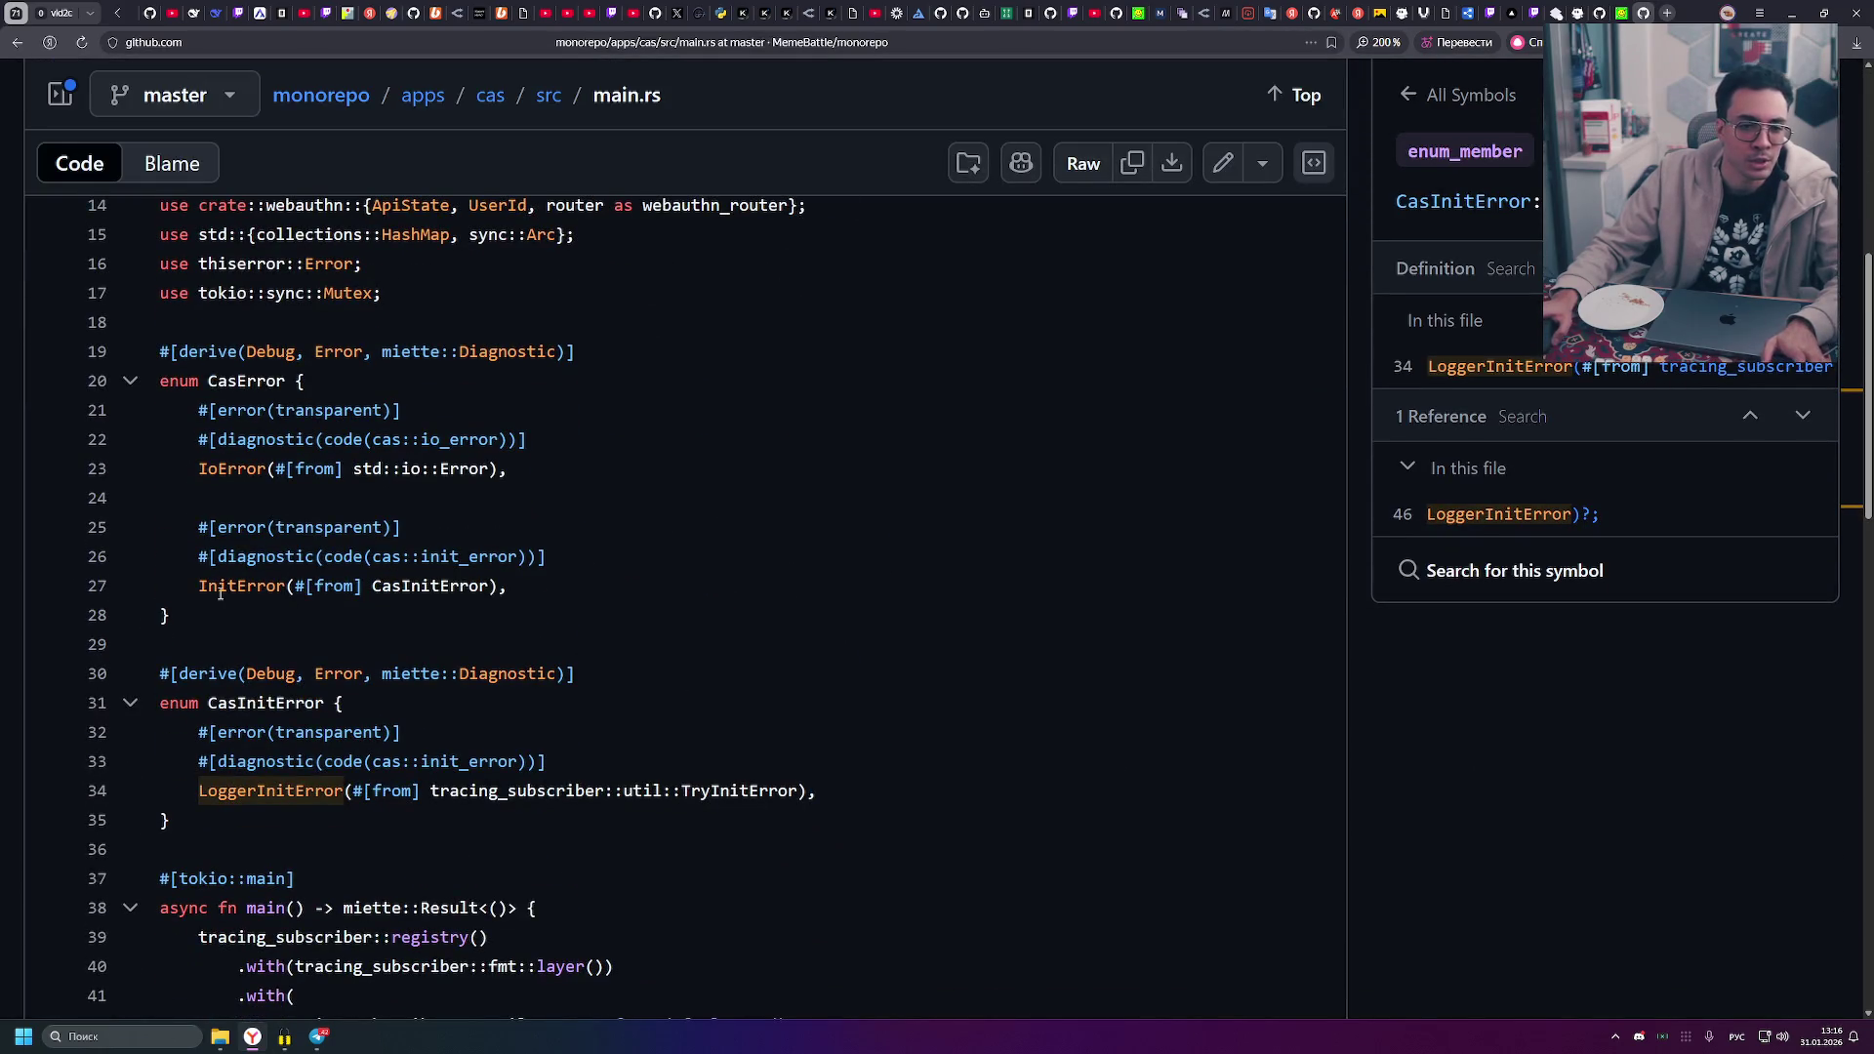
scroll(408, 631, down, 1)
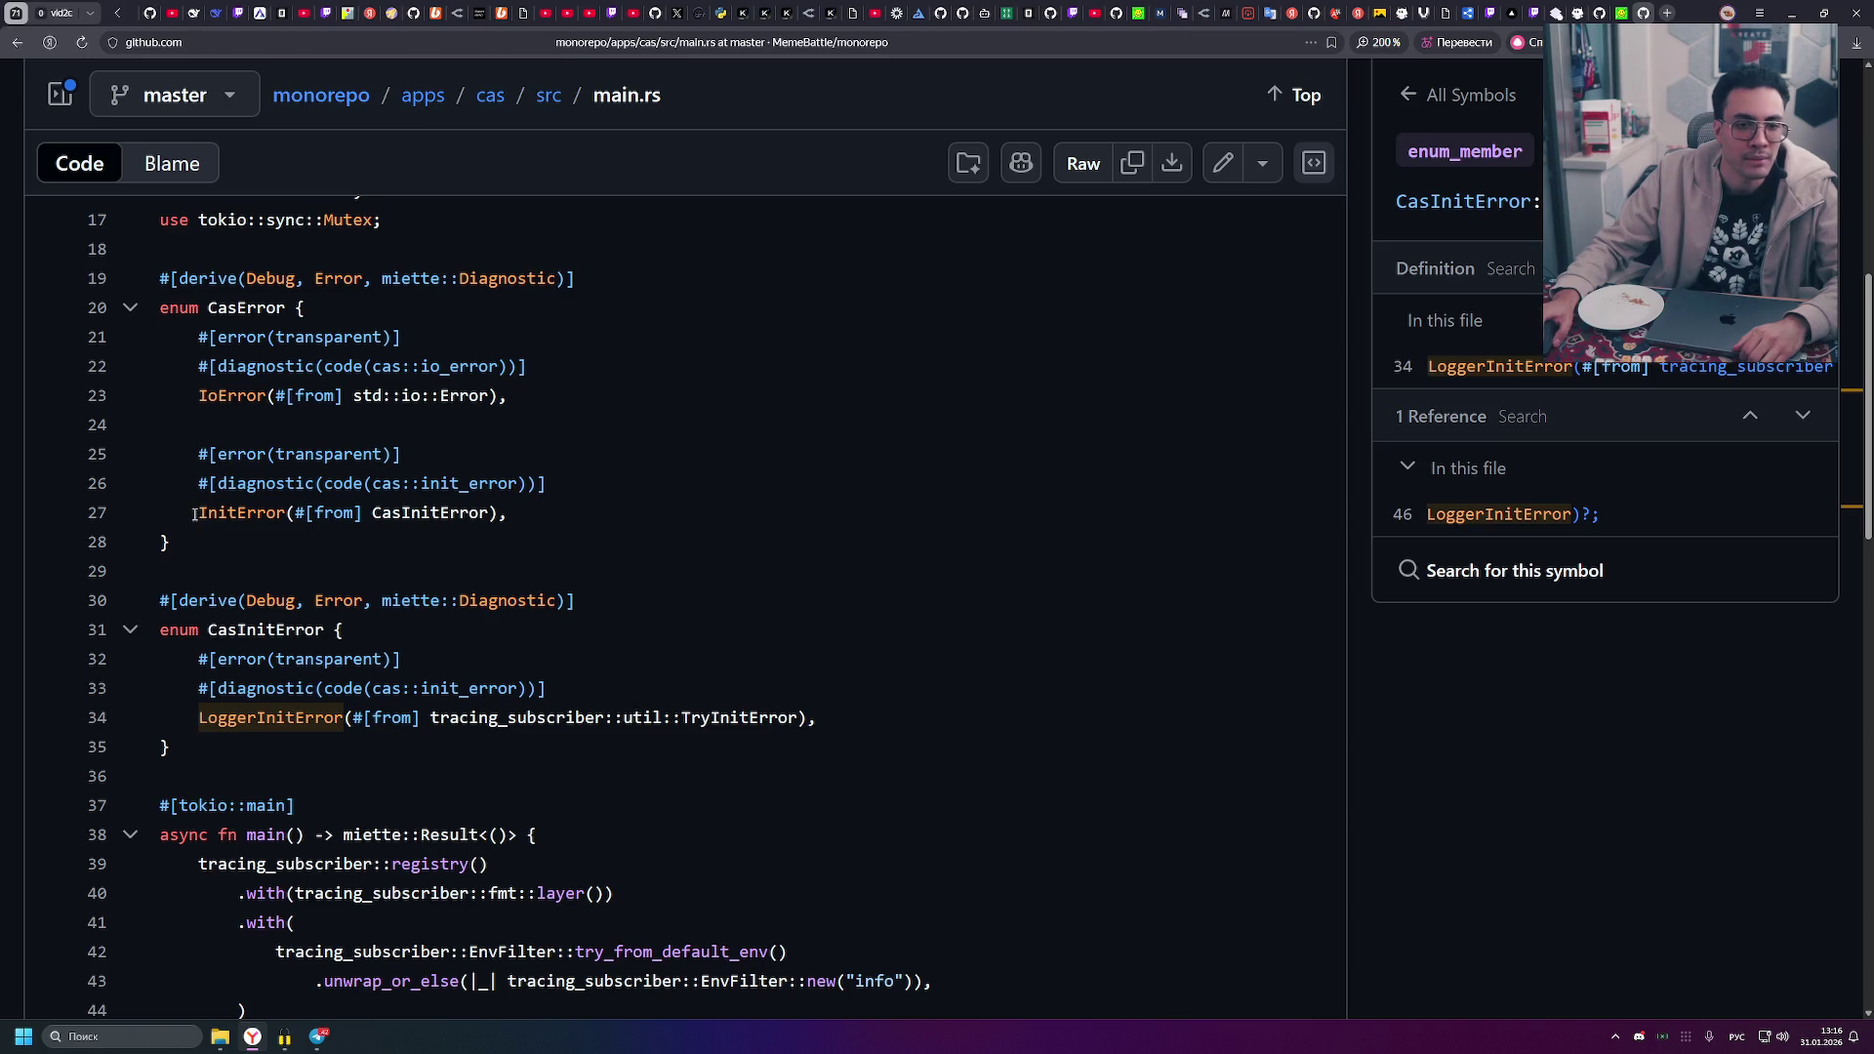
- Mark the InitError variant line 27 in parts and in full
mouse_move(199, 513)
mouse_down()
mouse_move(505, 516)
mouse_move(372, 515)
mouse_up()
click(269, 530)
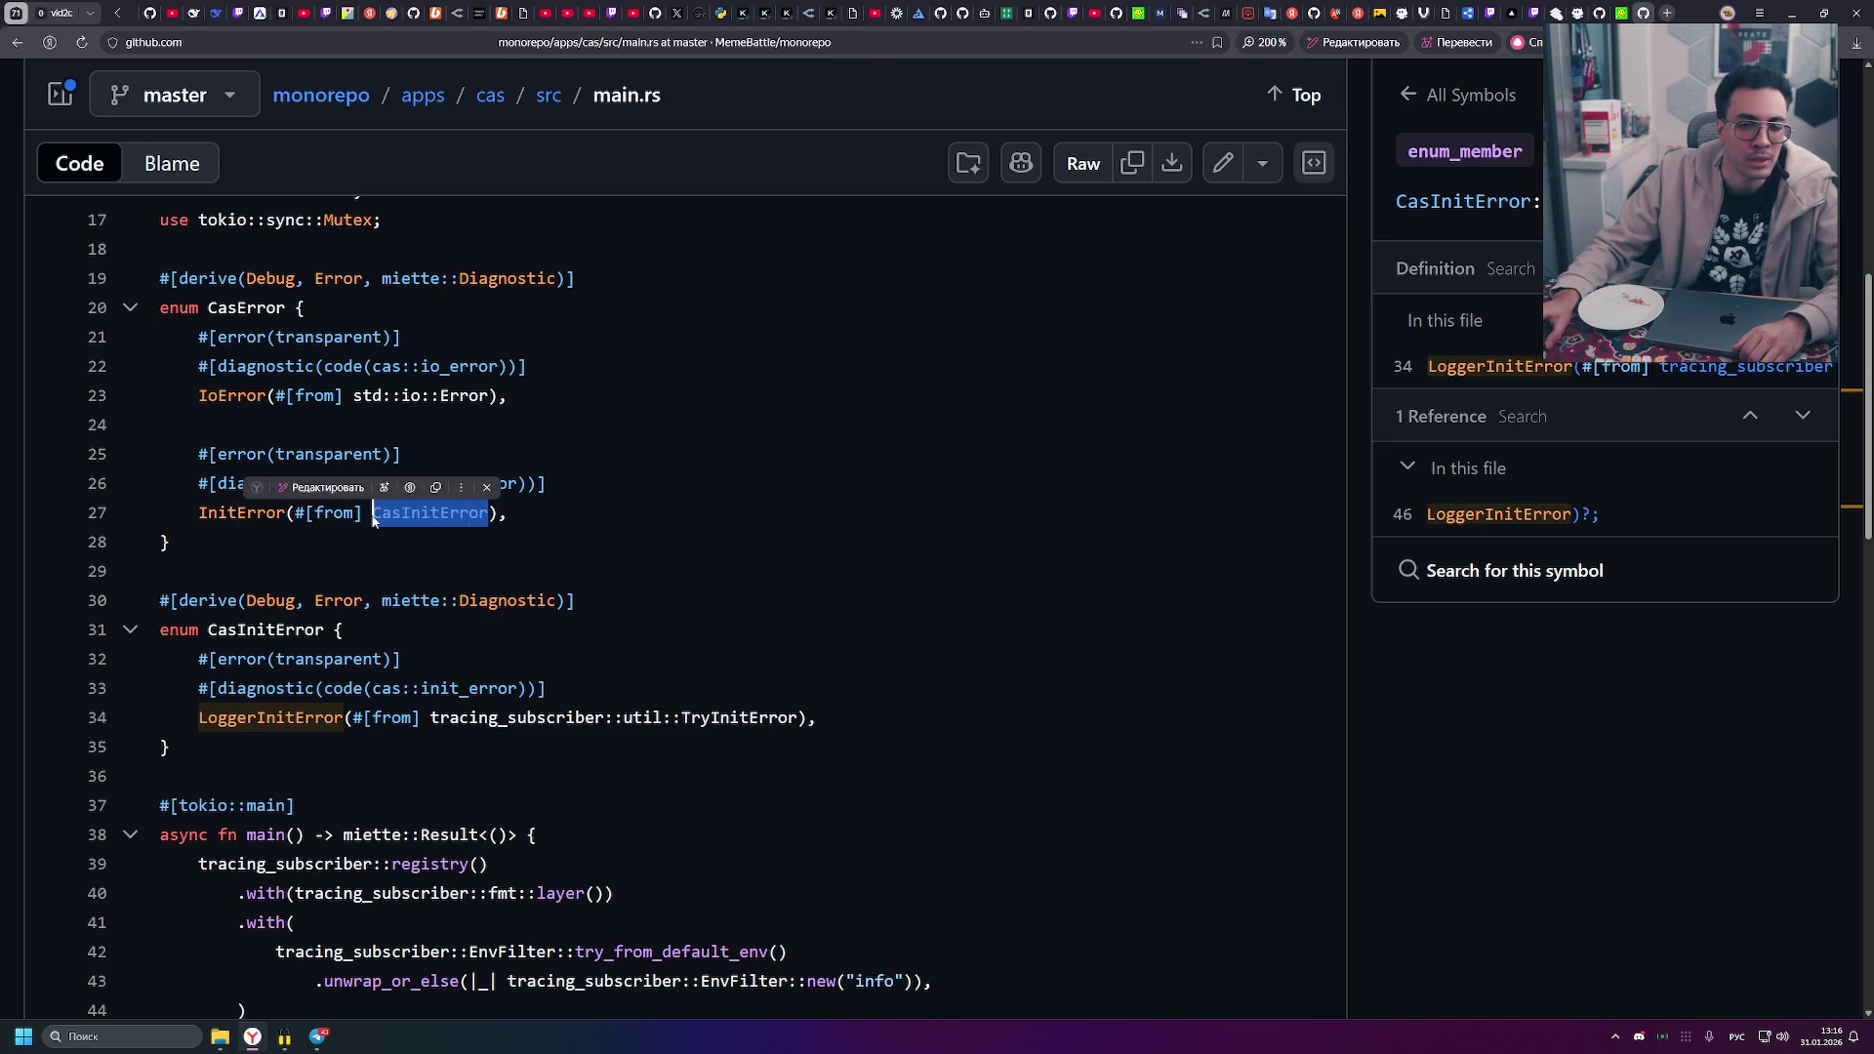
click(622, 517)
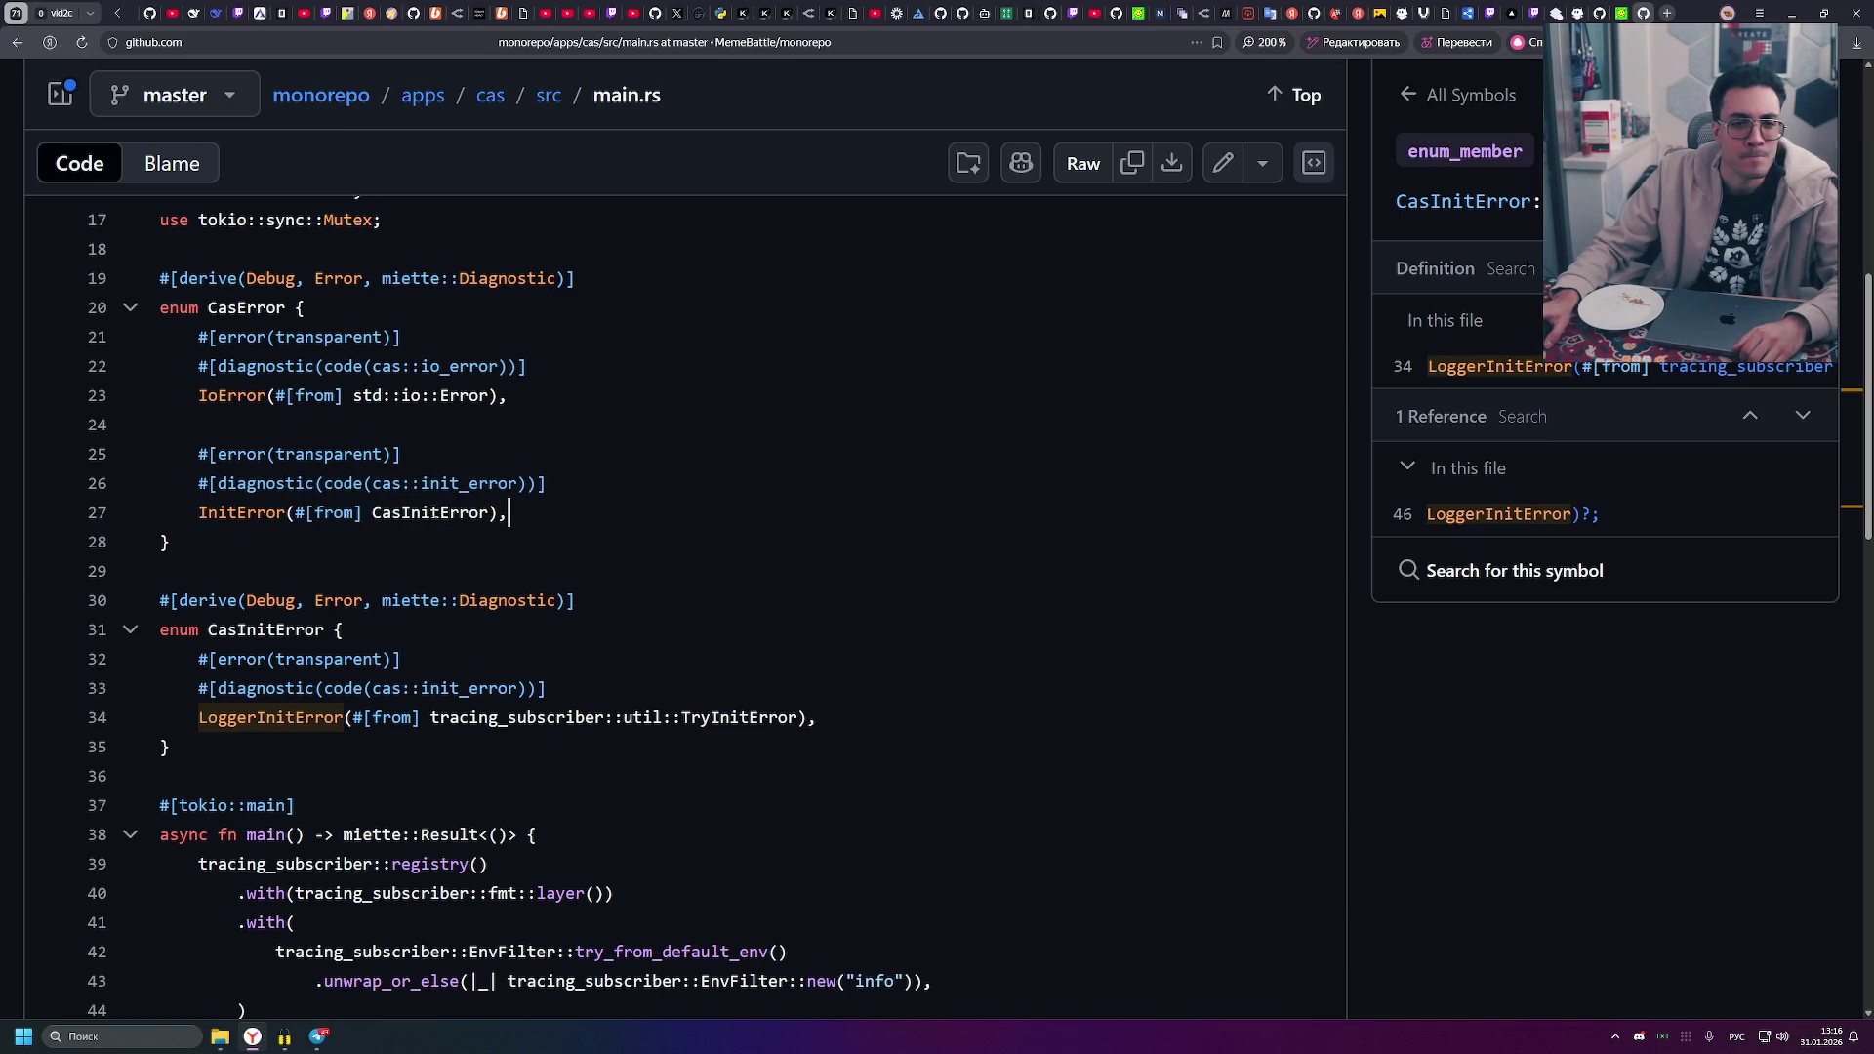
drag(201, 515, 361, 514)
click(613, 520)
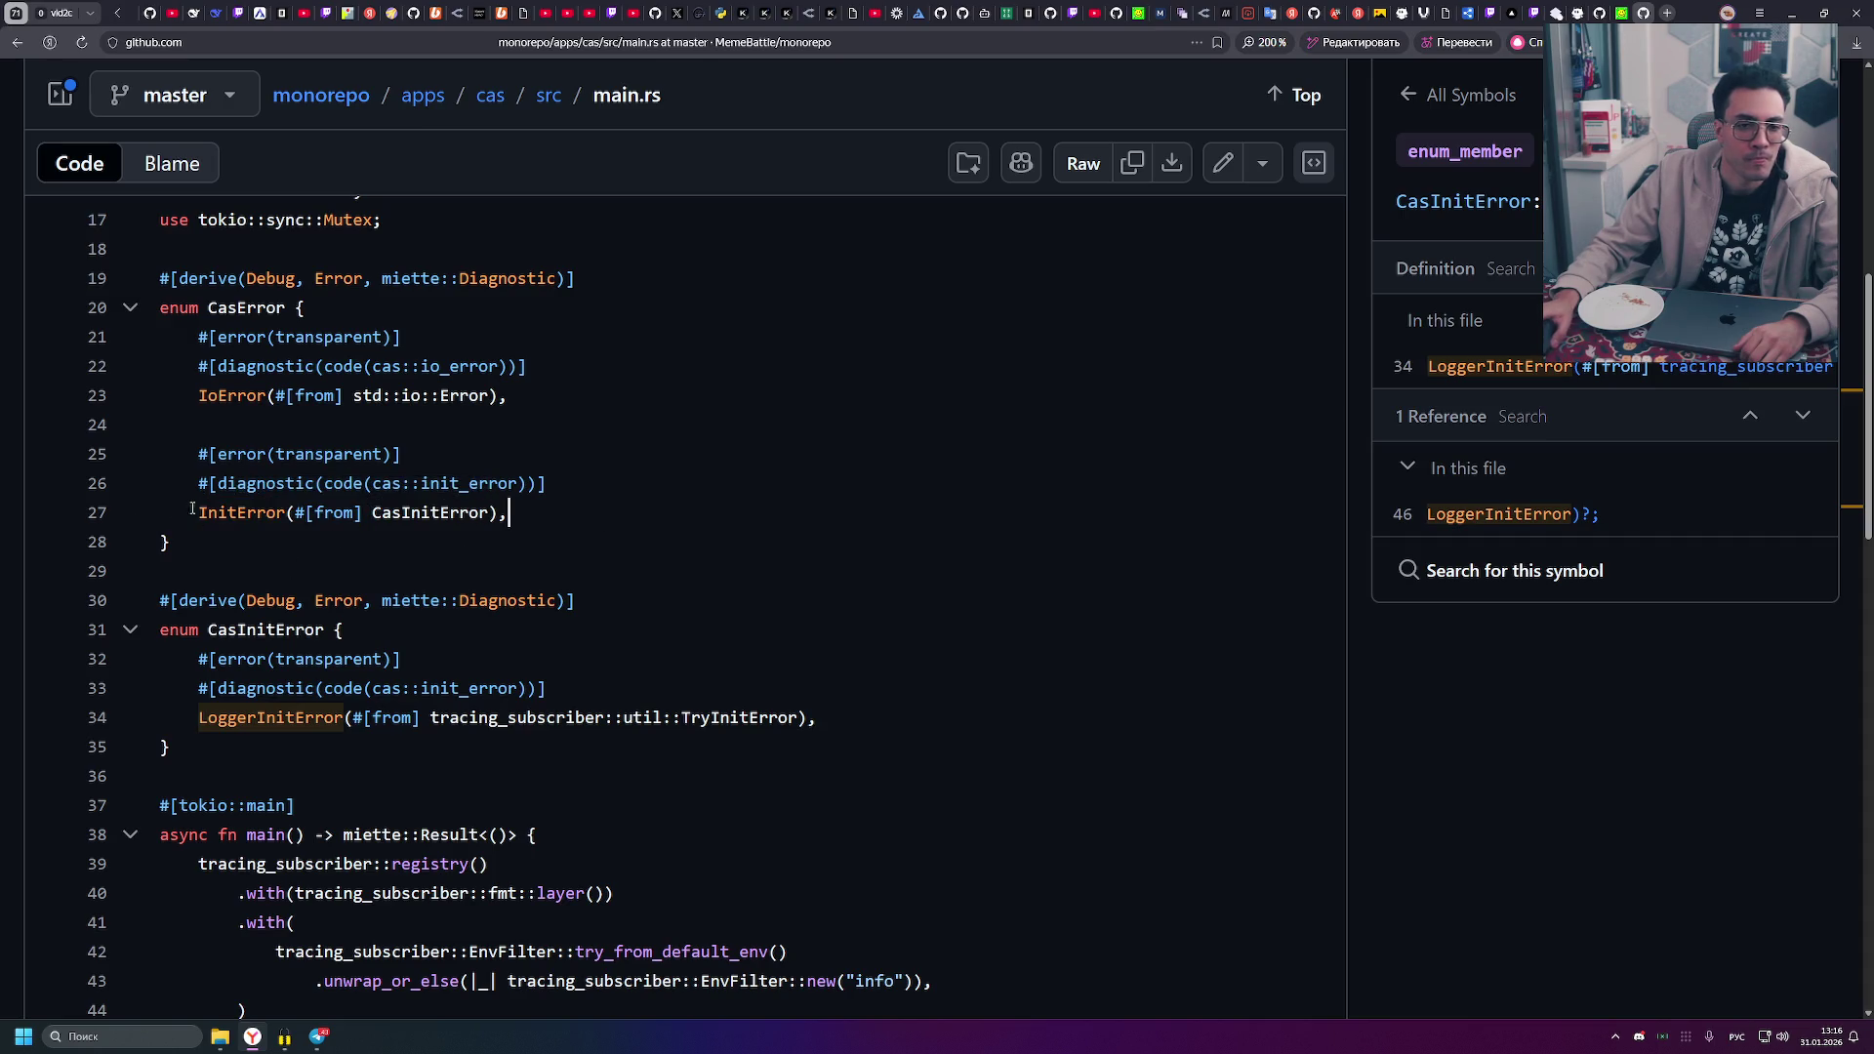
drag(198, 515, 506, 514)
click(611, 514)
- Mark the CasError enum (lines 20-28) and show symbol details for CasError and InitError
drag(162, 310, 174, 544)
click(174, 544)
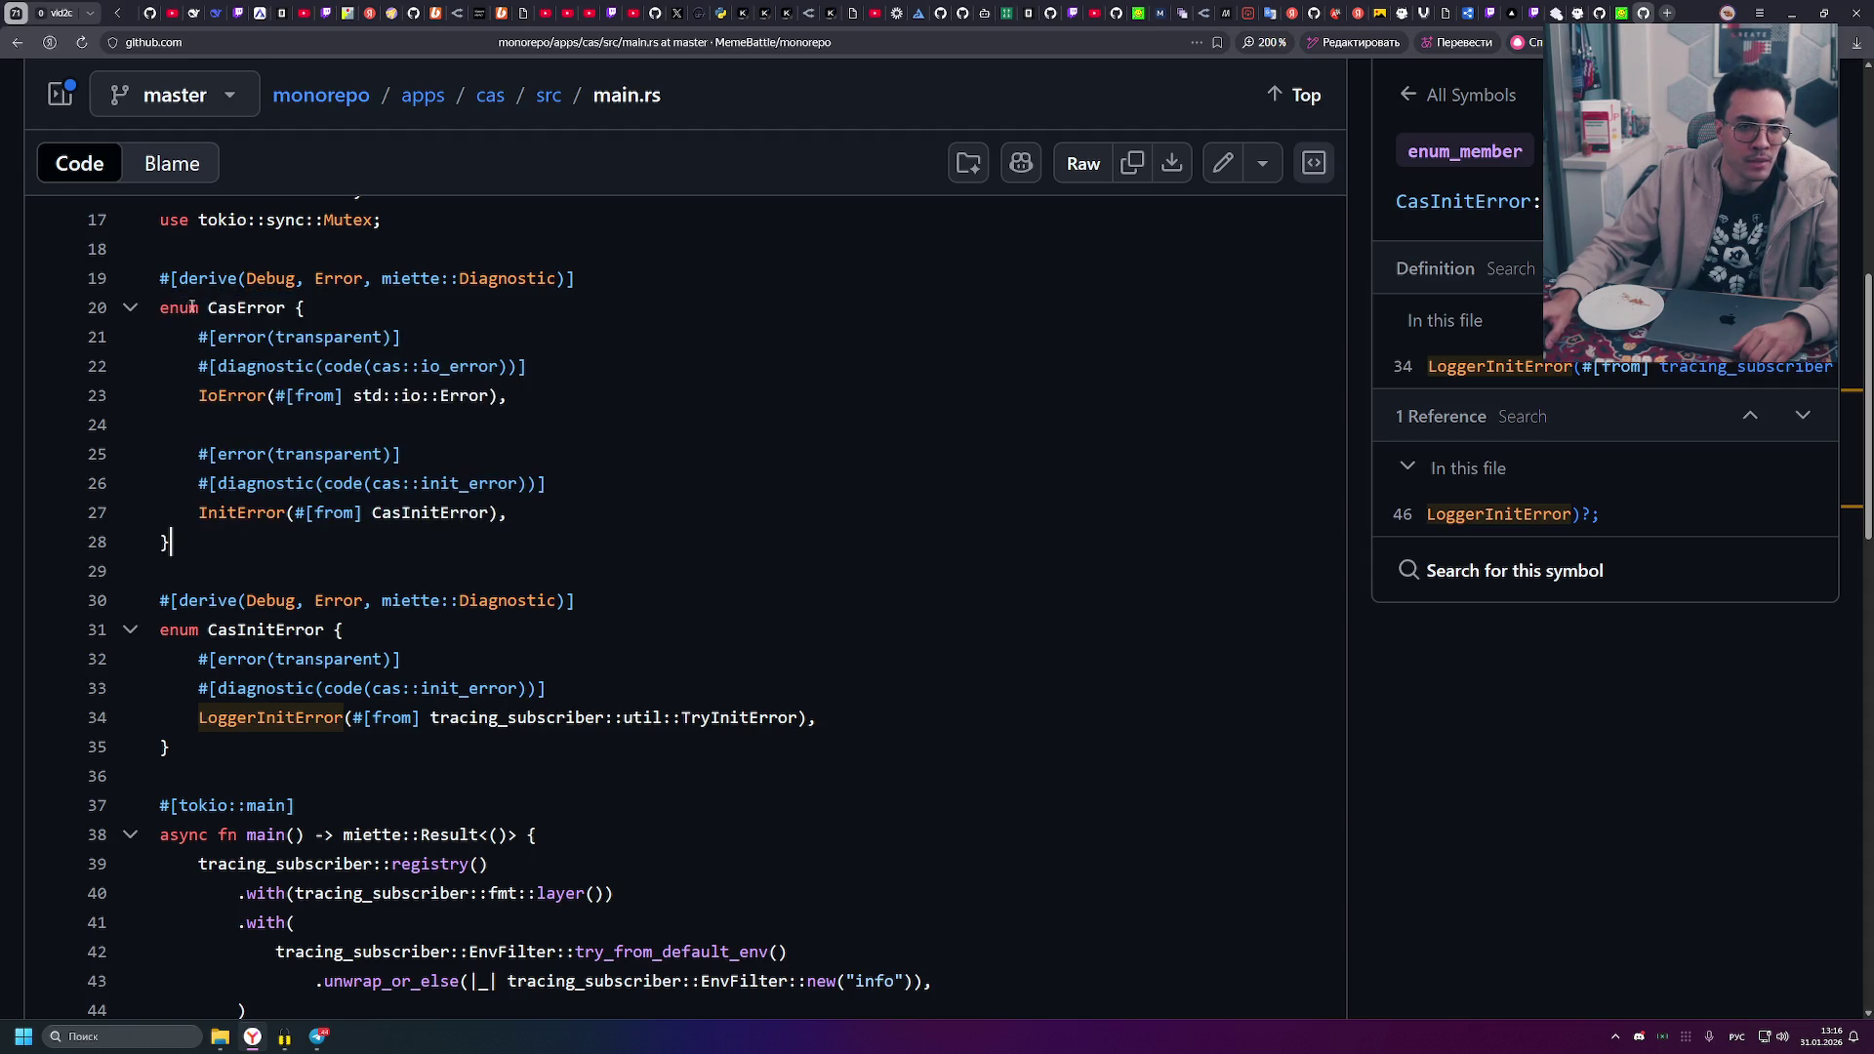
click(246, 308)
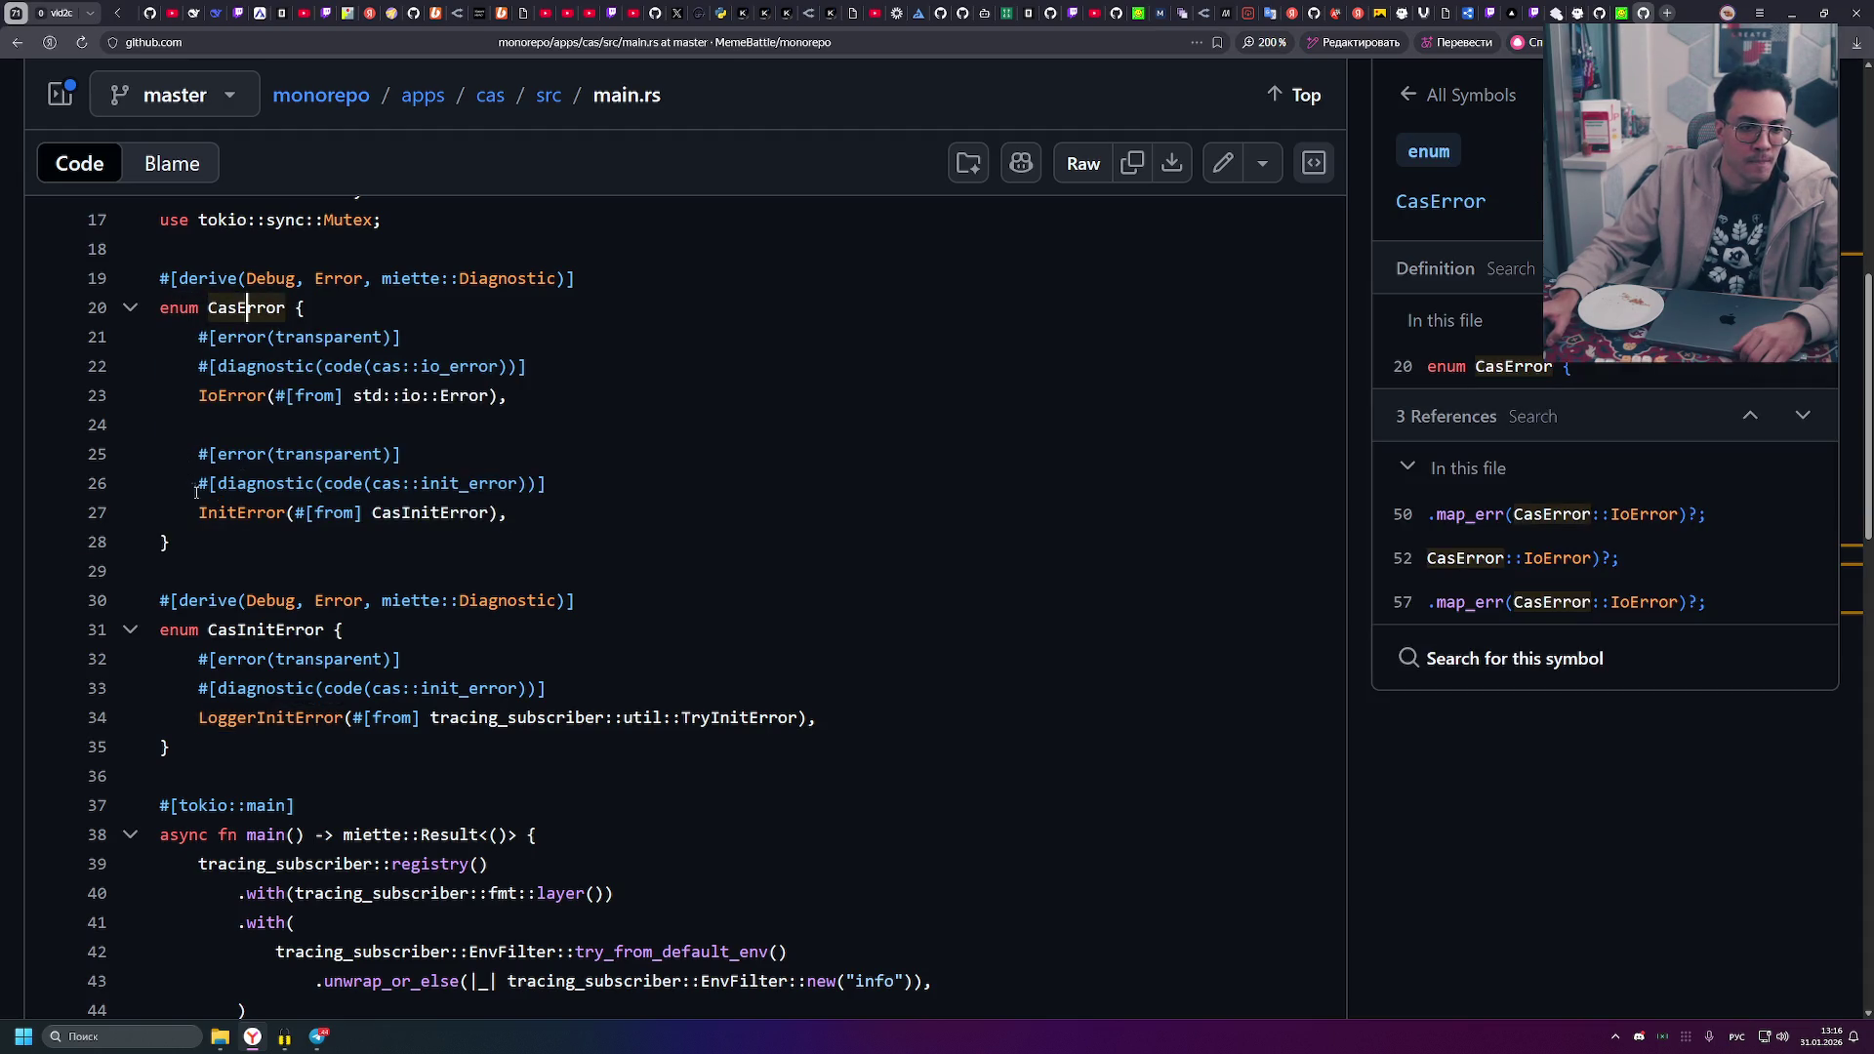
drag(199, 495, 586, 485)
click(246, 512)
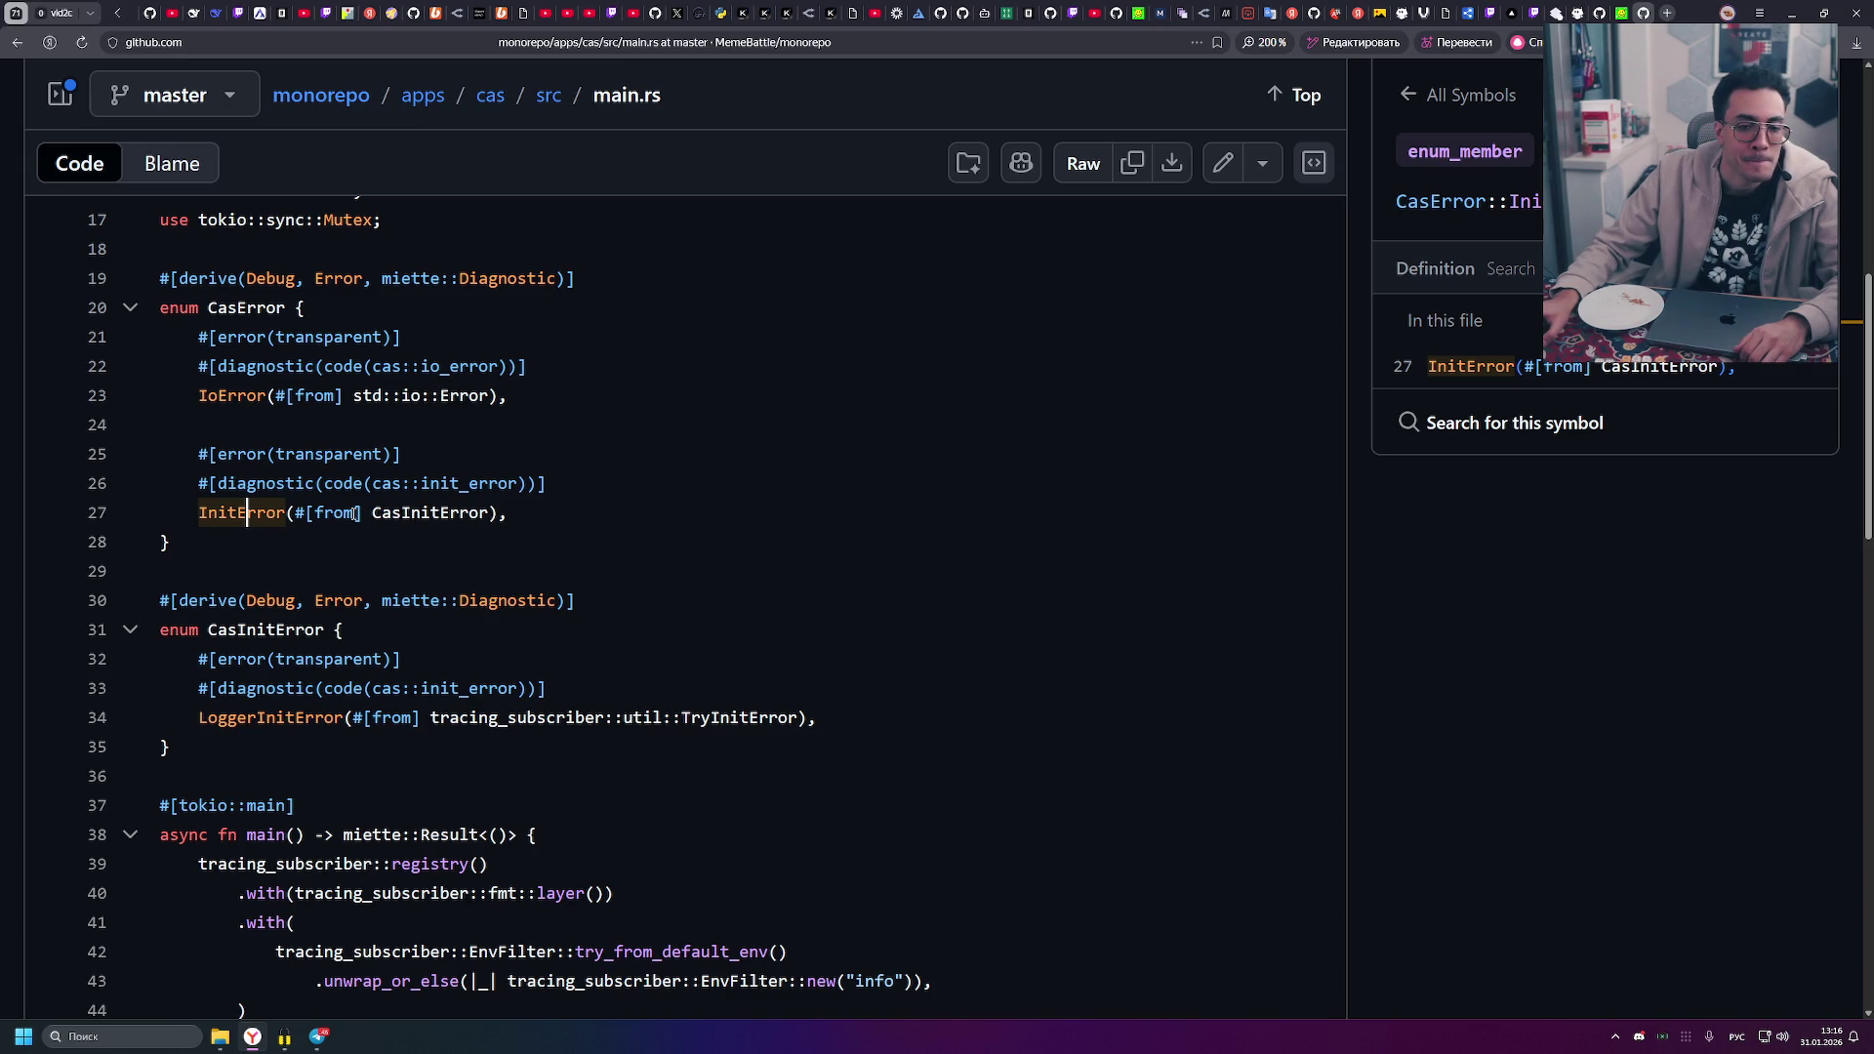
- Mark the word from and CasInitError on line 27, leaving CasInitError occurrences highlighted
double_click(352, 513)
click(372, 513)
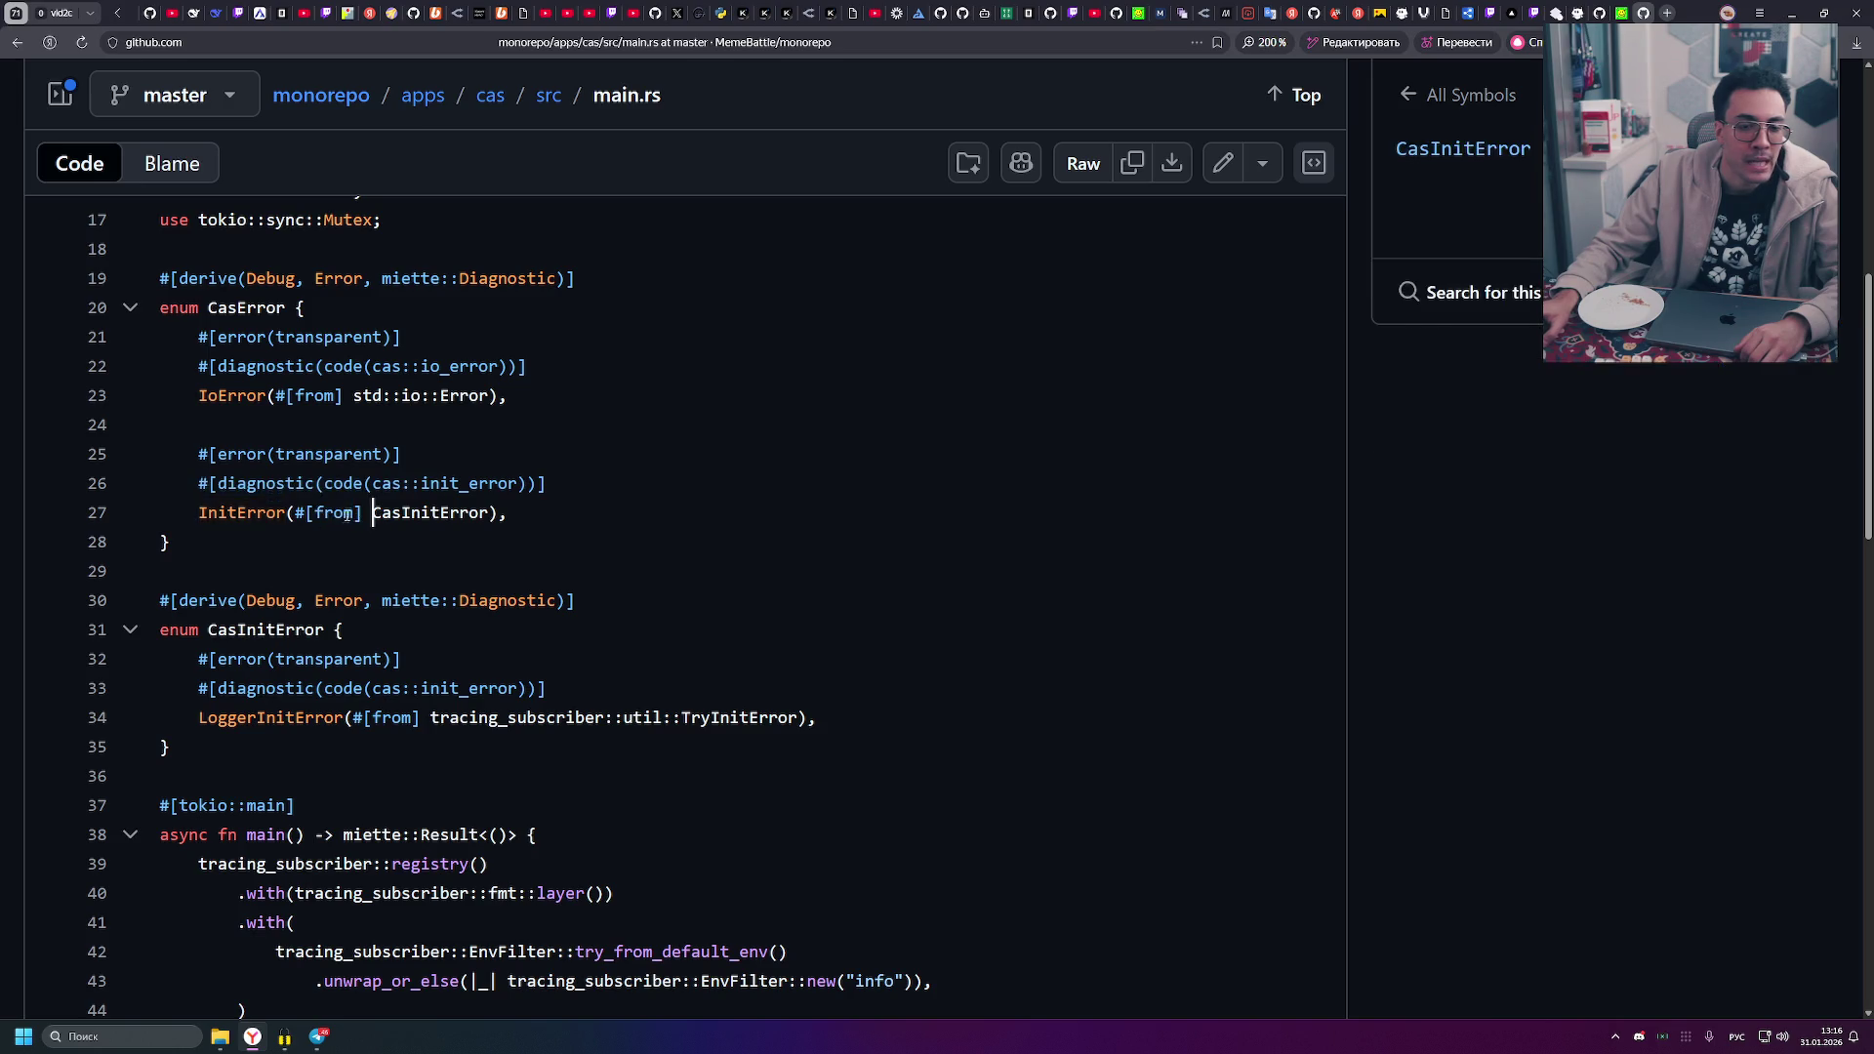
double_click(317, 508)
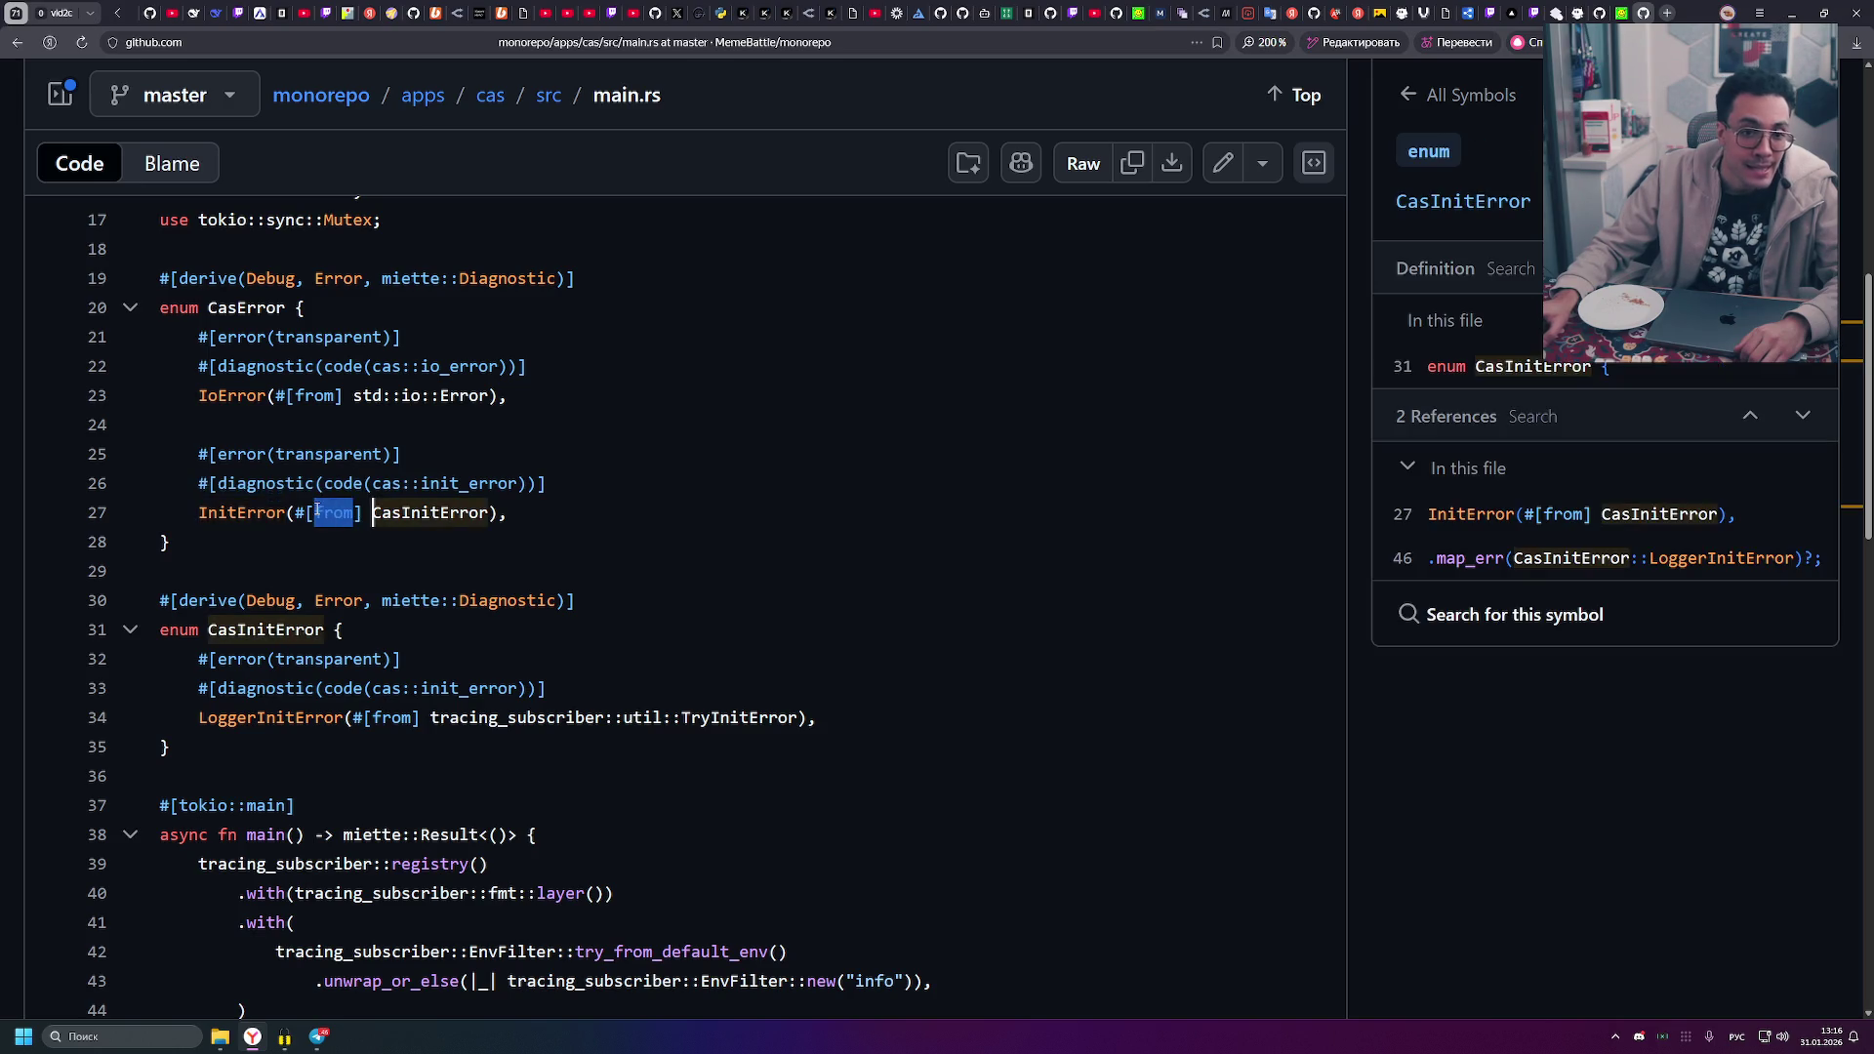
click(379, 538)
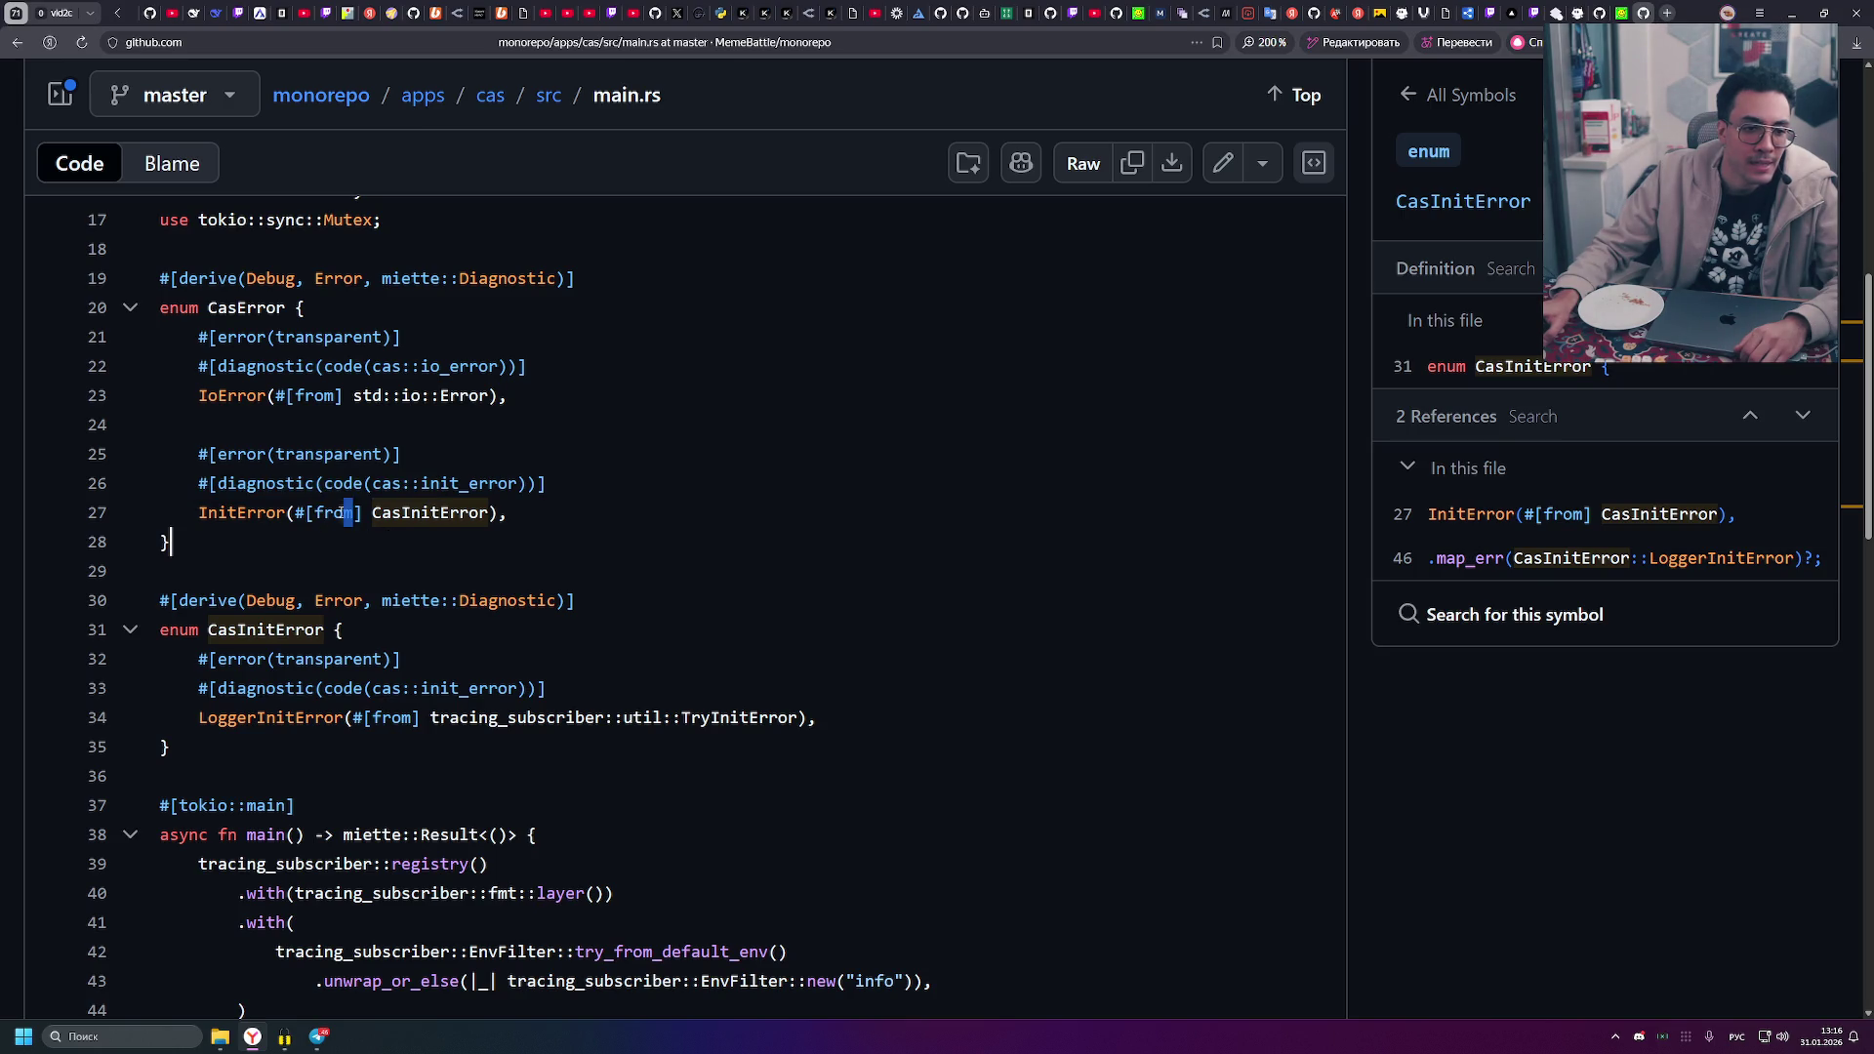
double_click(315, 515)
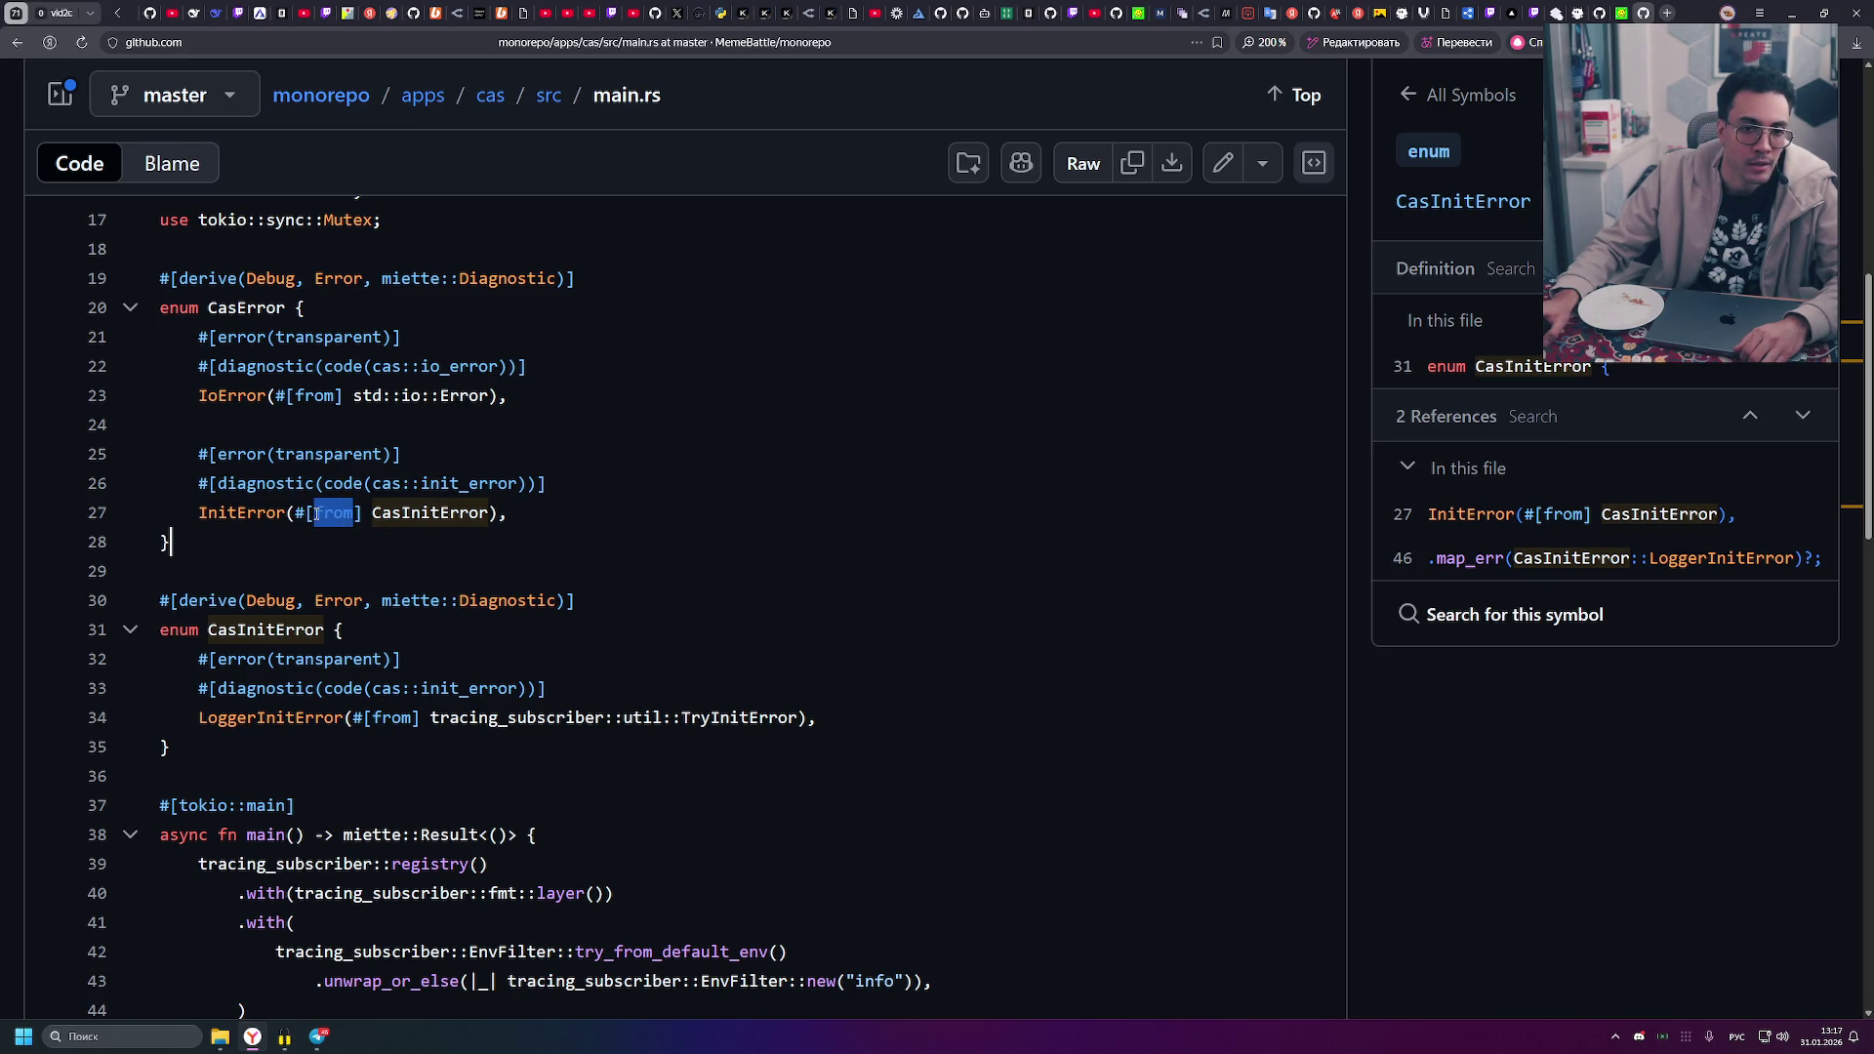
click(370, 512)
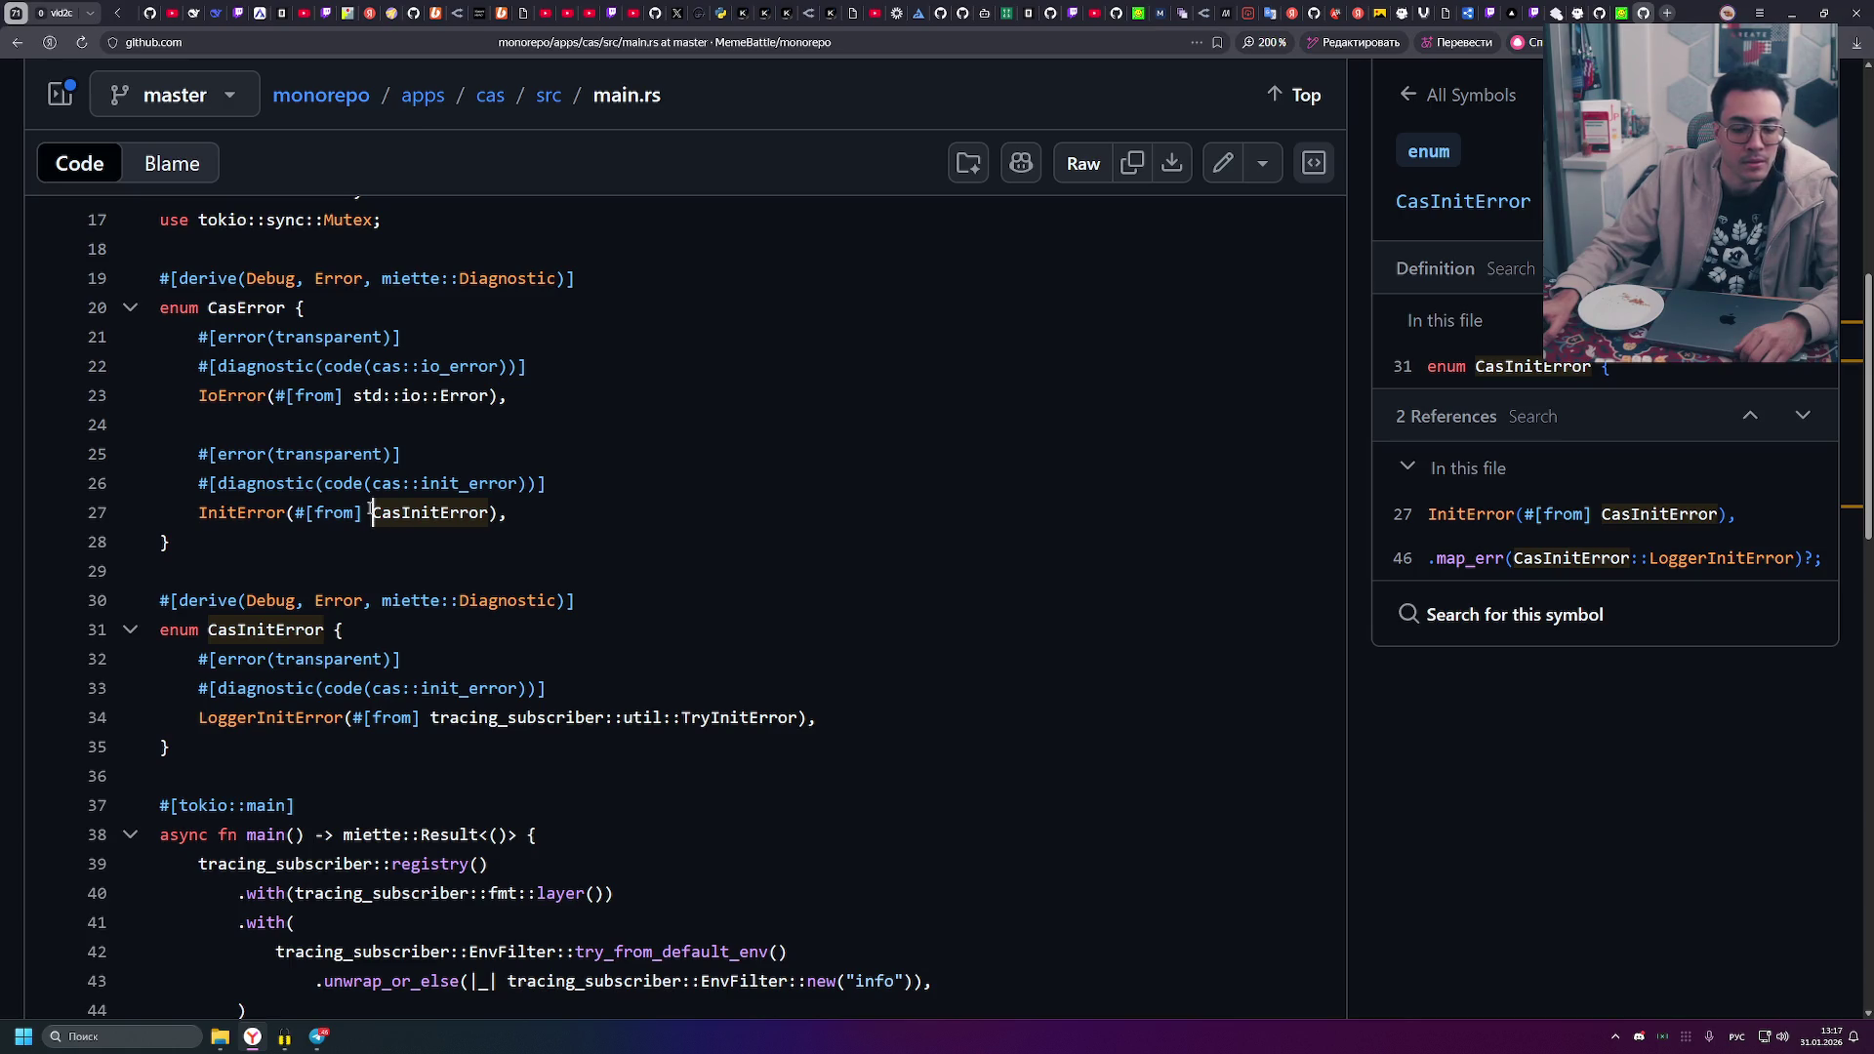
drag(369, 512, 483, 514)
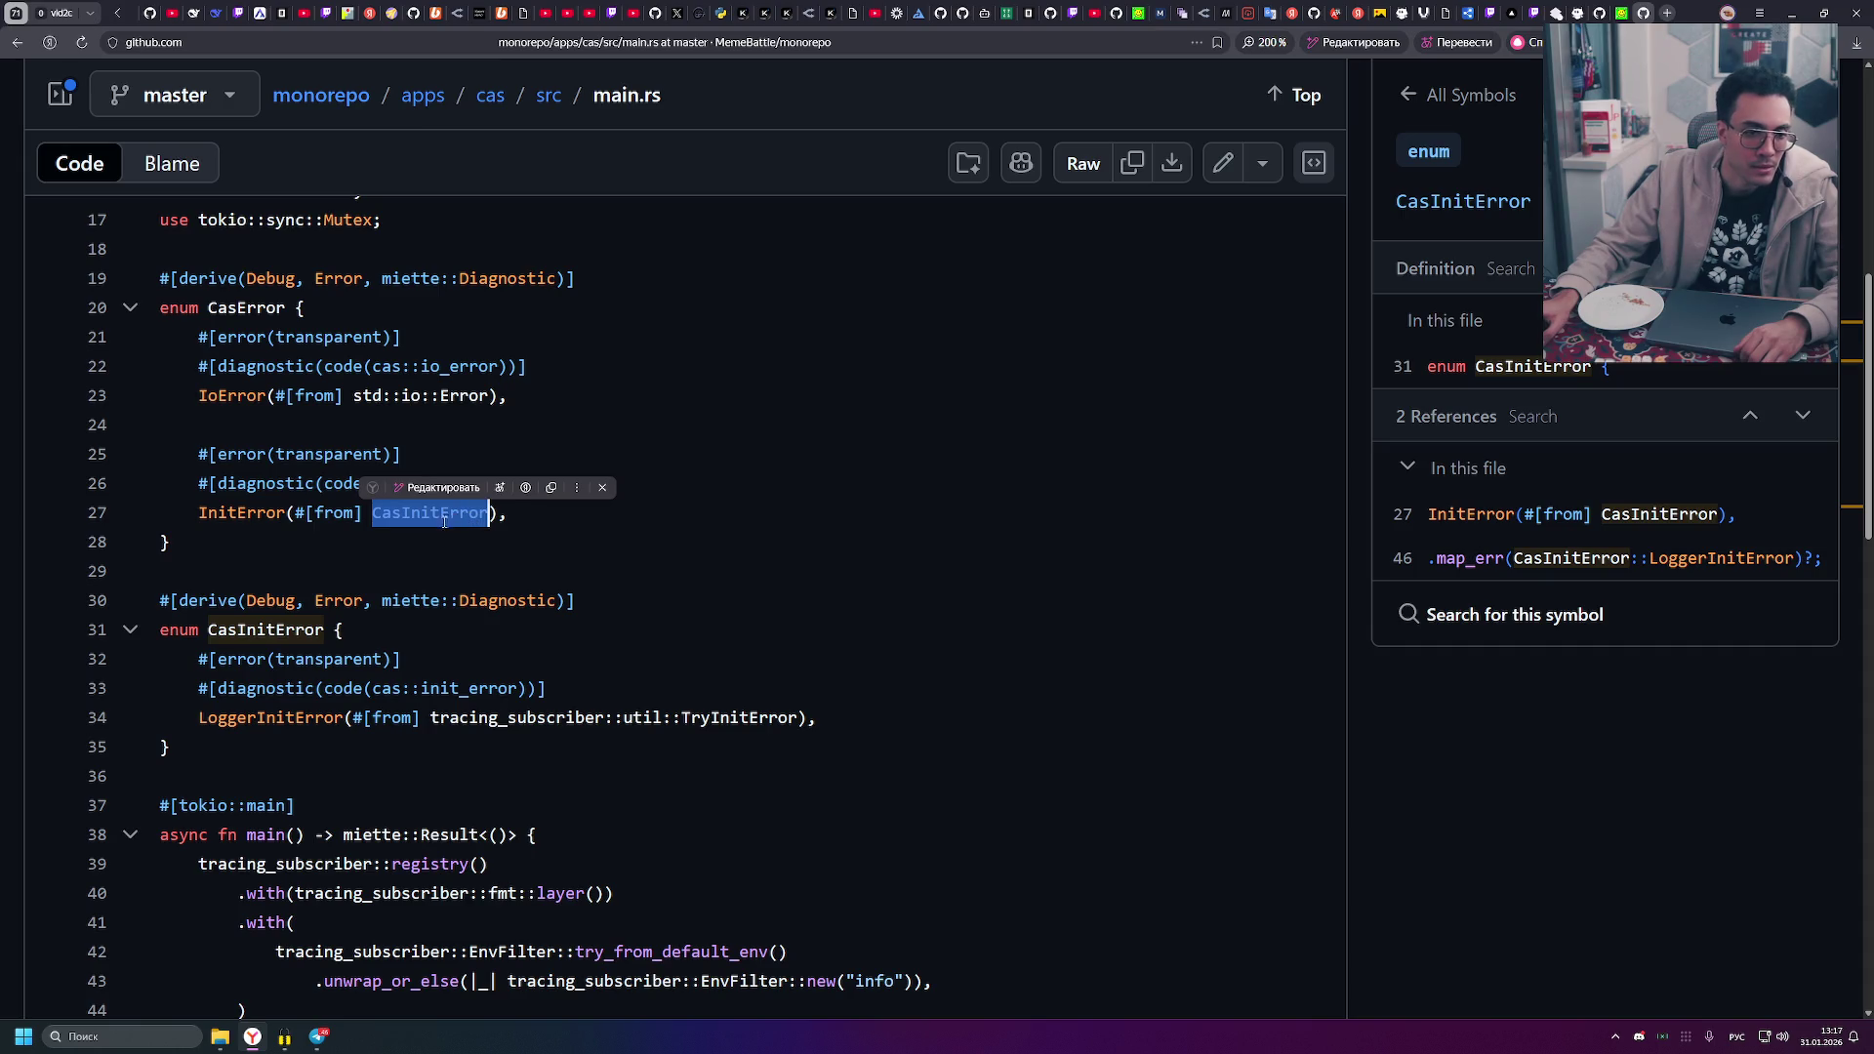
click(371, 540)
drag(369, 513, 493, 512)
click(492, 512)
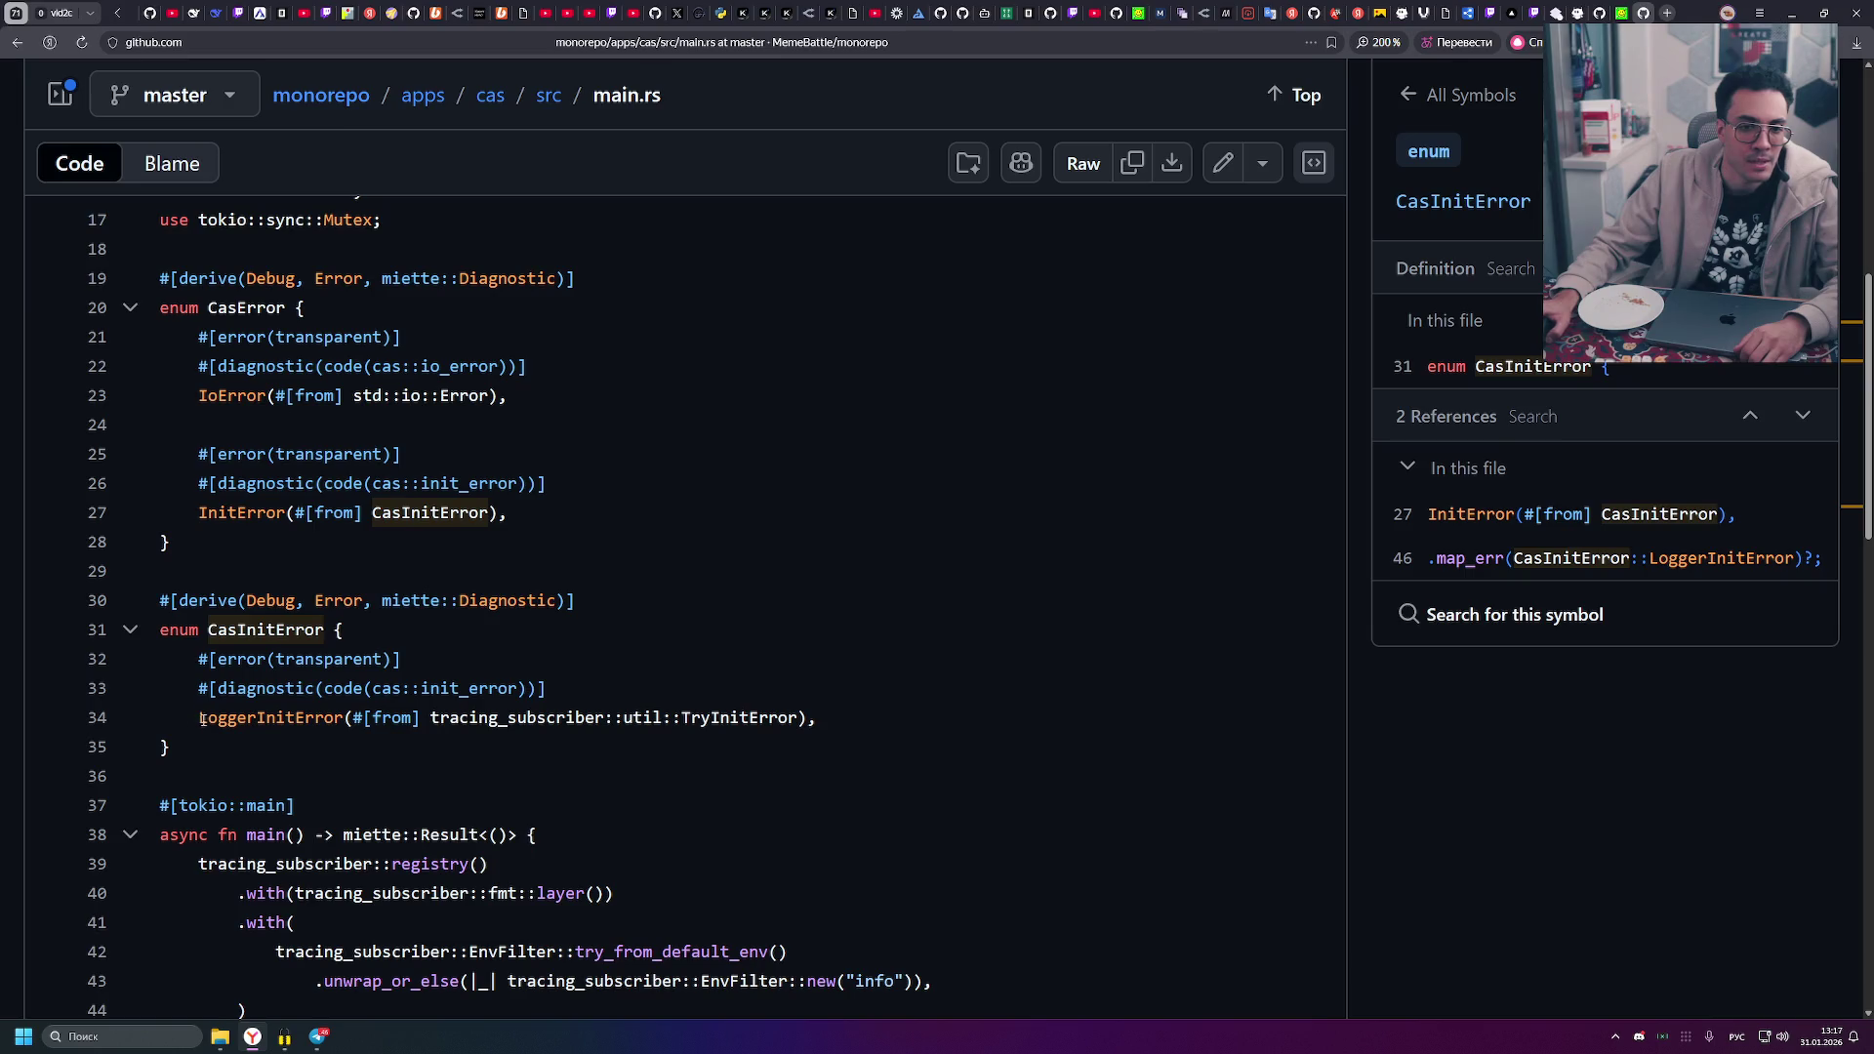
- Mark LoggerInitError on line 34 and show its symbol details
drag(199, 719, 335, 725)
click(329, 740)
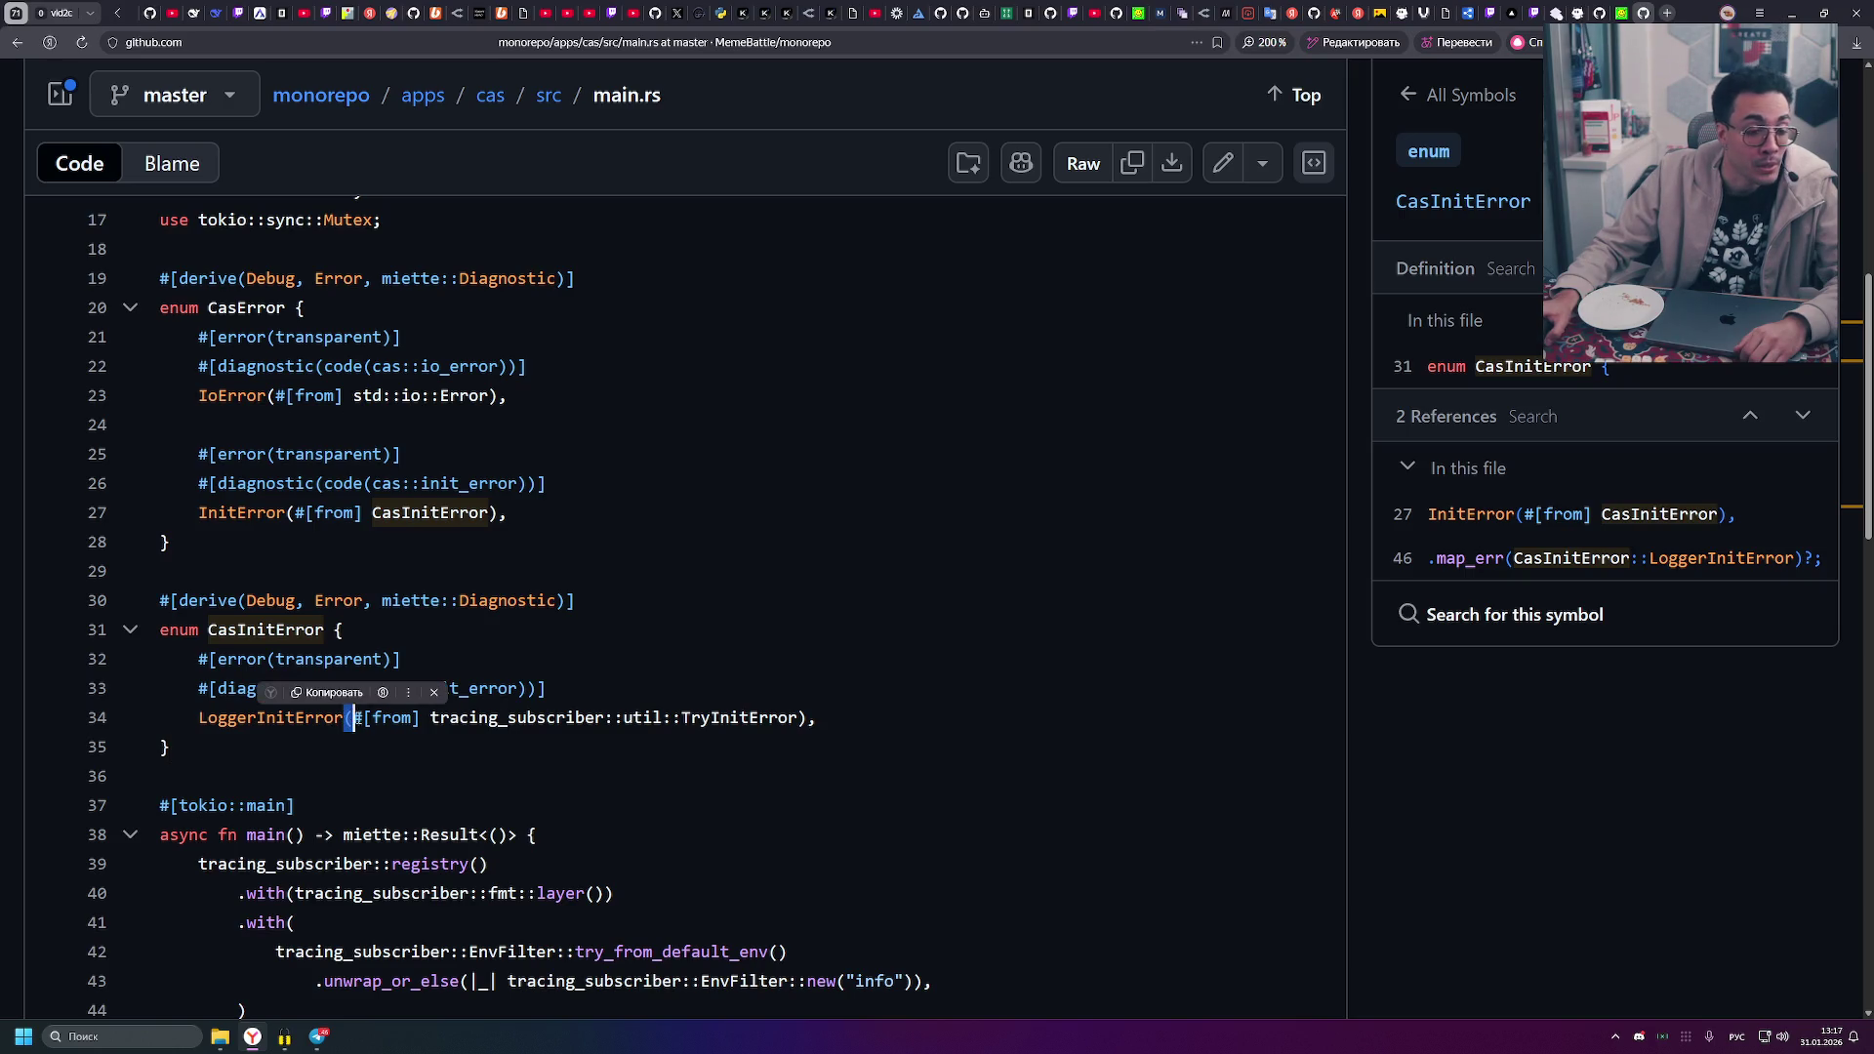
click(277, 717)
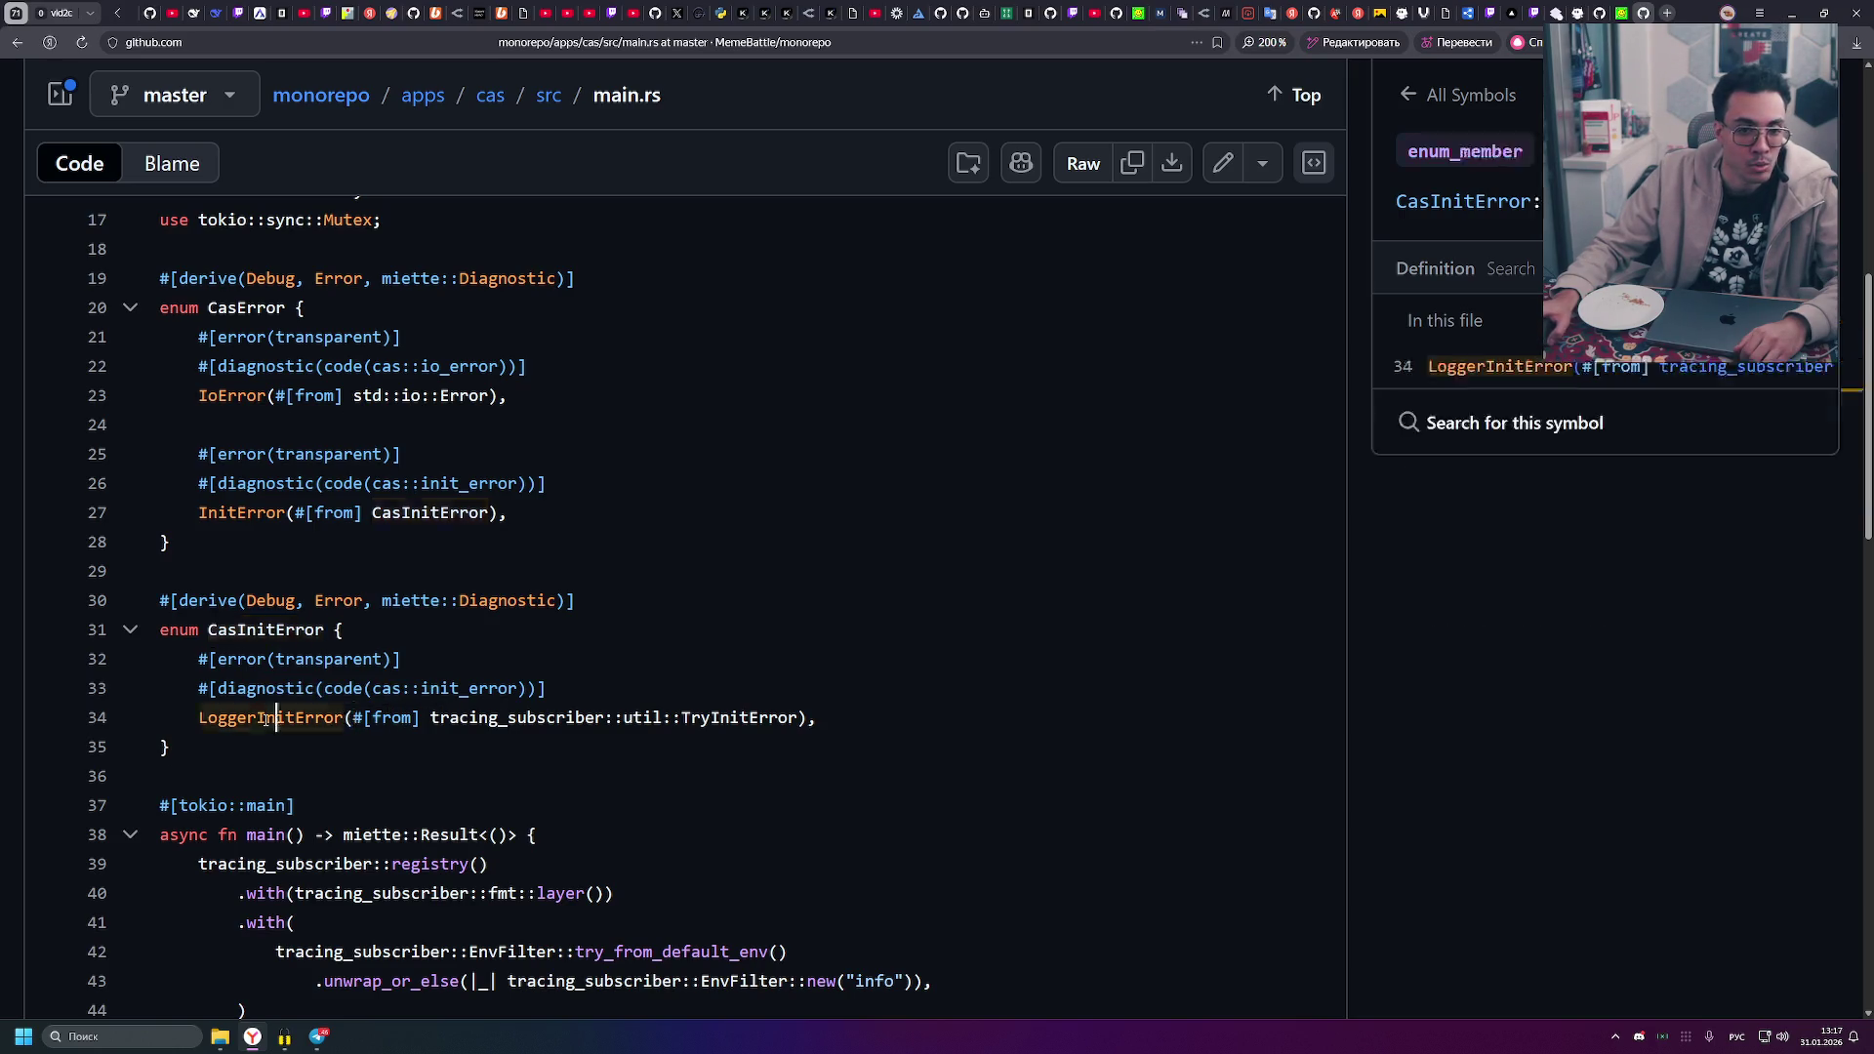
drag(198, 718, 346, 717)
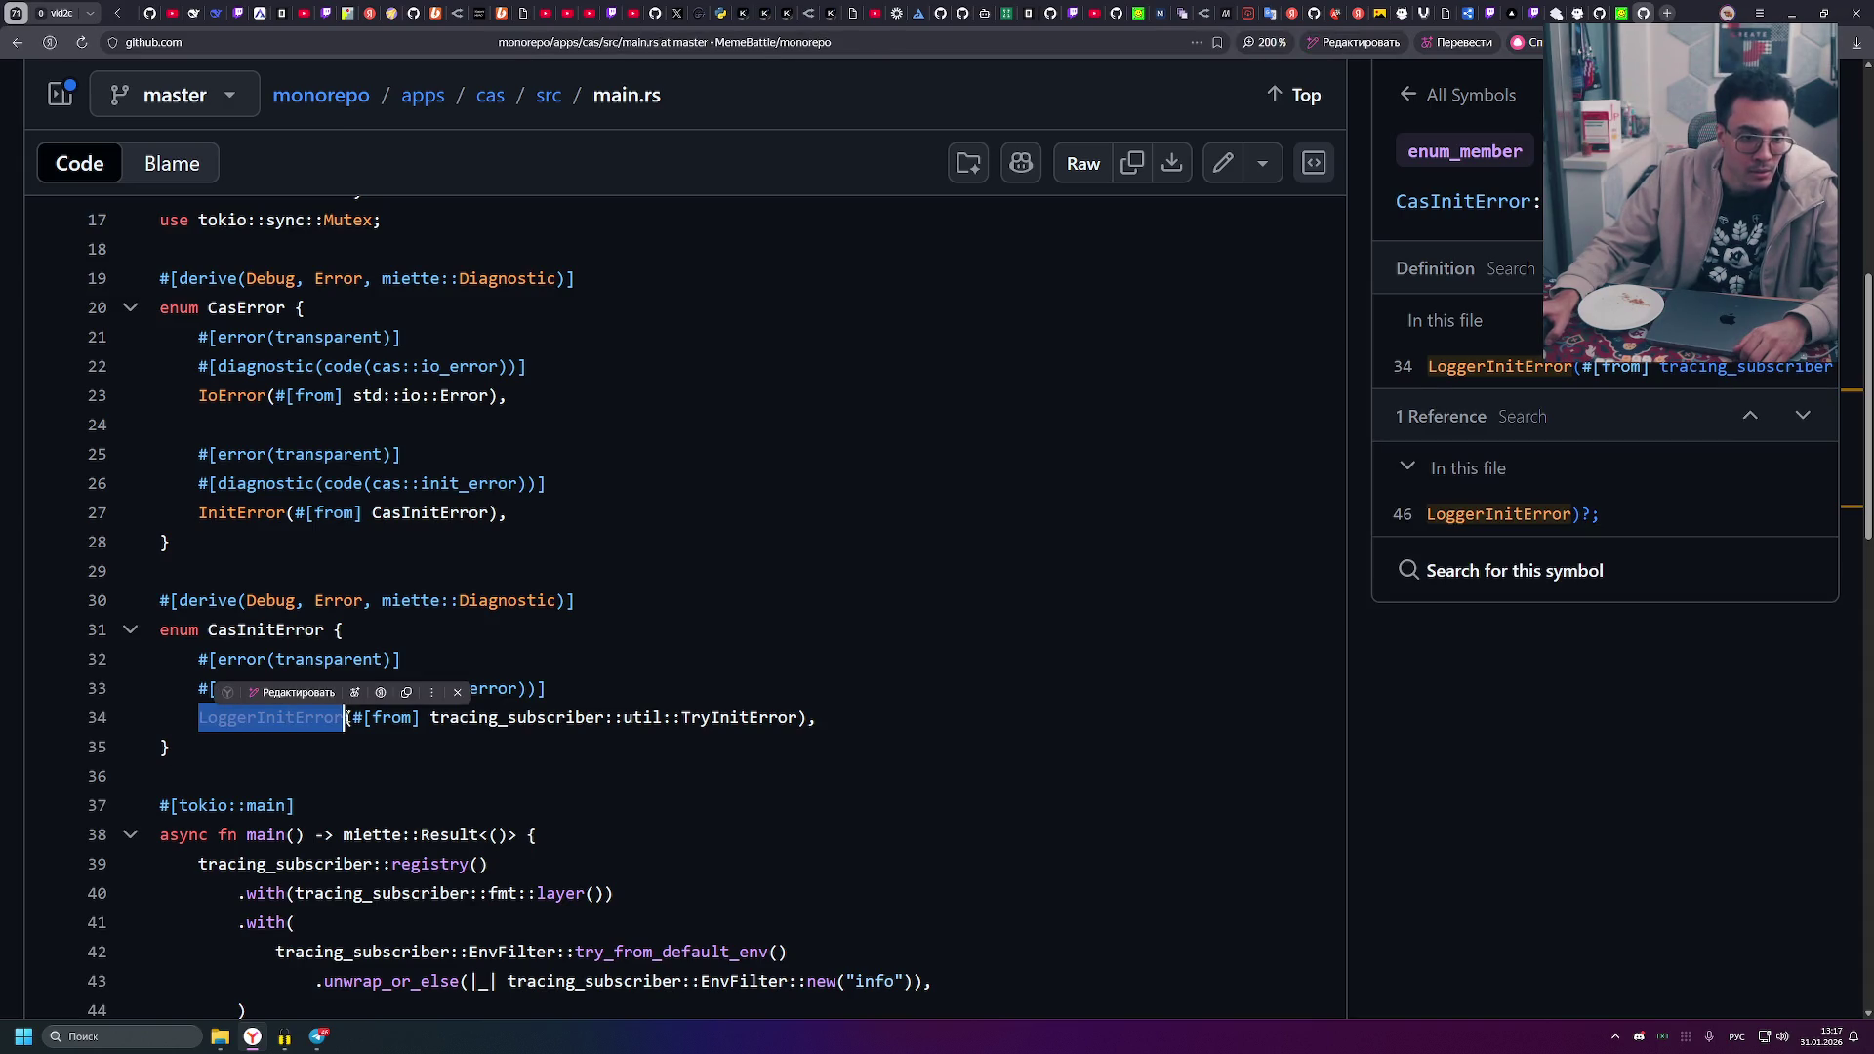
click(393, 741)
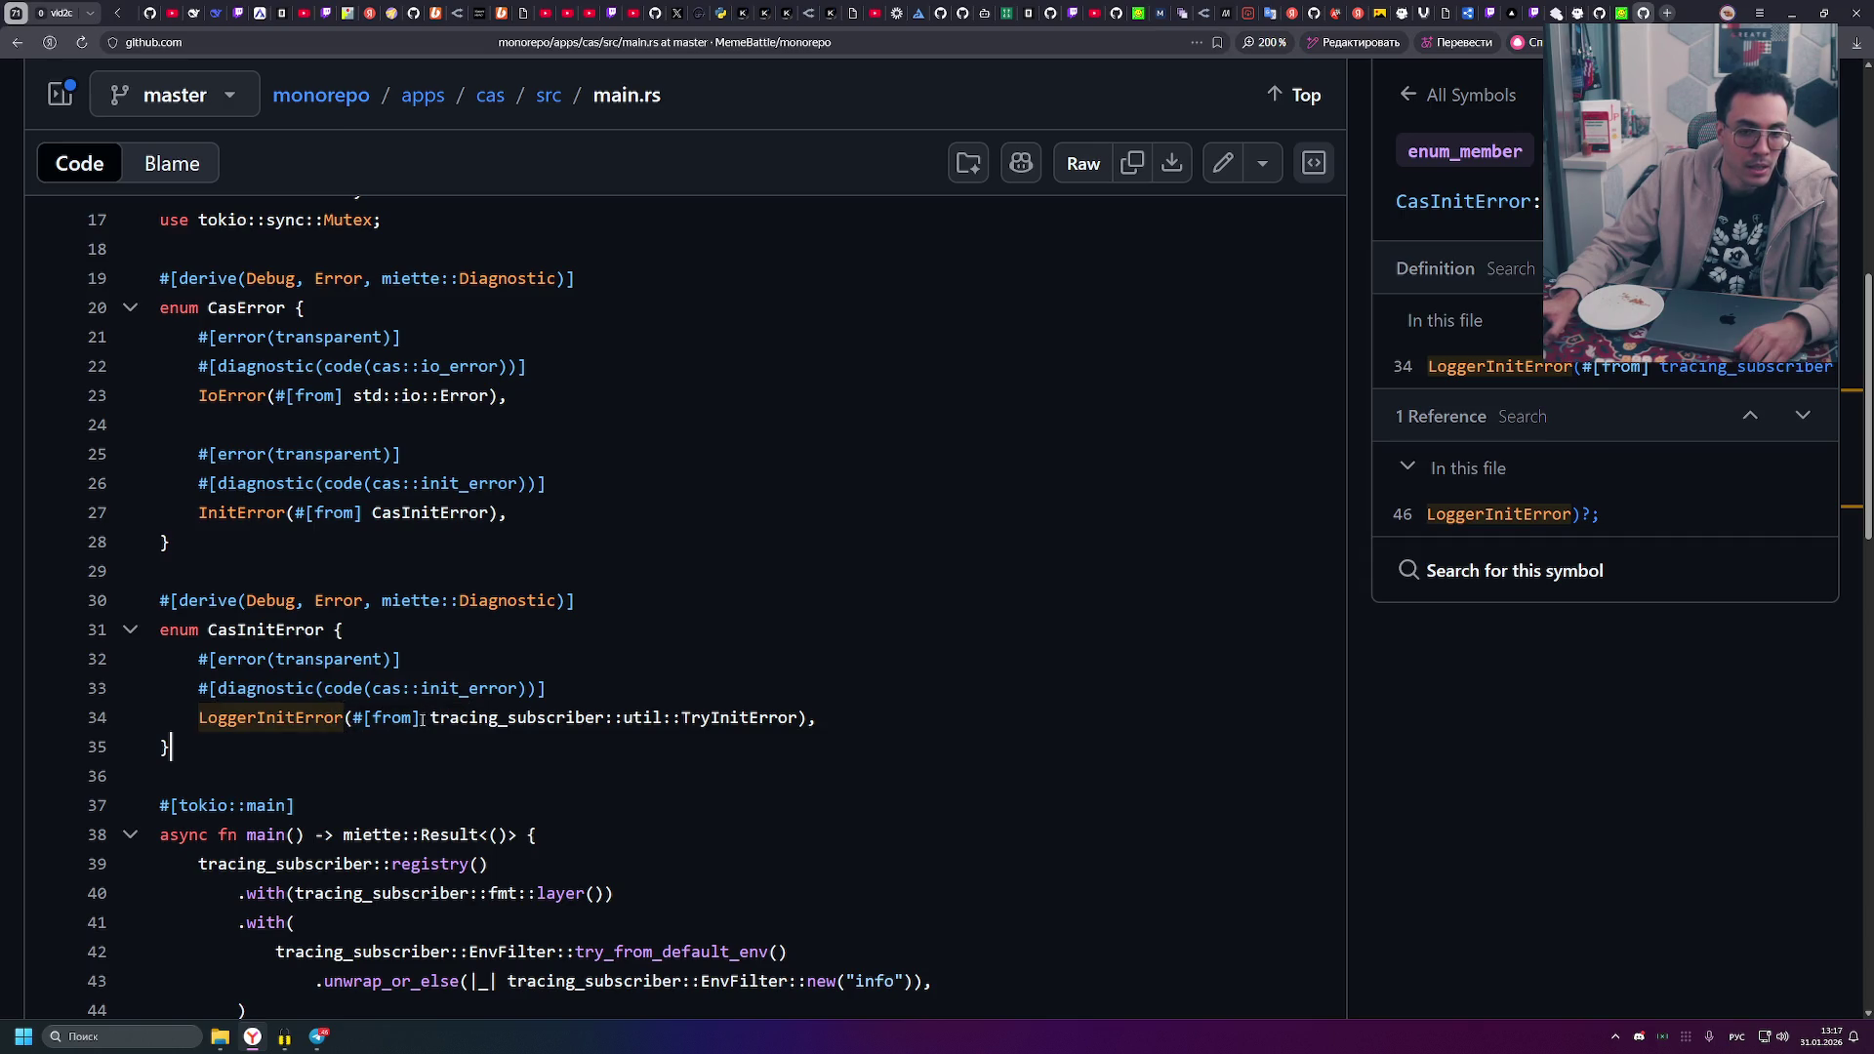
- Mark tracing_subscriber::util::TryInitError on line 34 and look up TryInitError's references
drag(430, 718, 807, 719)
click(806, 719)
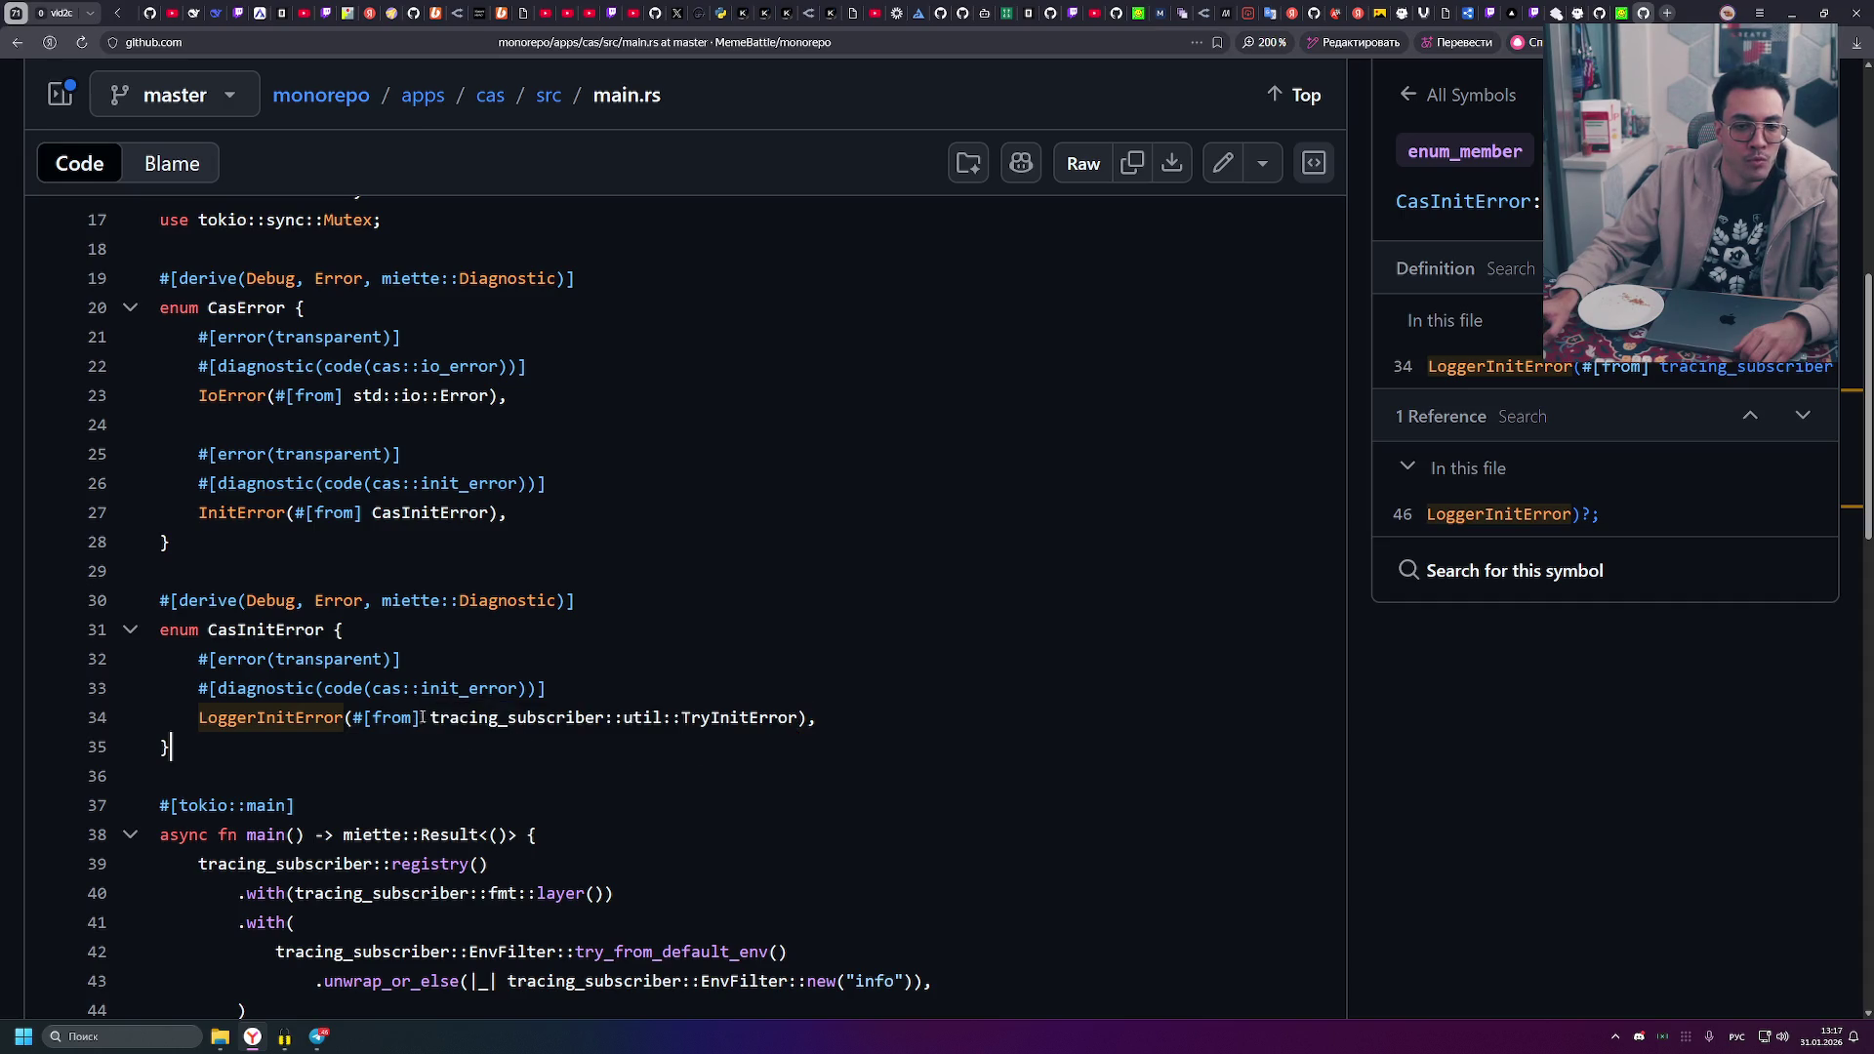
drag(422, 718, 805, 718)
click(782, 750)
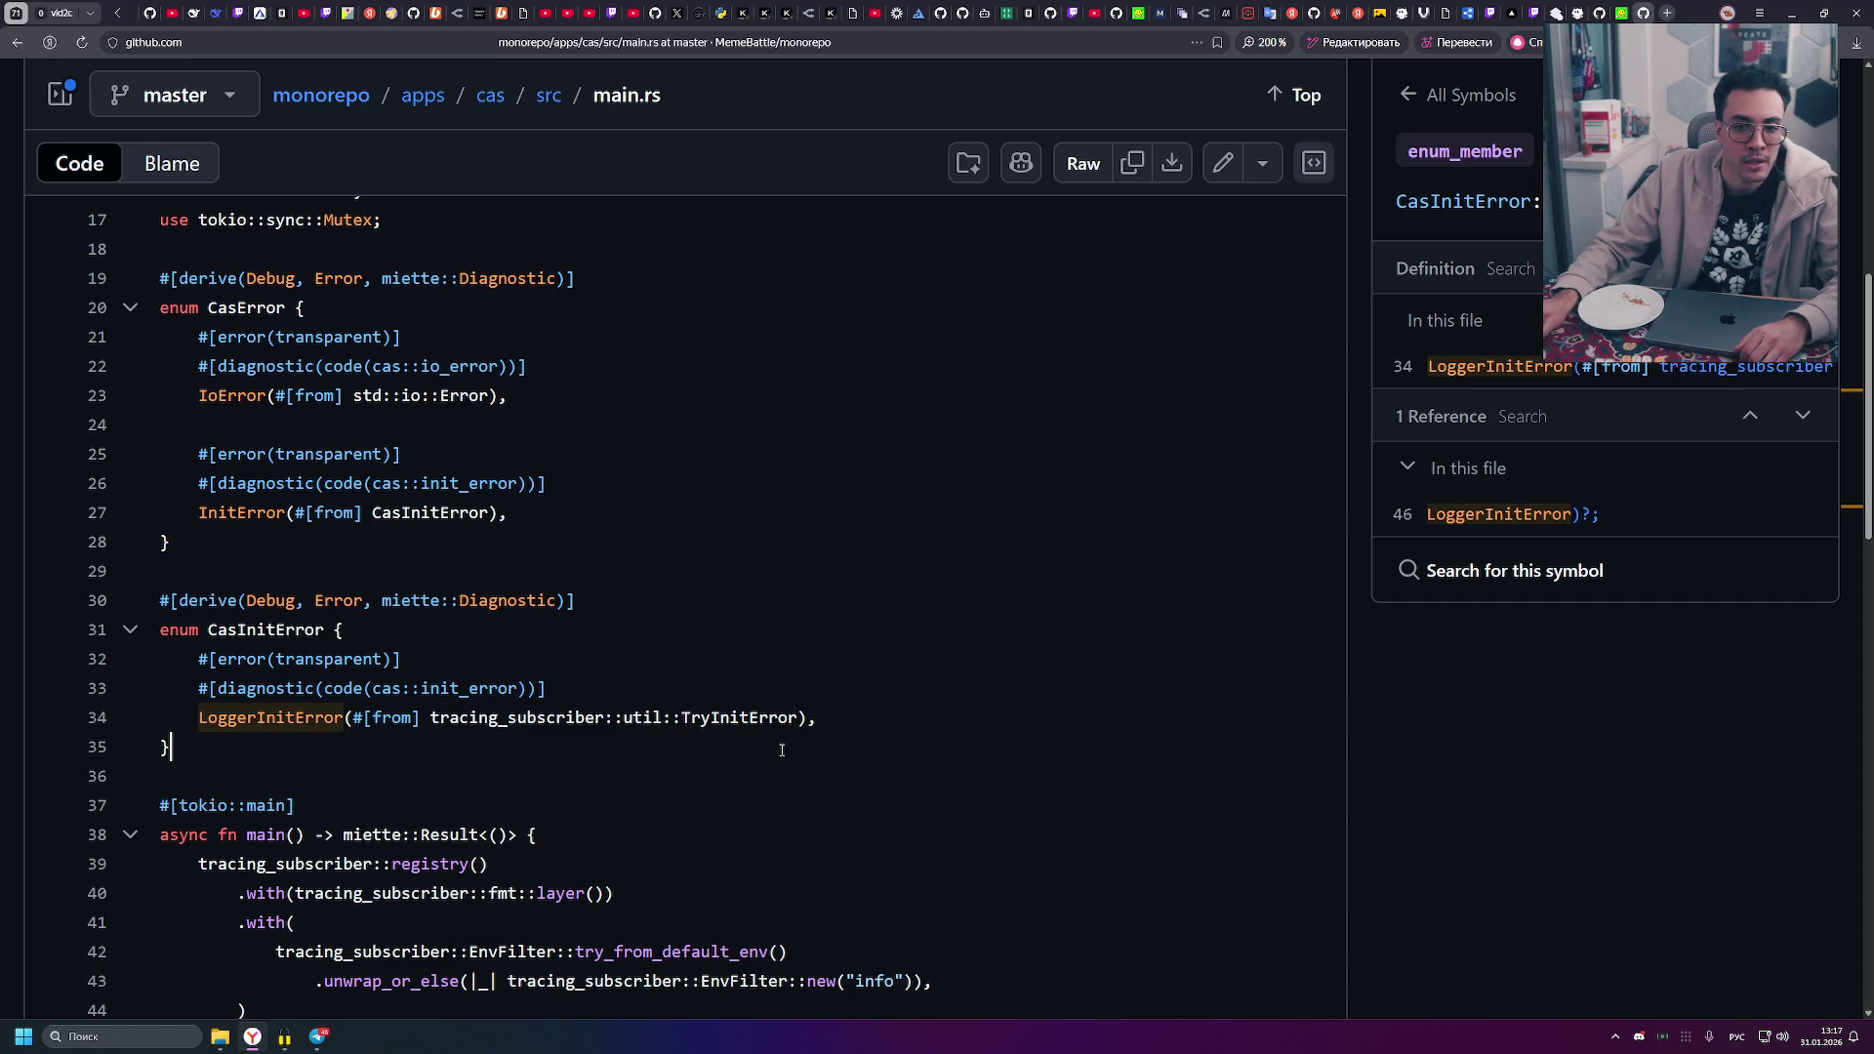
double_click(734, 717)
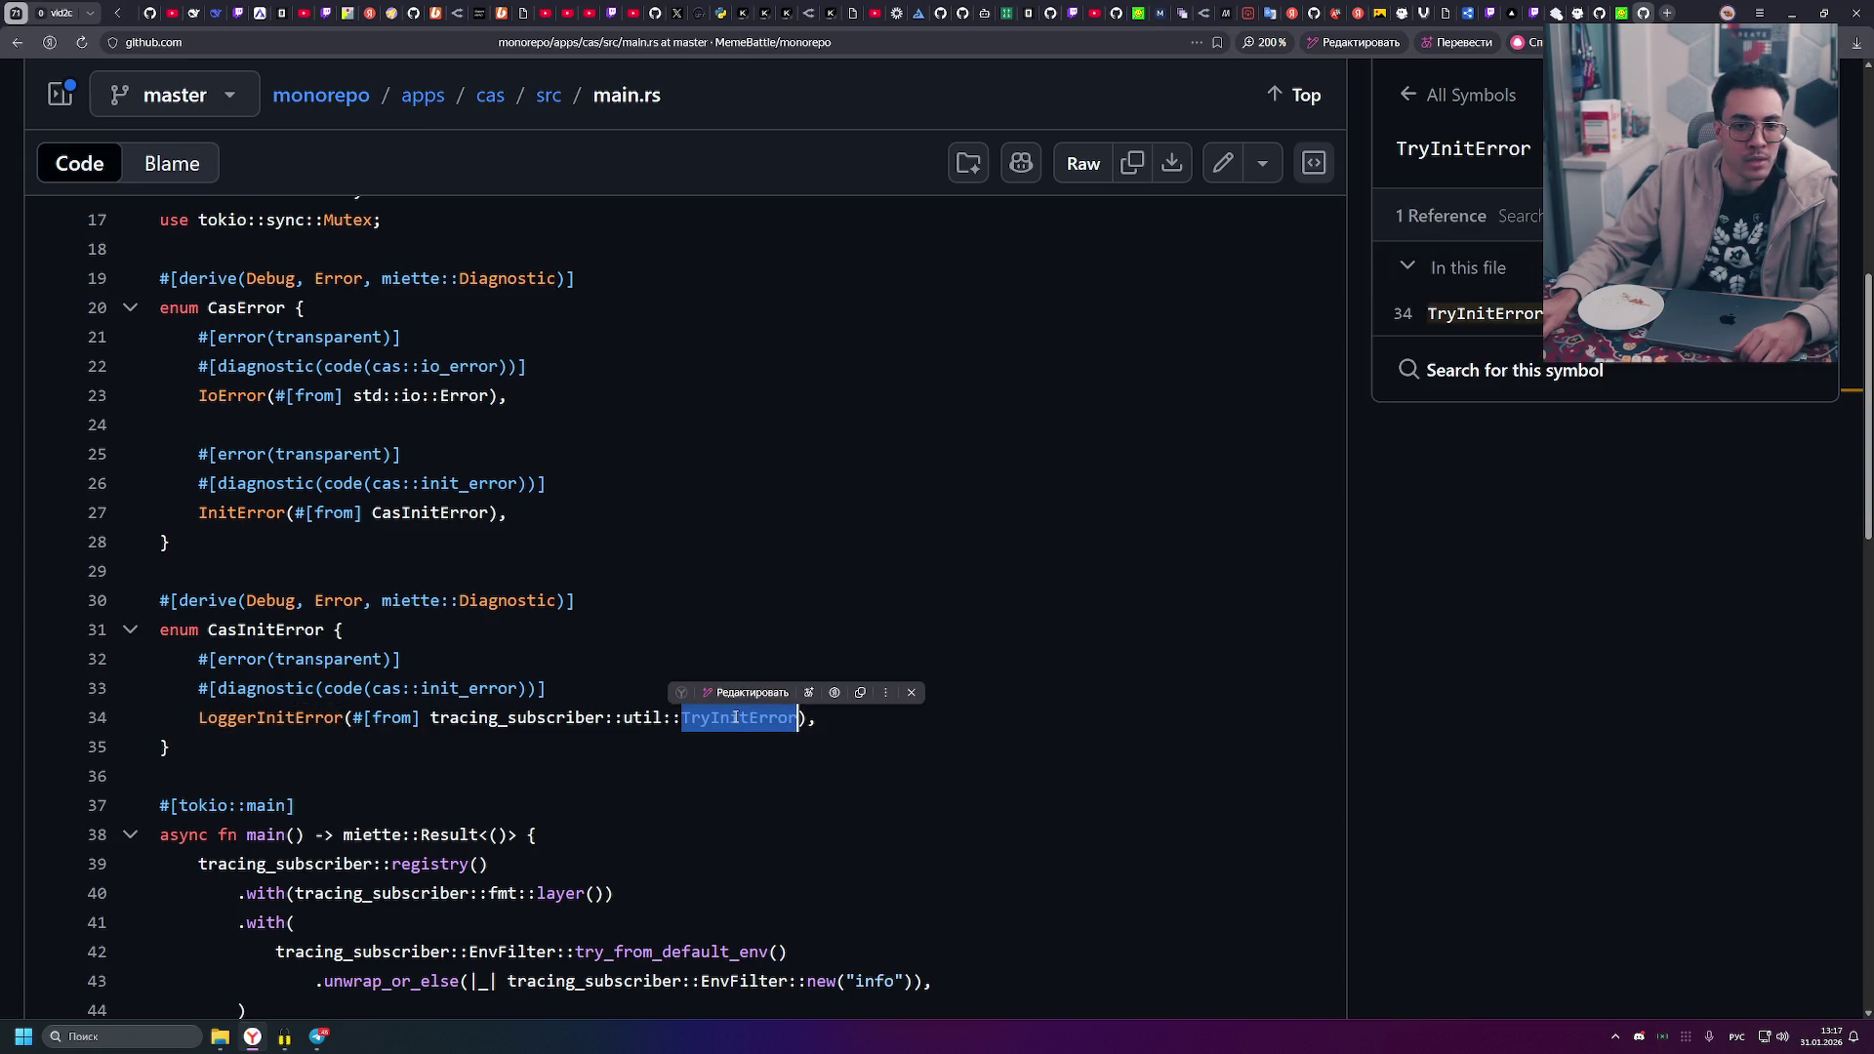
- Highlight the #[from] attribute on line 34, then fold the CasInitError enum to one line
scroll(651, 536, up, 3)
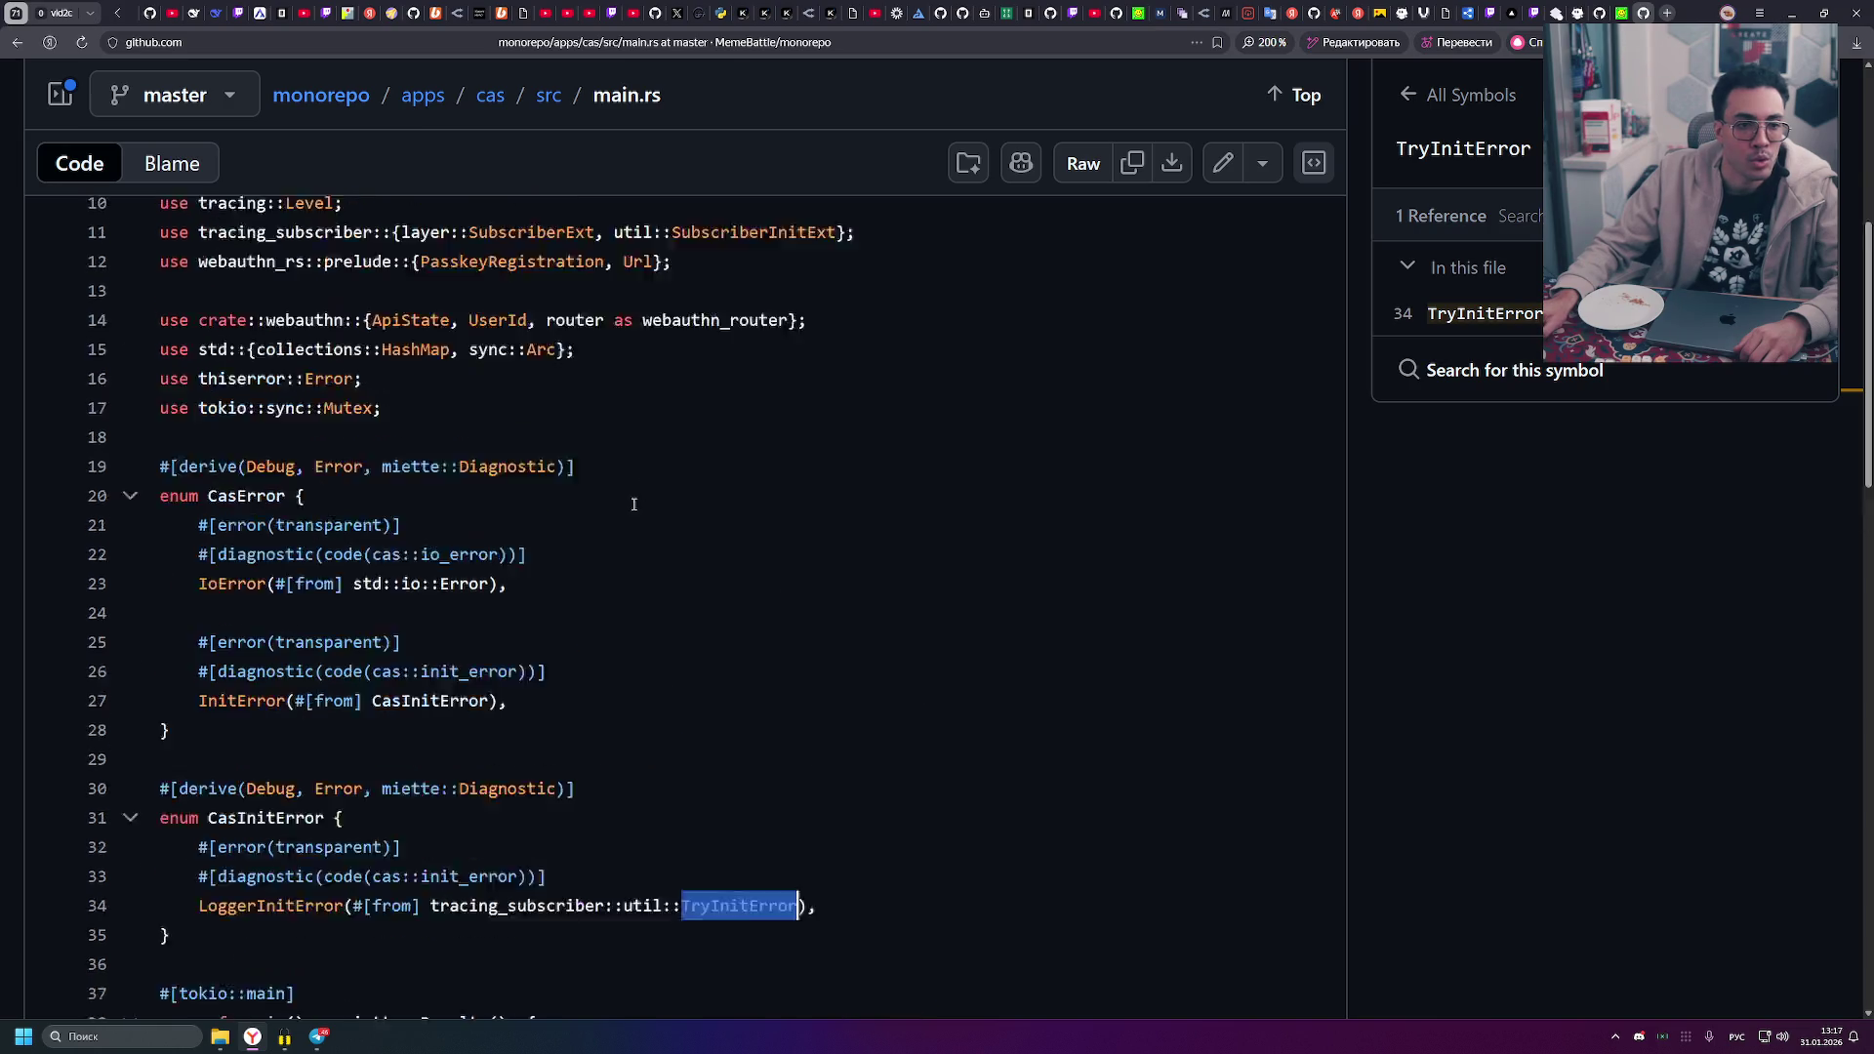
scroll(690, 691, down, 3)
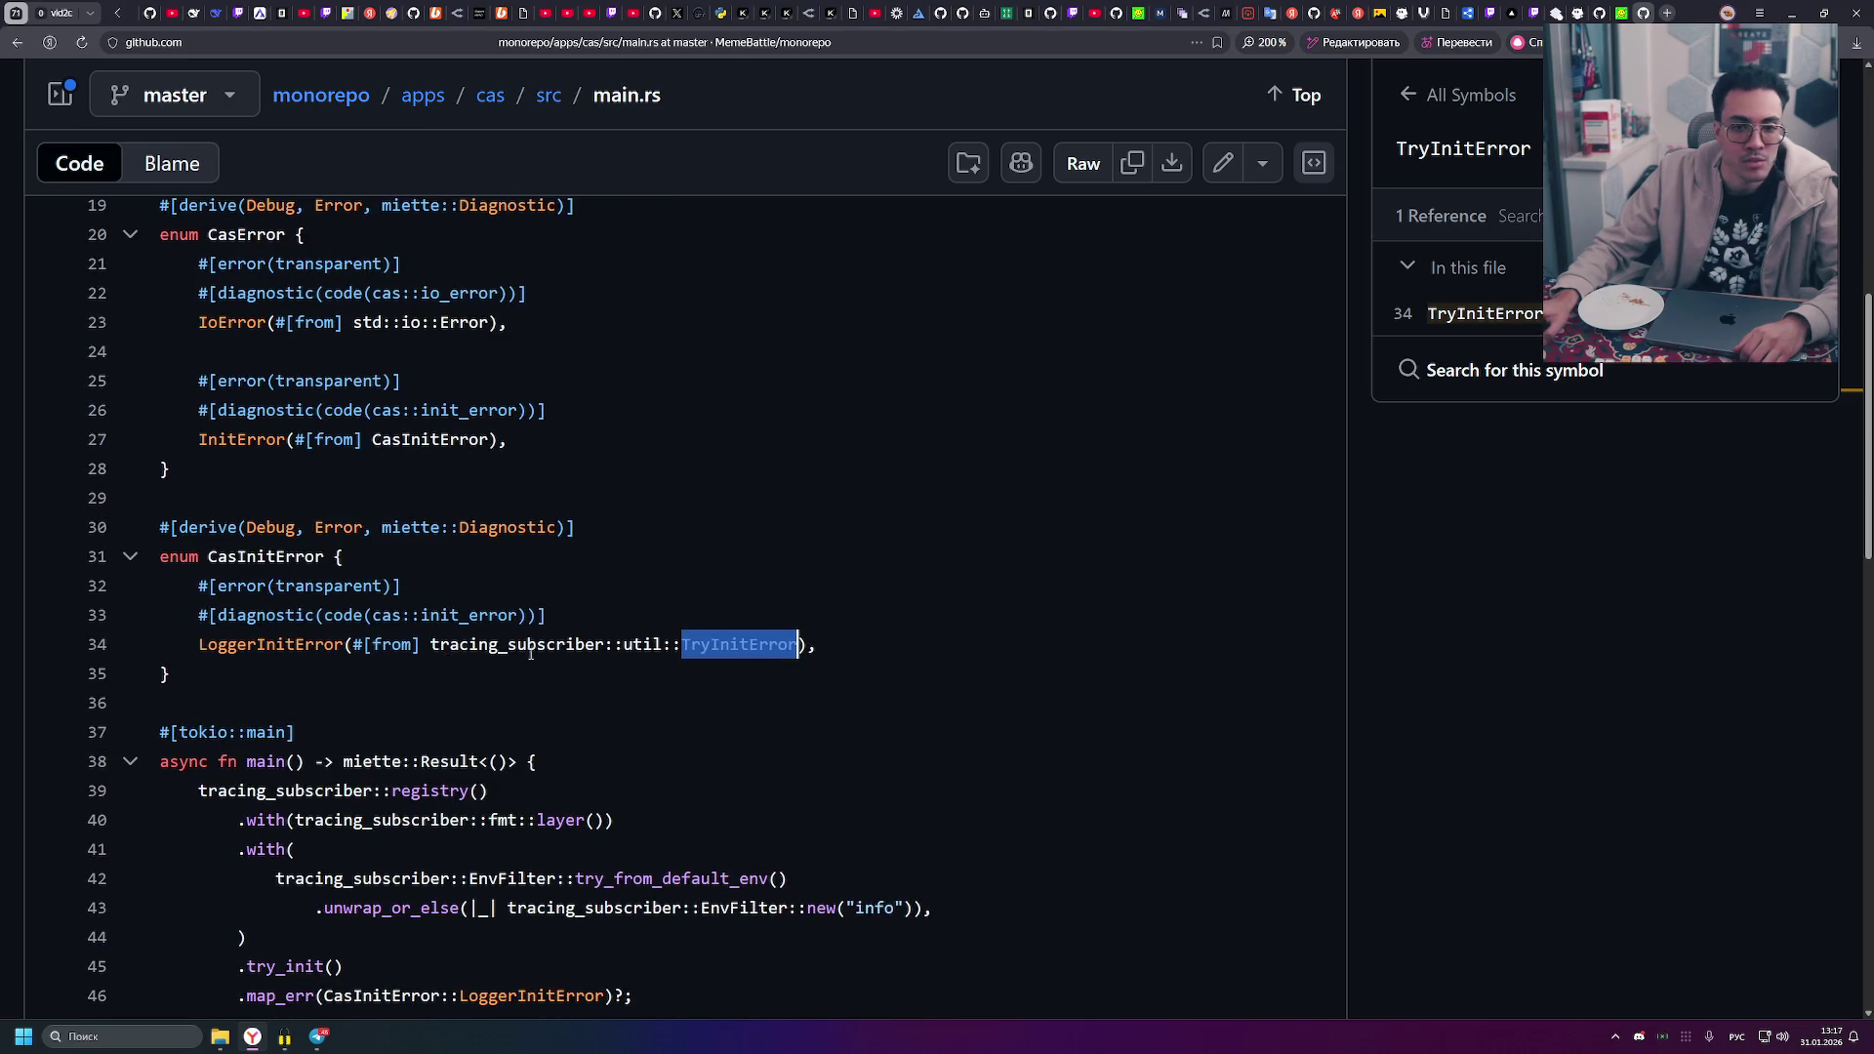
scroll(446, 660, up, 3)
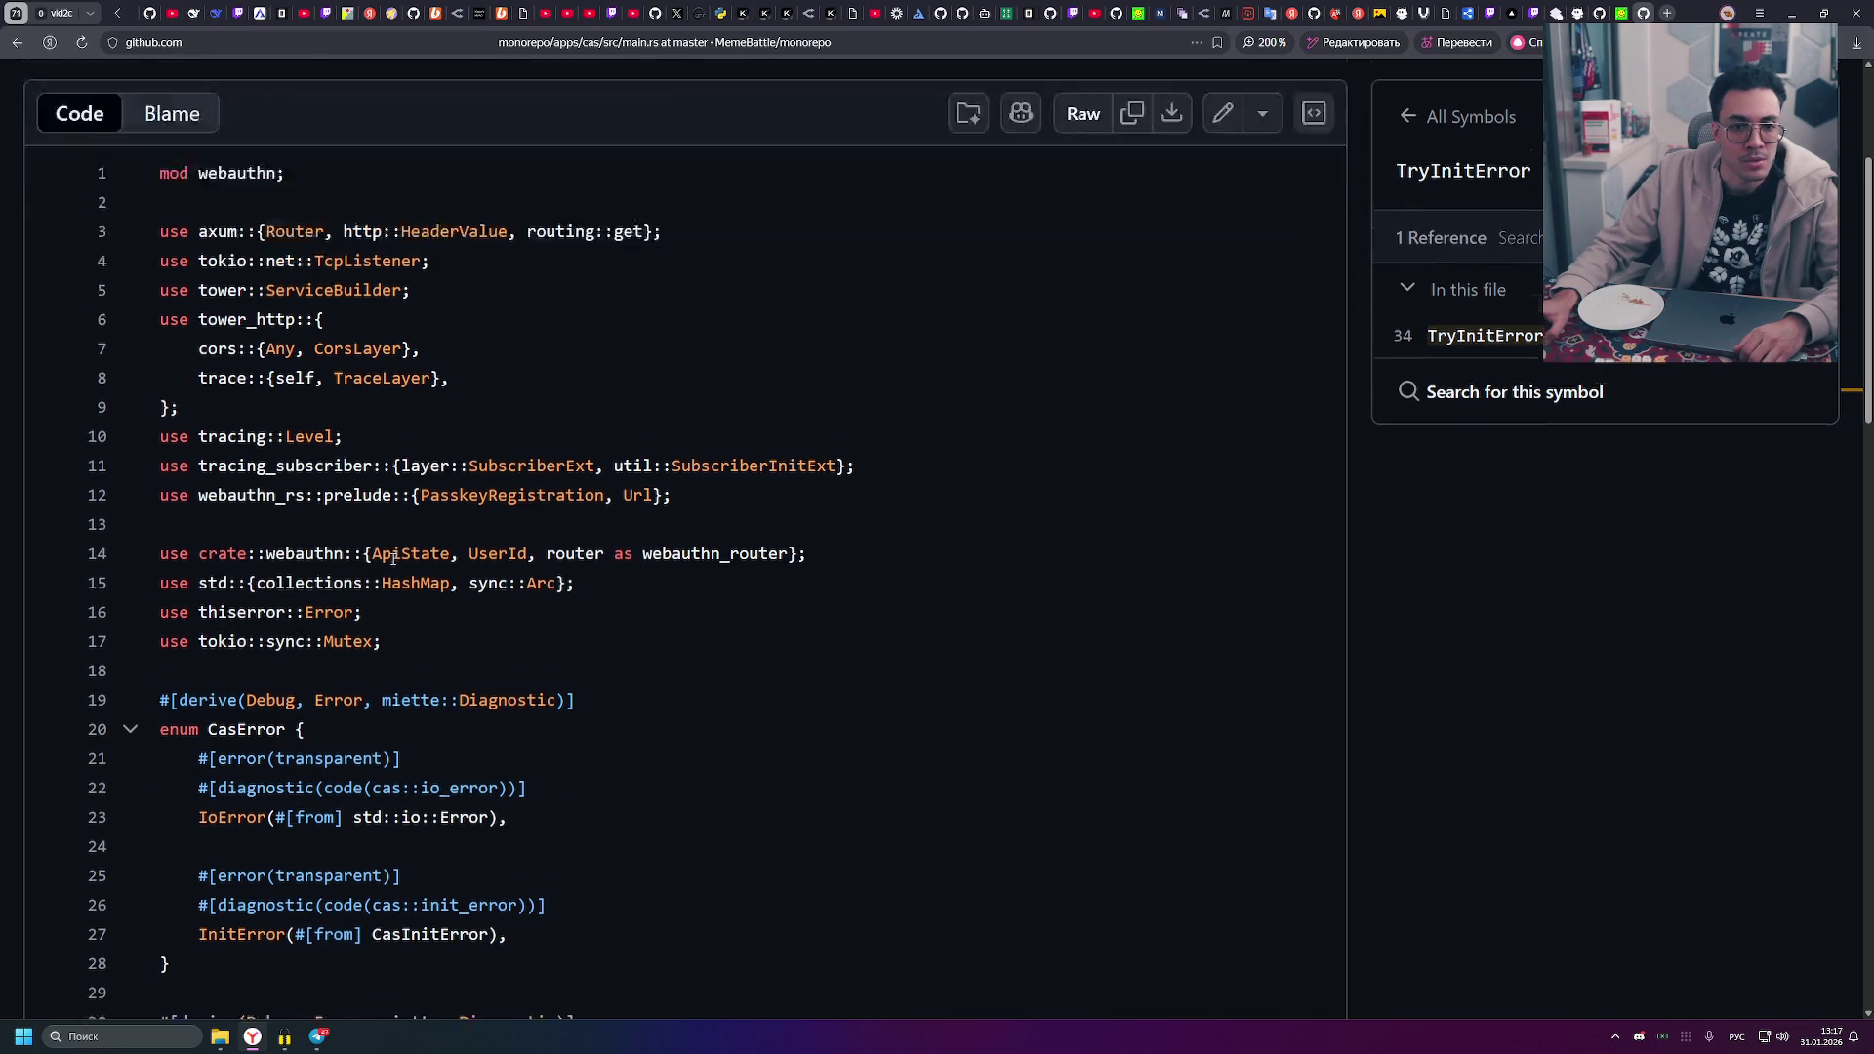
scroll(393, 563, down, 3)
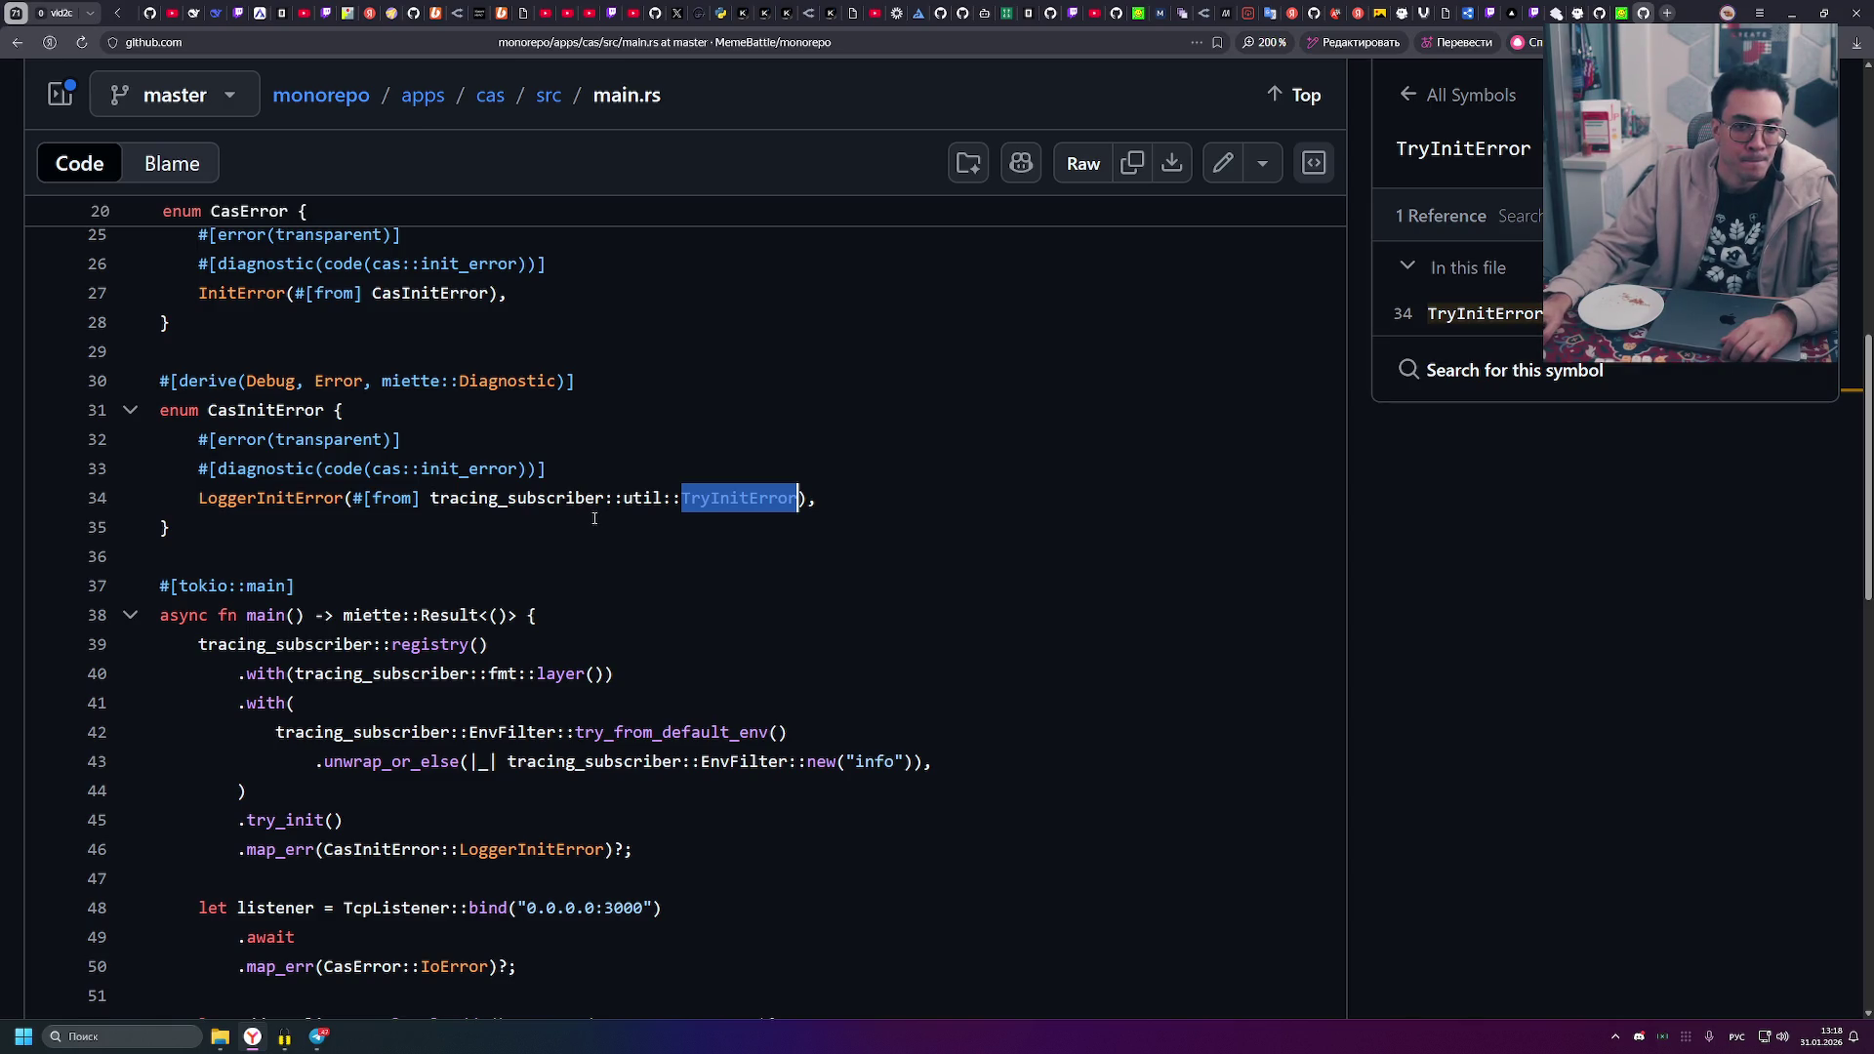
mouse_move(430, 499)
mouse_down()
mouse_move(354, 499)
mouse_move(429, 499)
mouse_up()
click(353, 499)
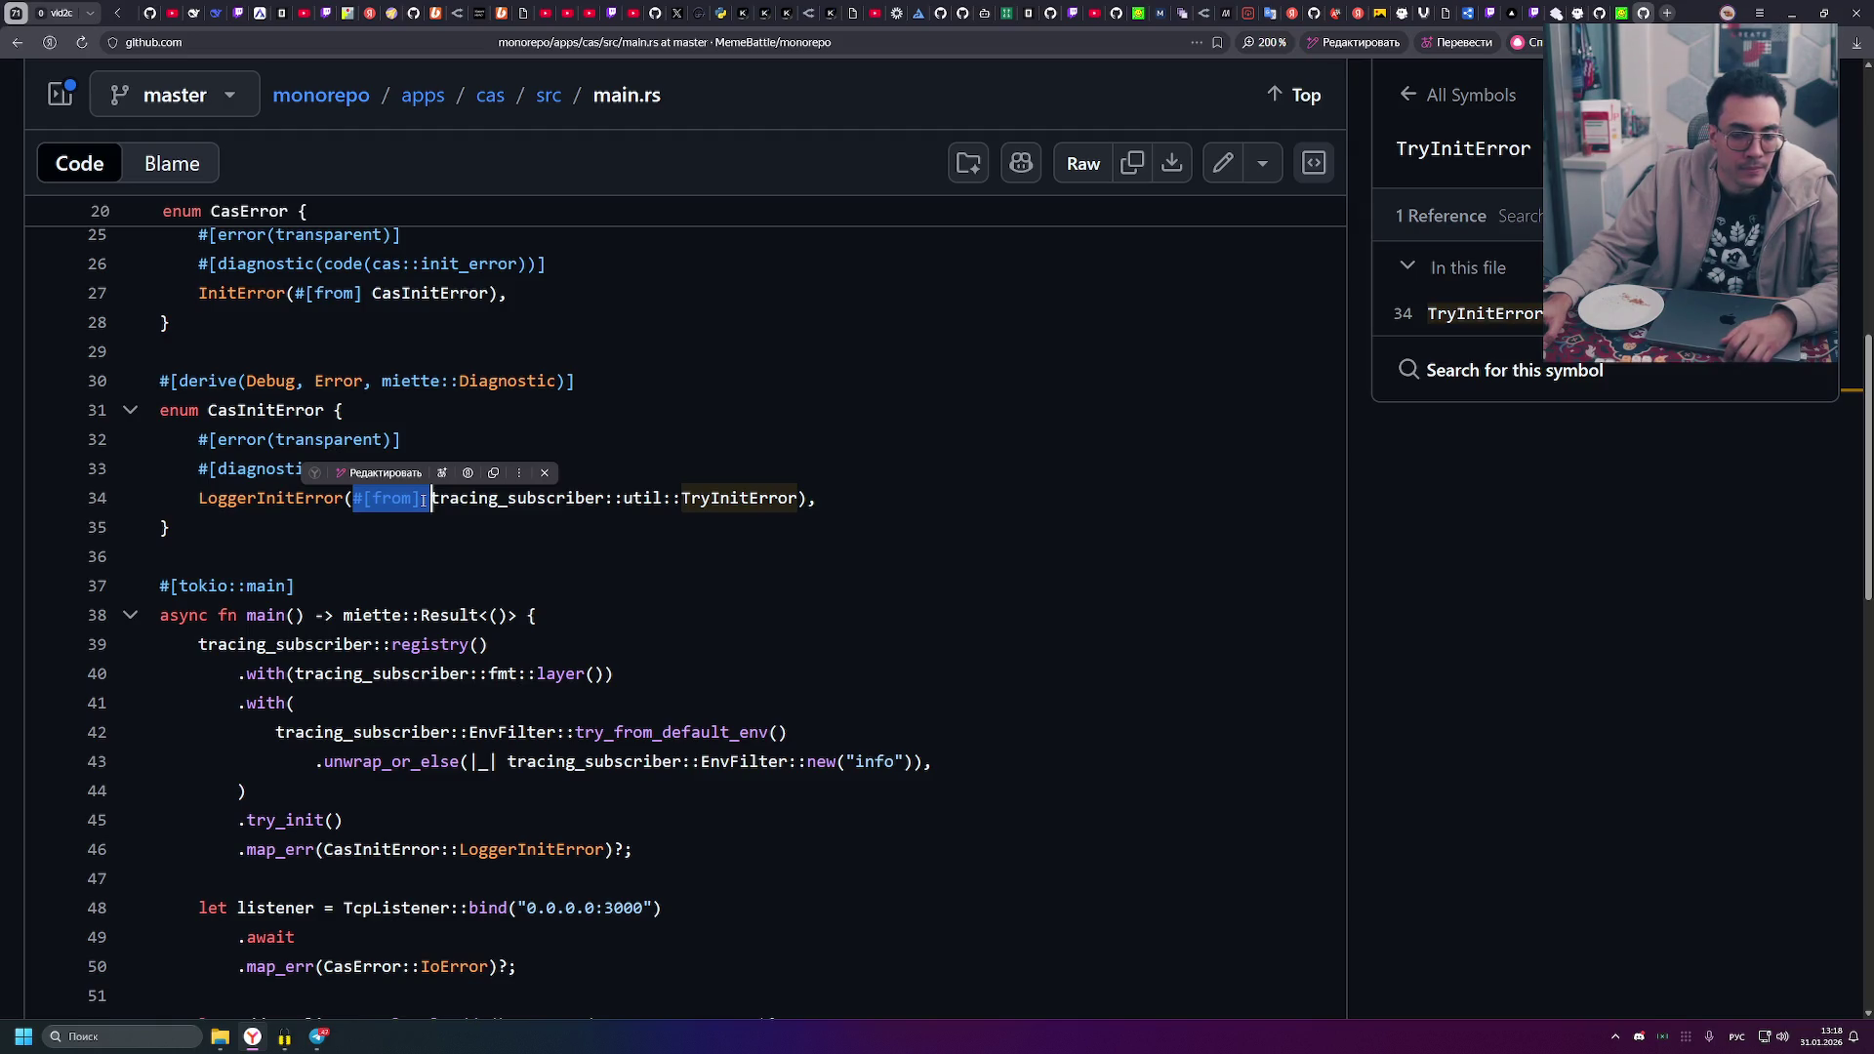
click(456, 515)
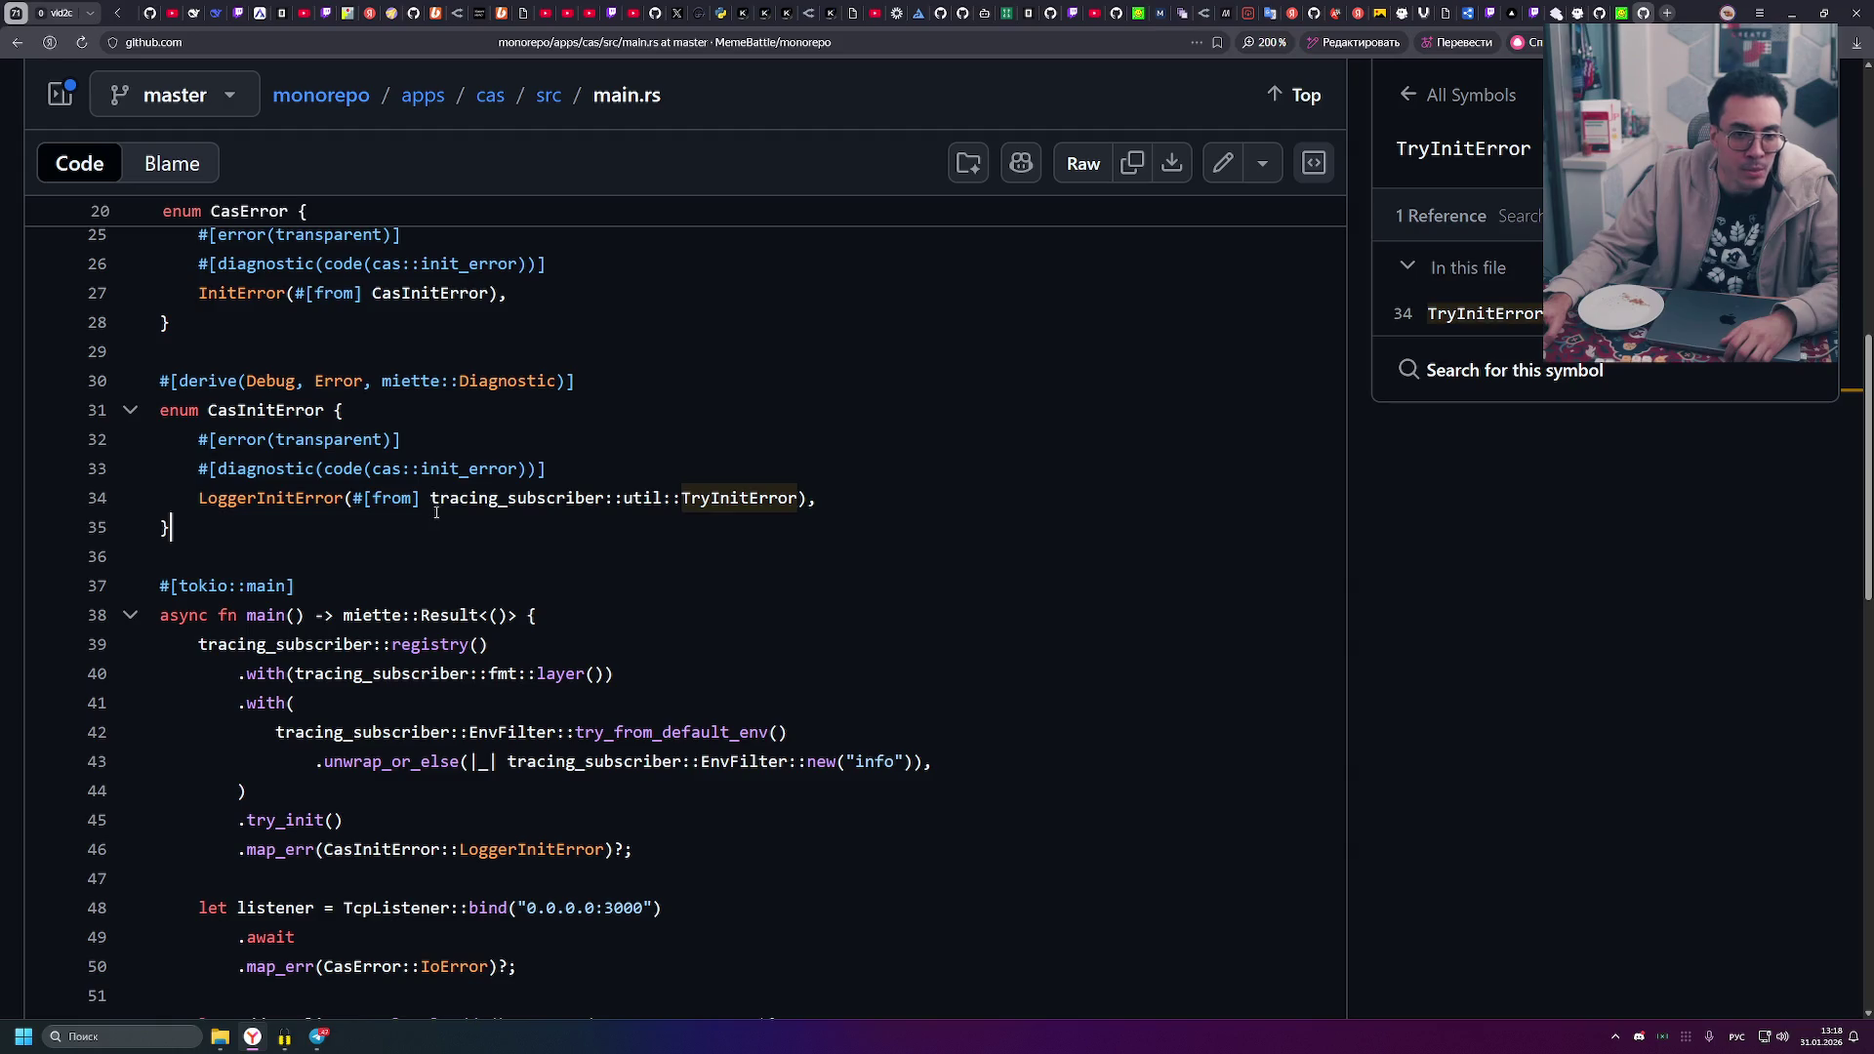
drag(348, 498, 430, 499)
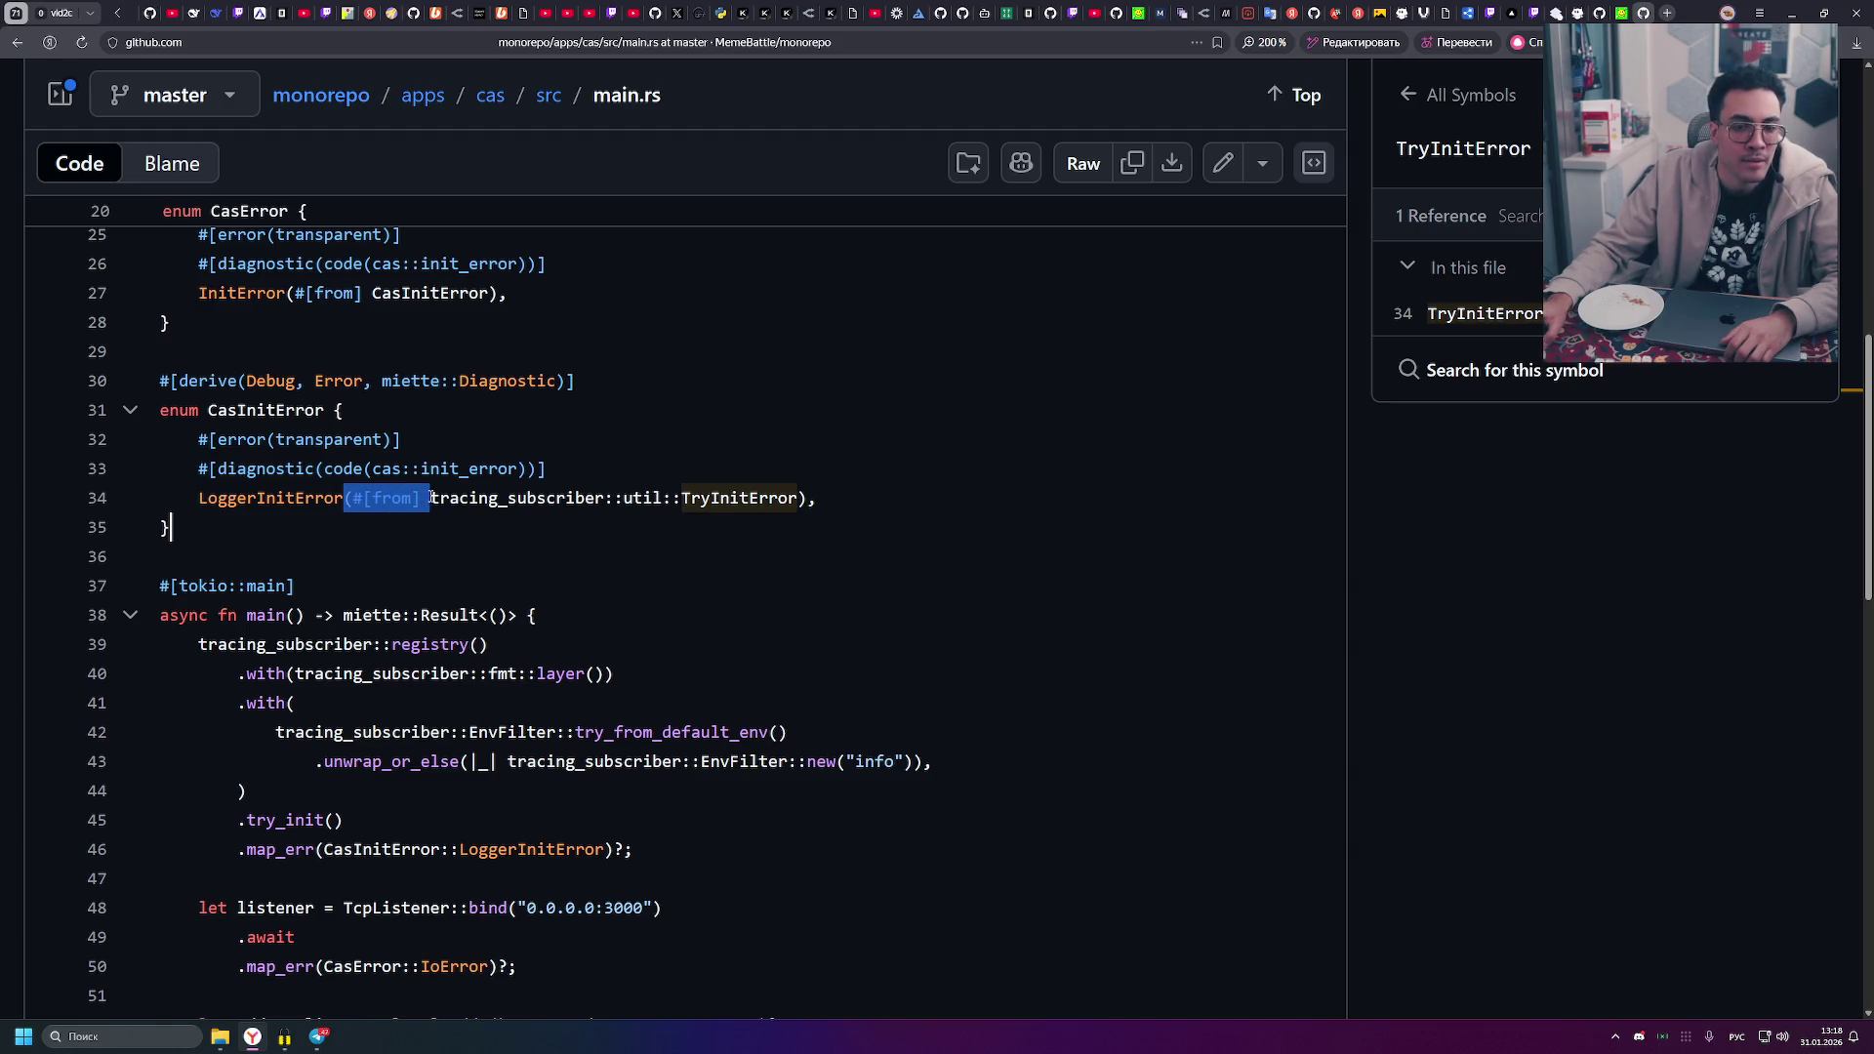
click(245, 528)
drag(245, 528, 161, 236)
click(130, 411)
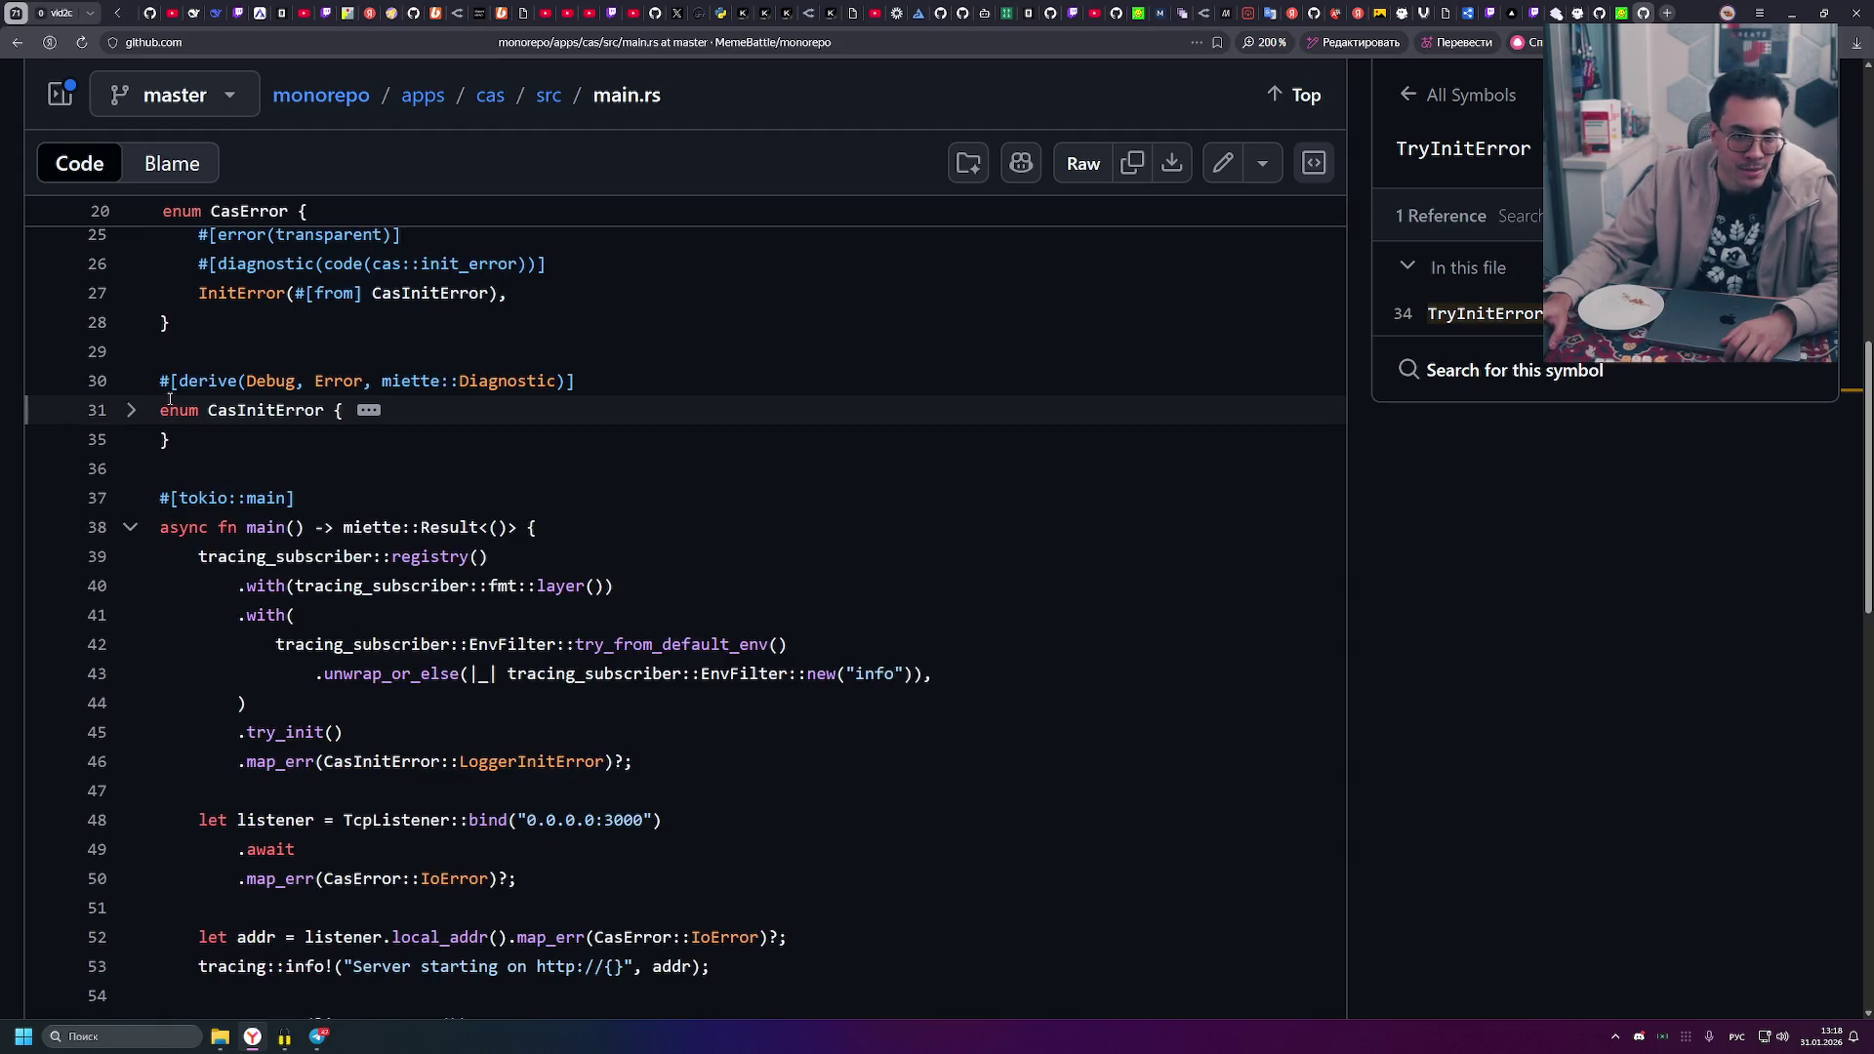
click(129, 414)
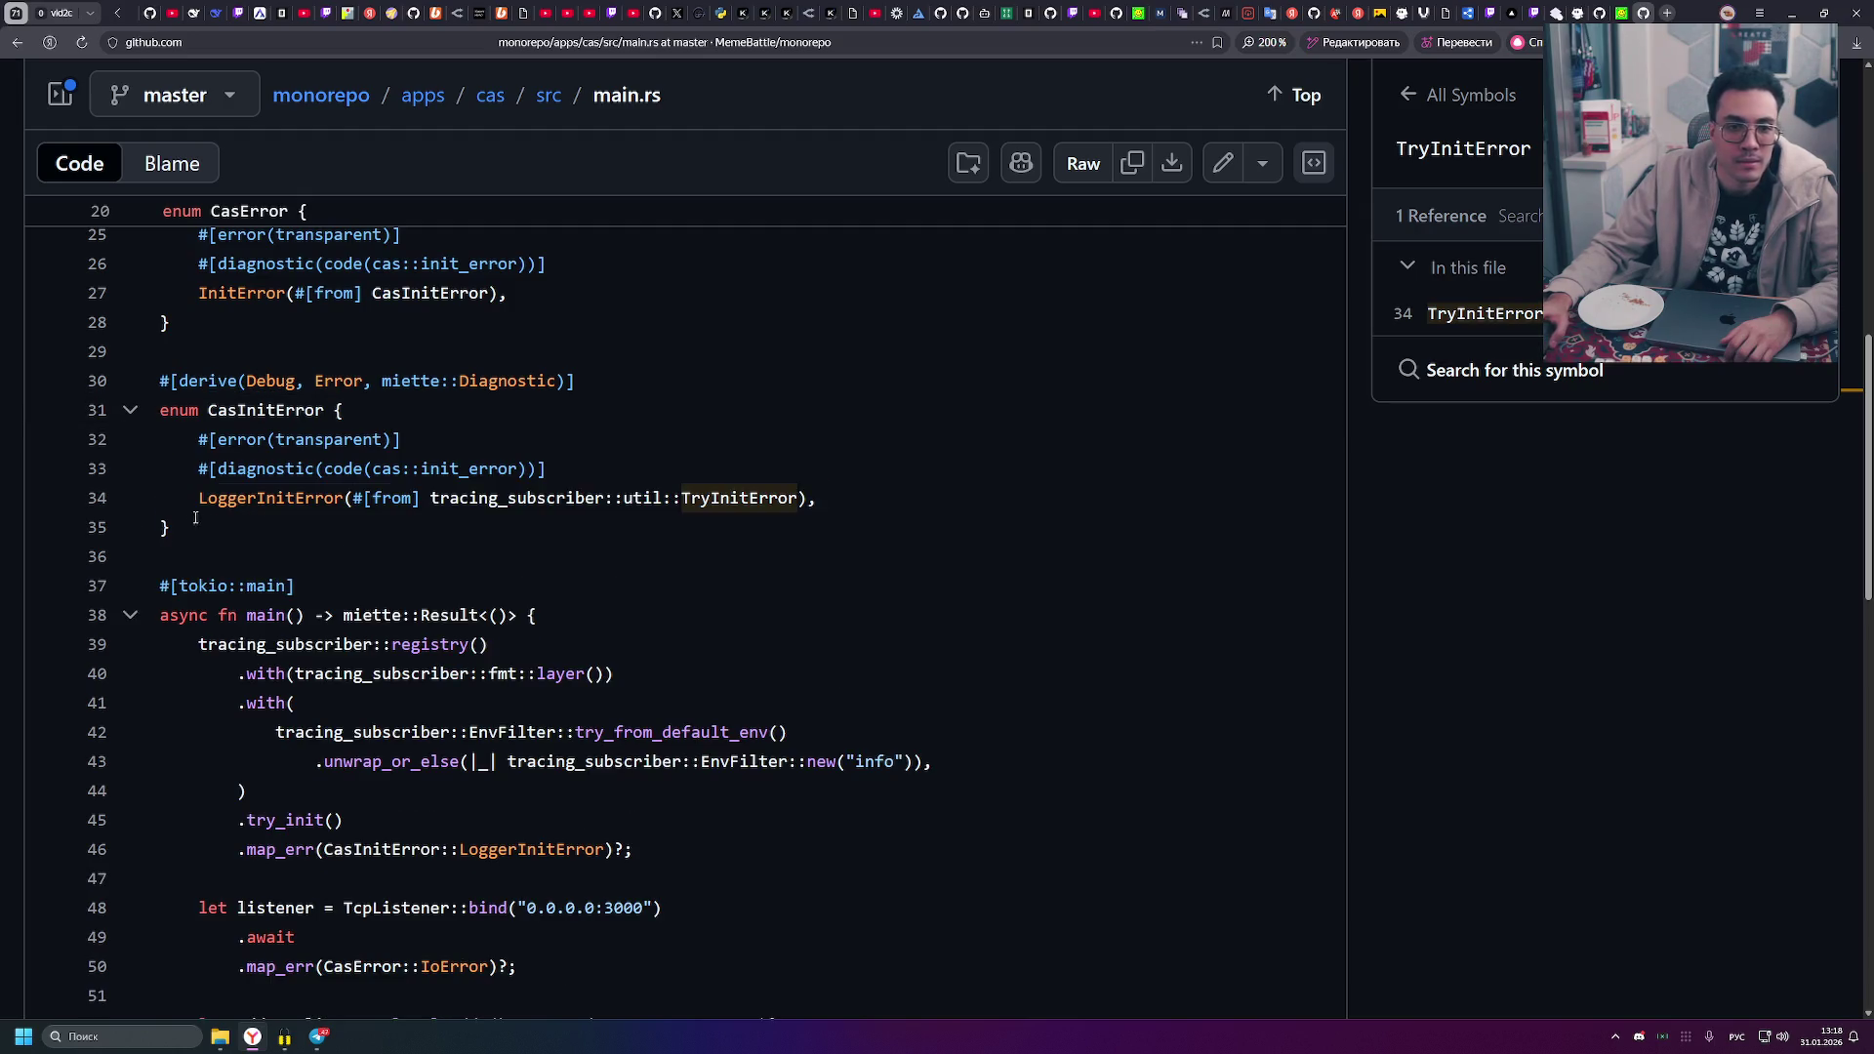
drag(159, 380, 223, 537)
click(223, 544)
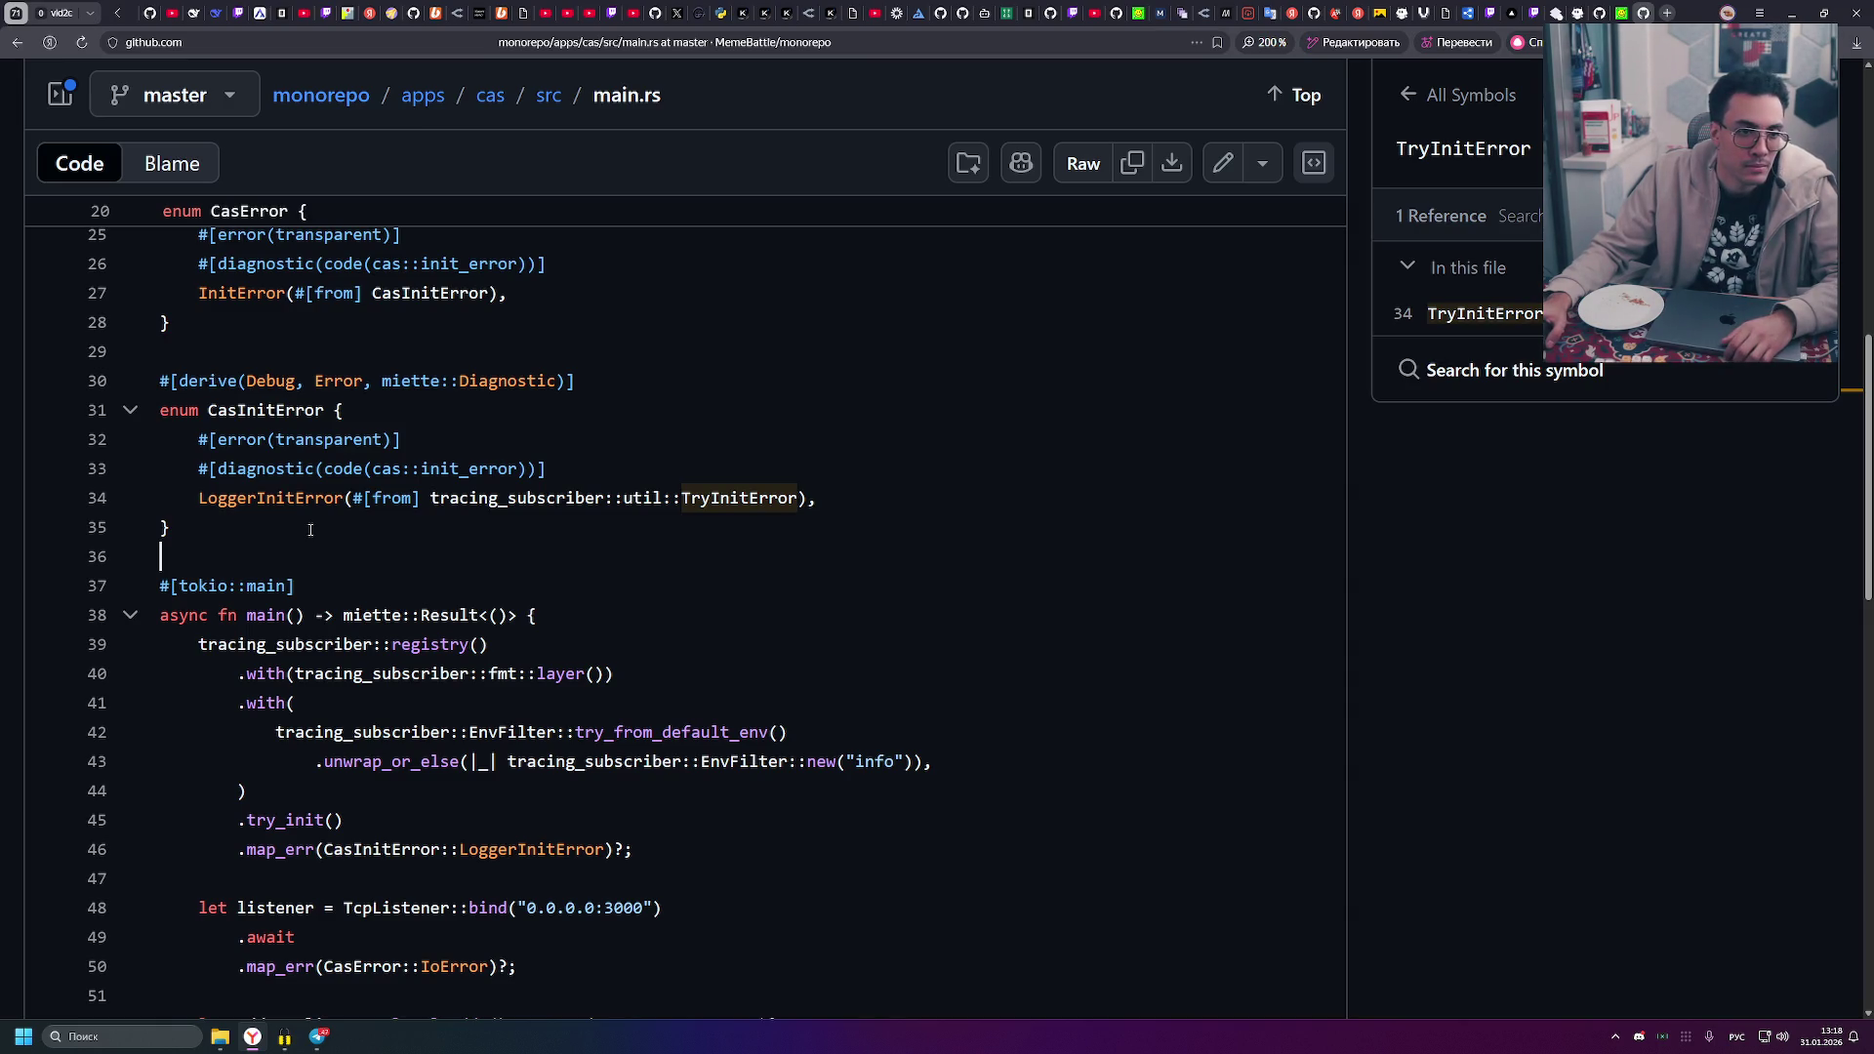
click(550, 528)
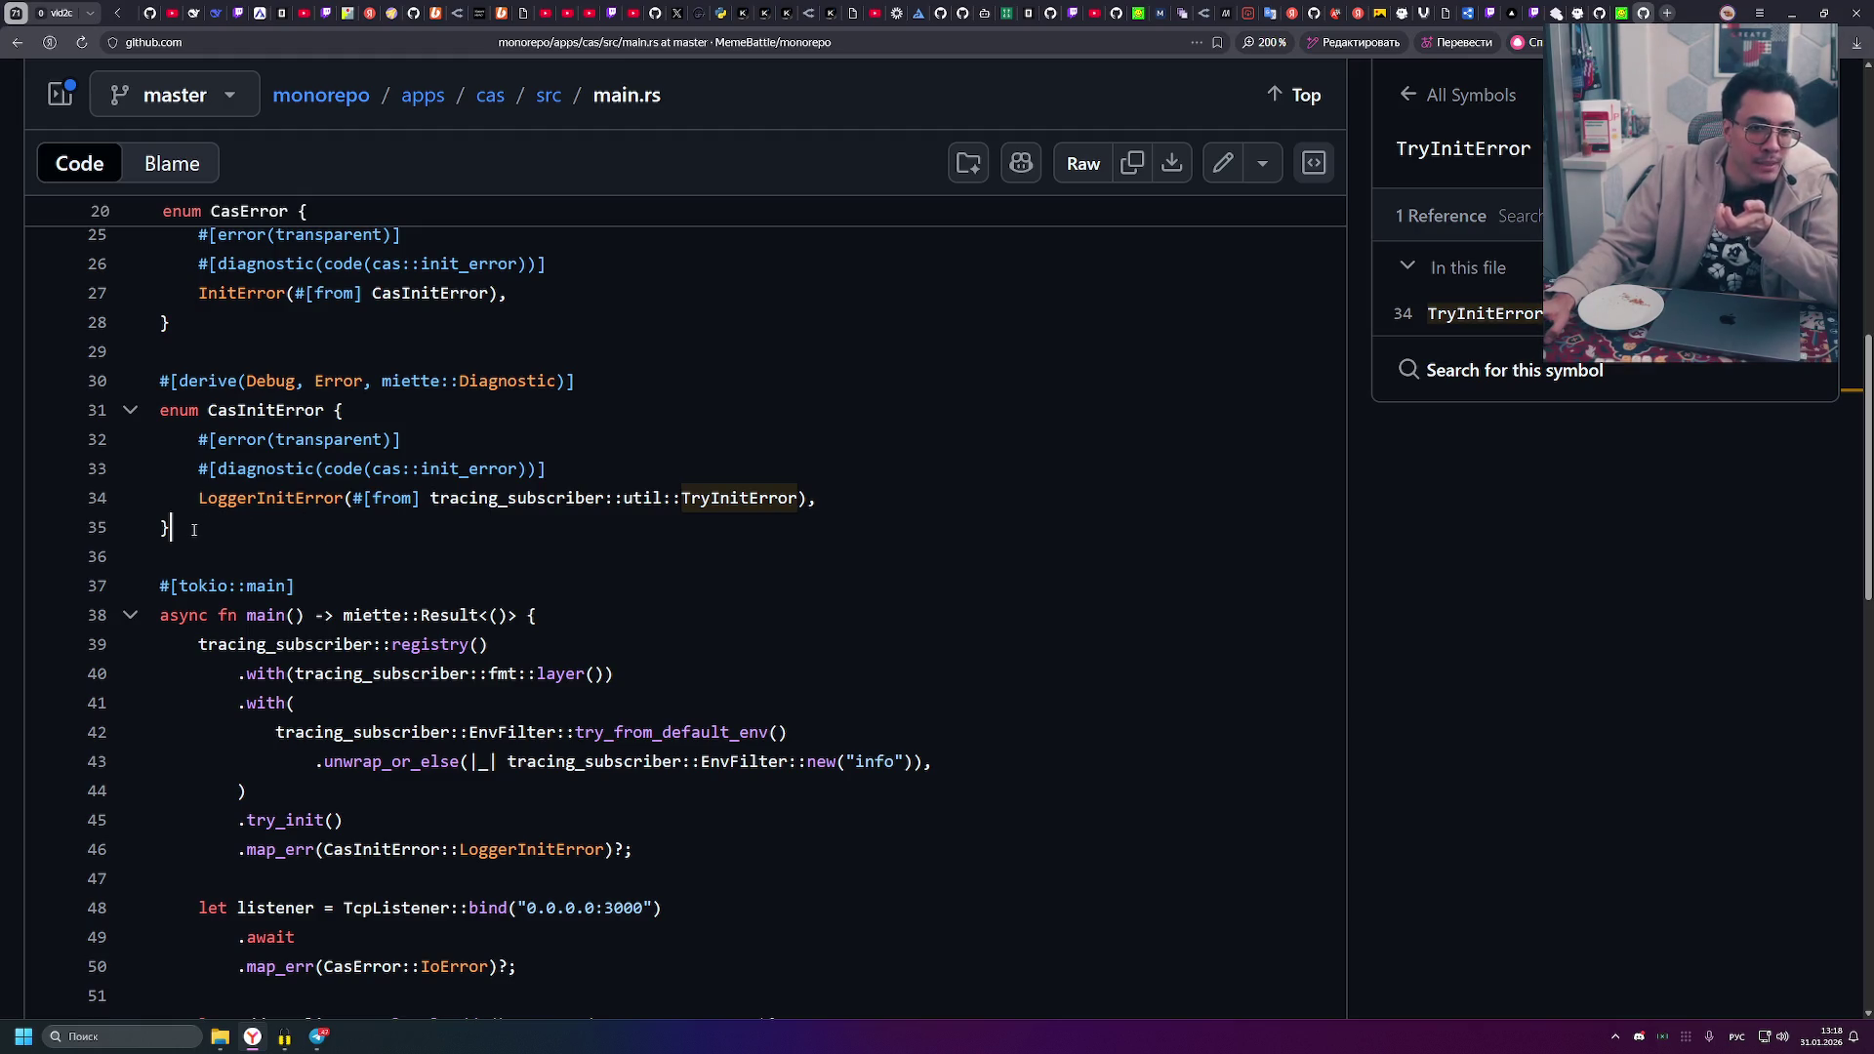
mouse_move(194, 530)
mouse_down()
mouse_move(195, 240)
mouse_move(161, 380)
mouse_move(161, 356)
mouse_up()
click(303, 552)
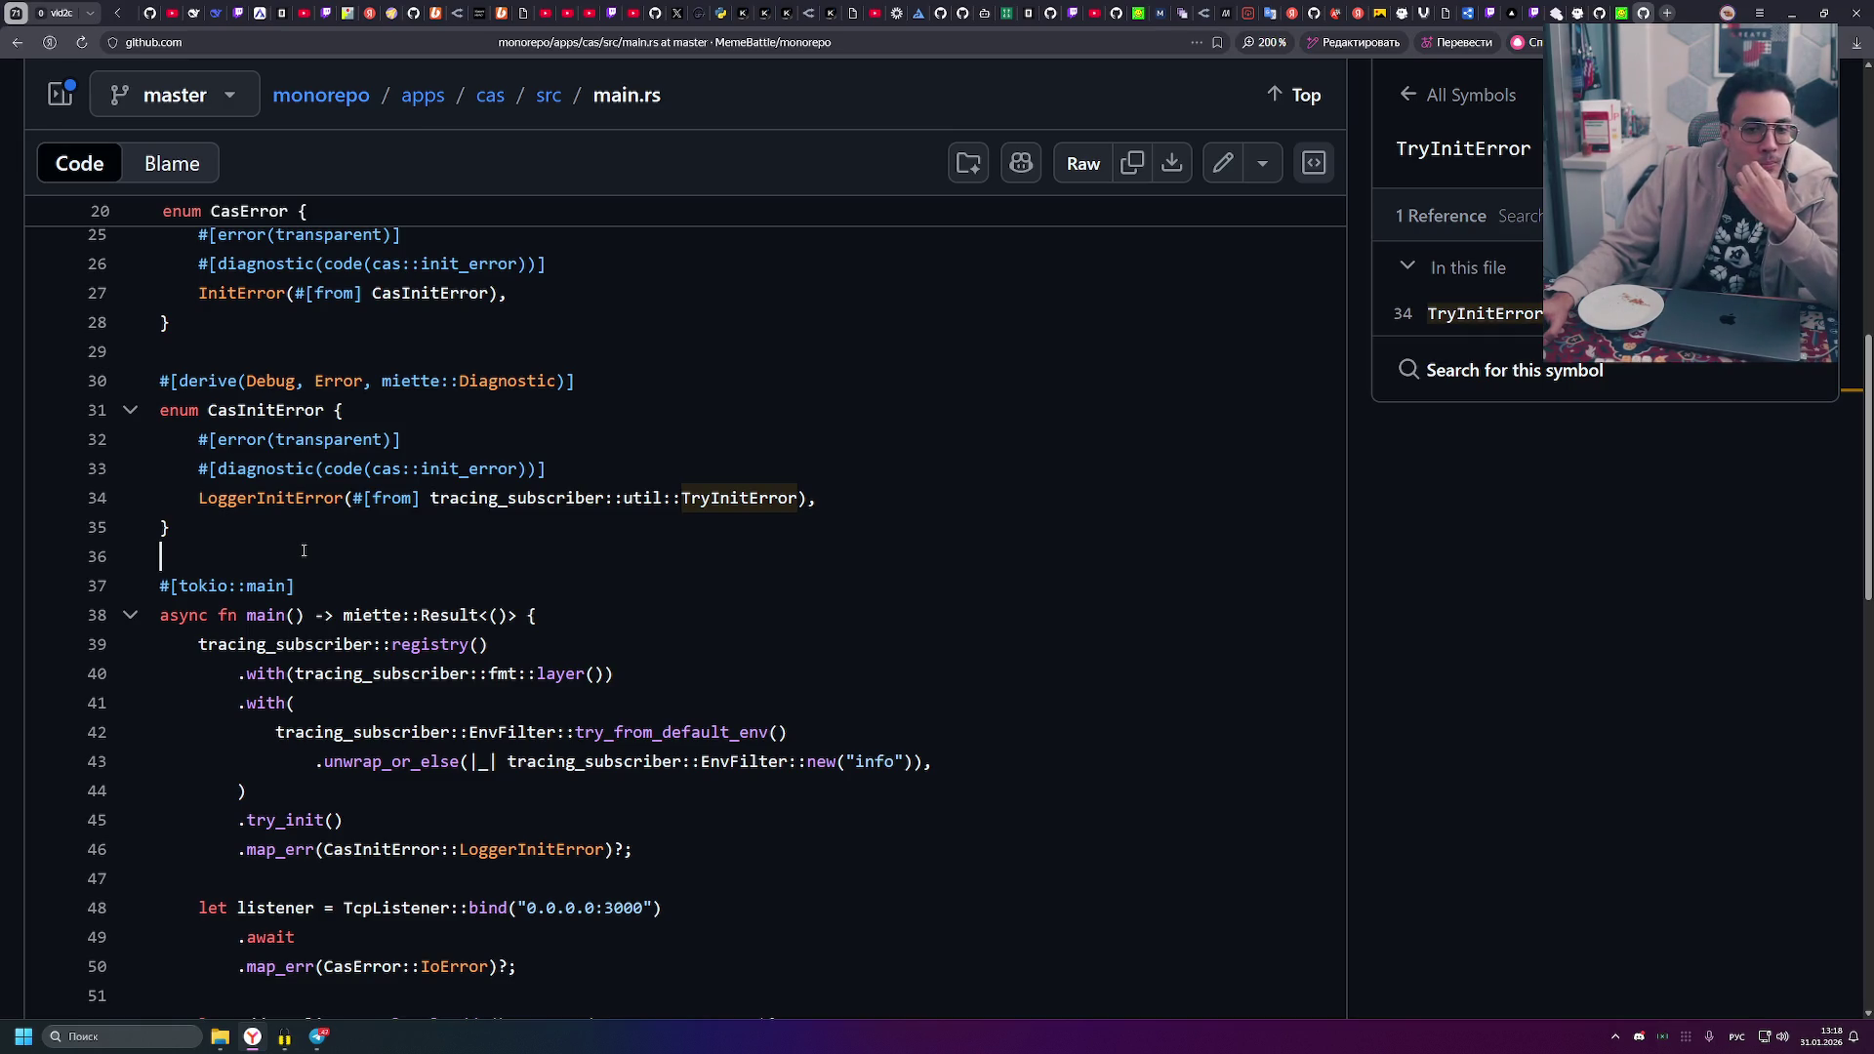
scroll(310, 562, down, 3)
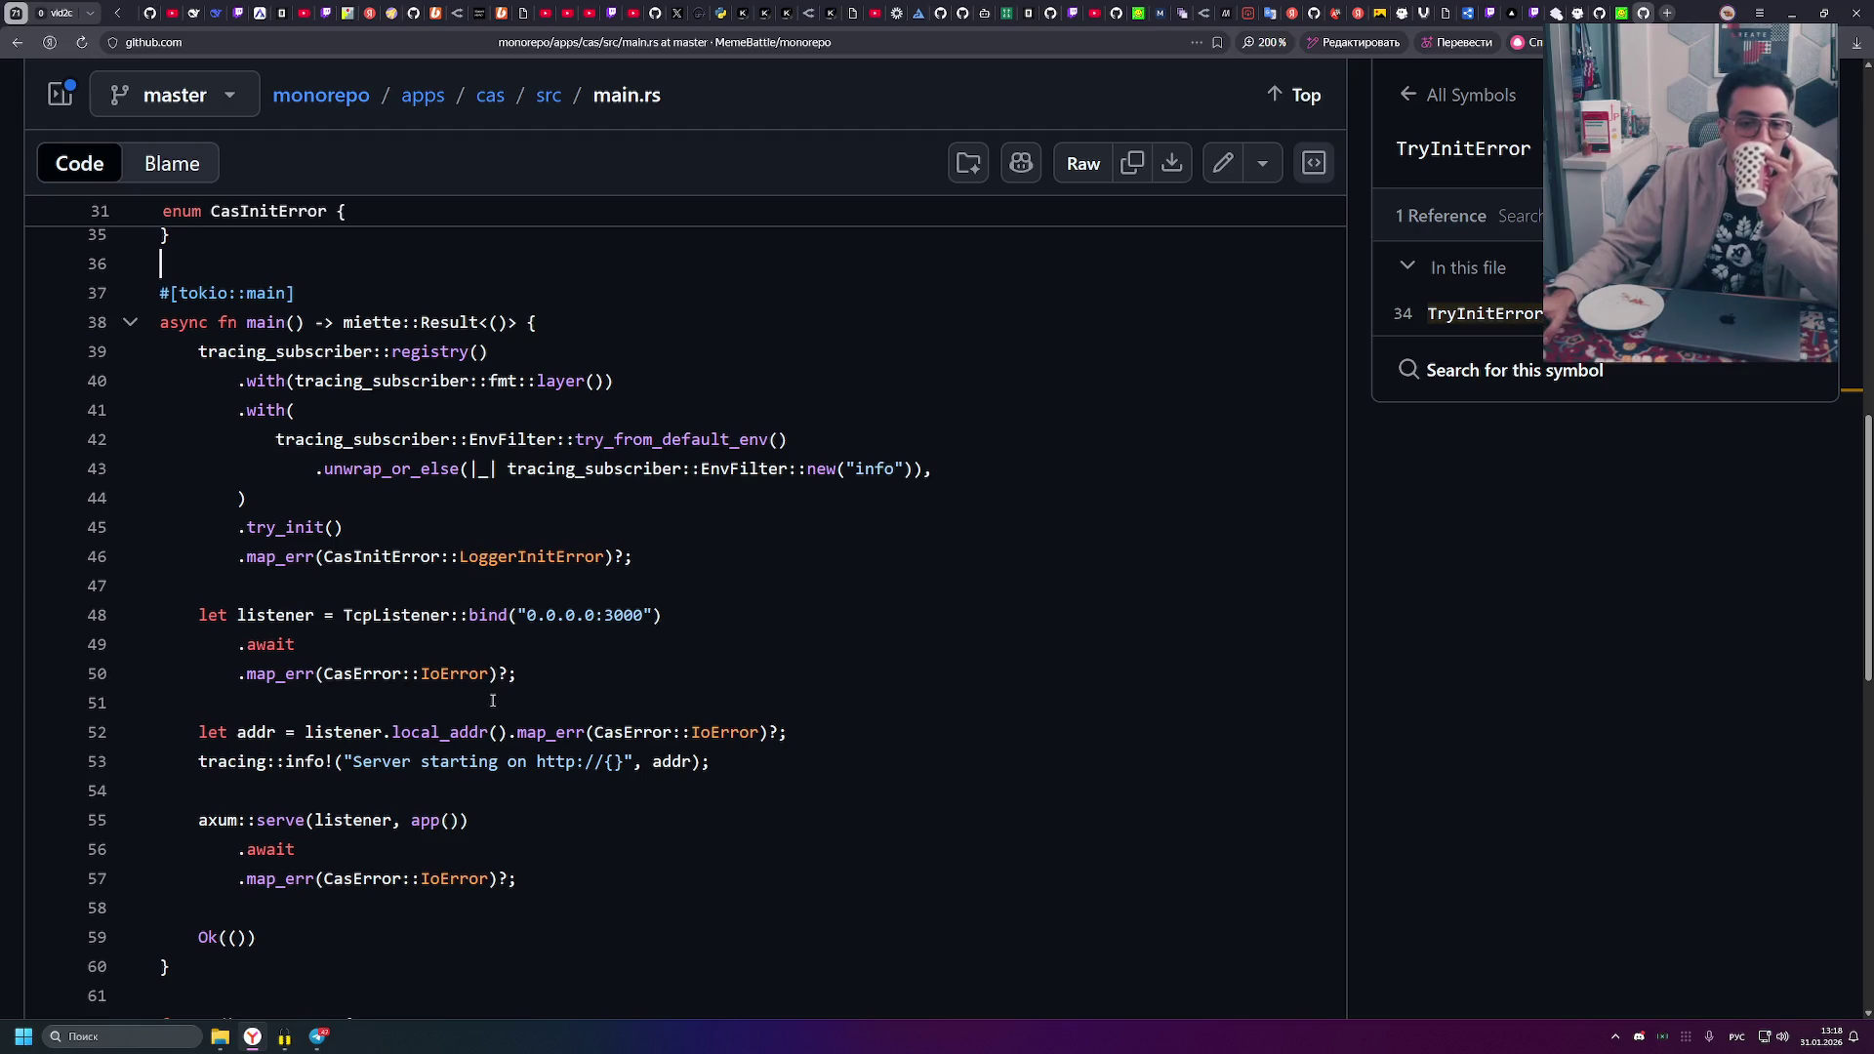
scroll(498, 657, down, 4)
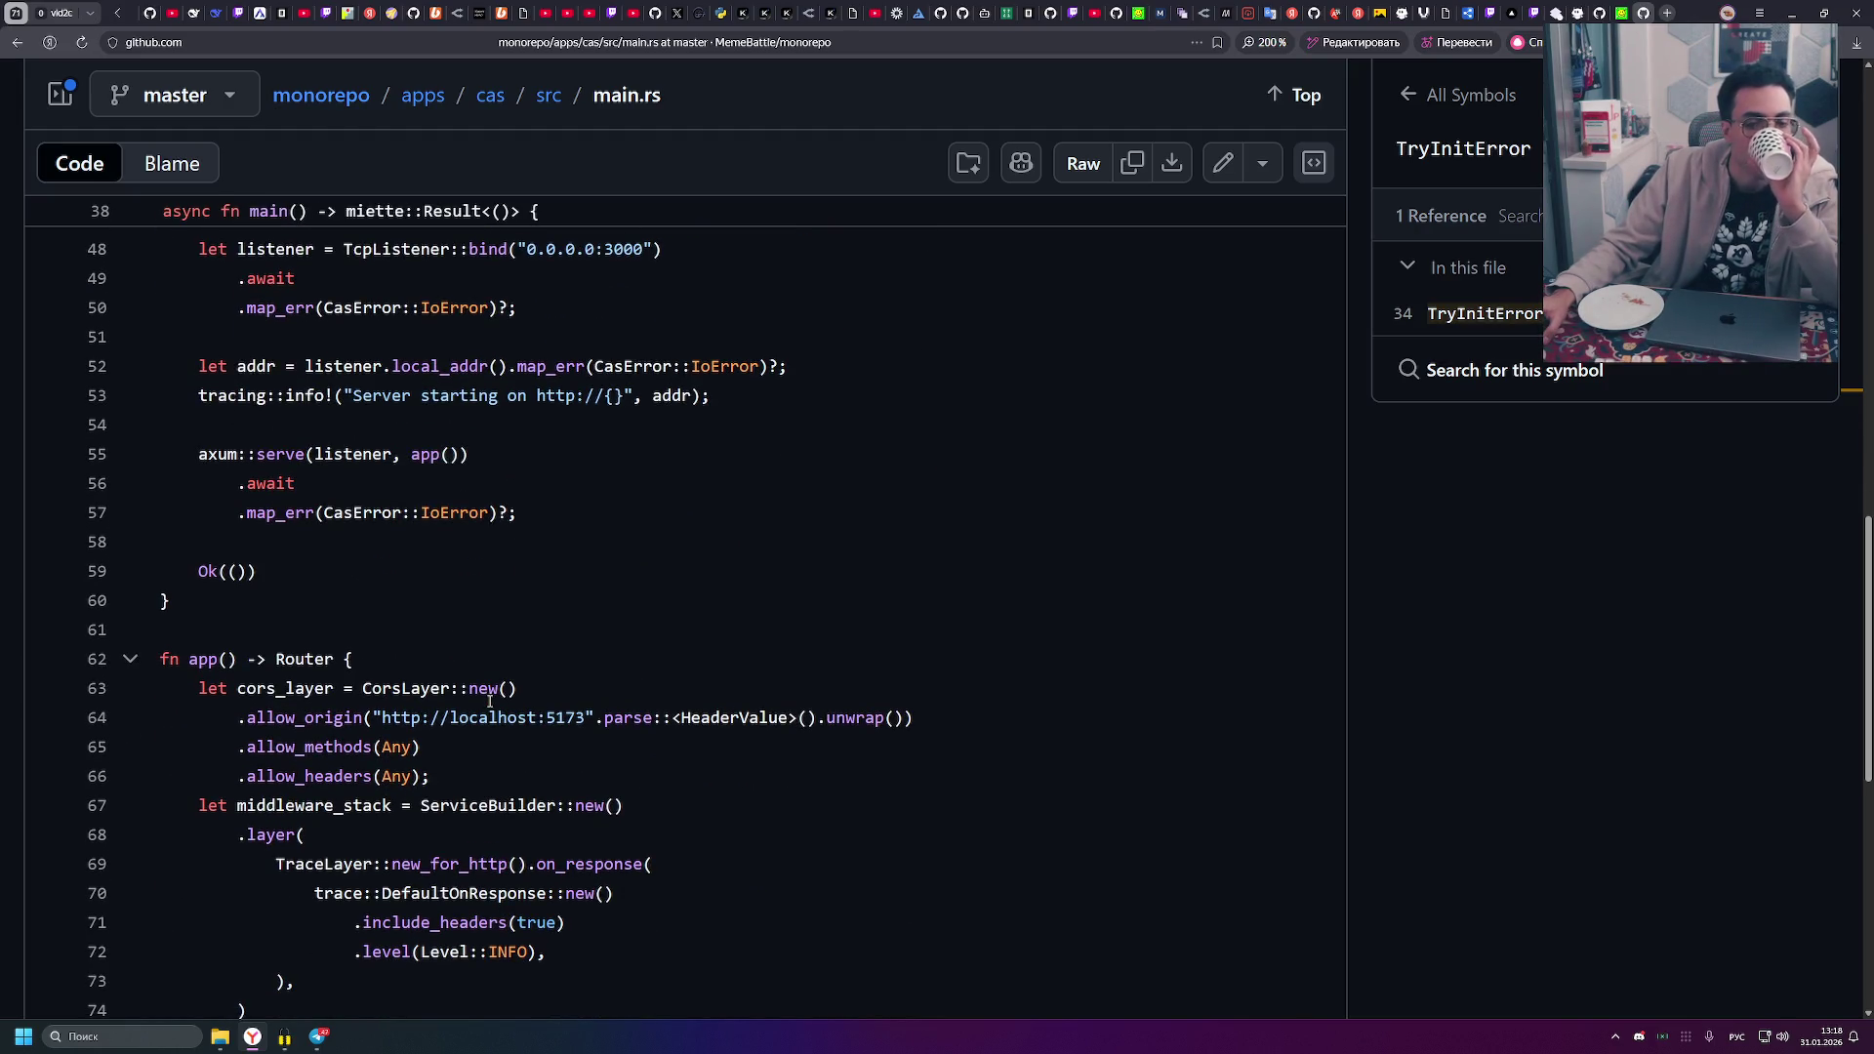
scroll(486, 703, down, 3)
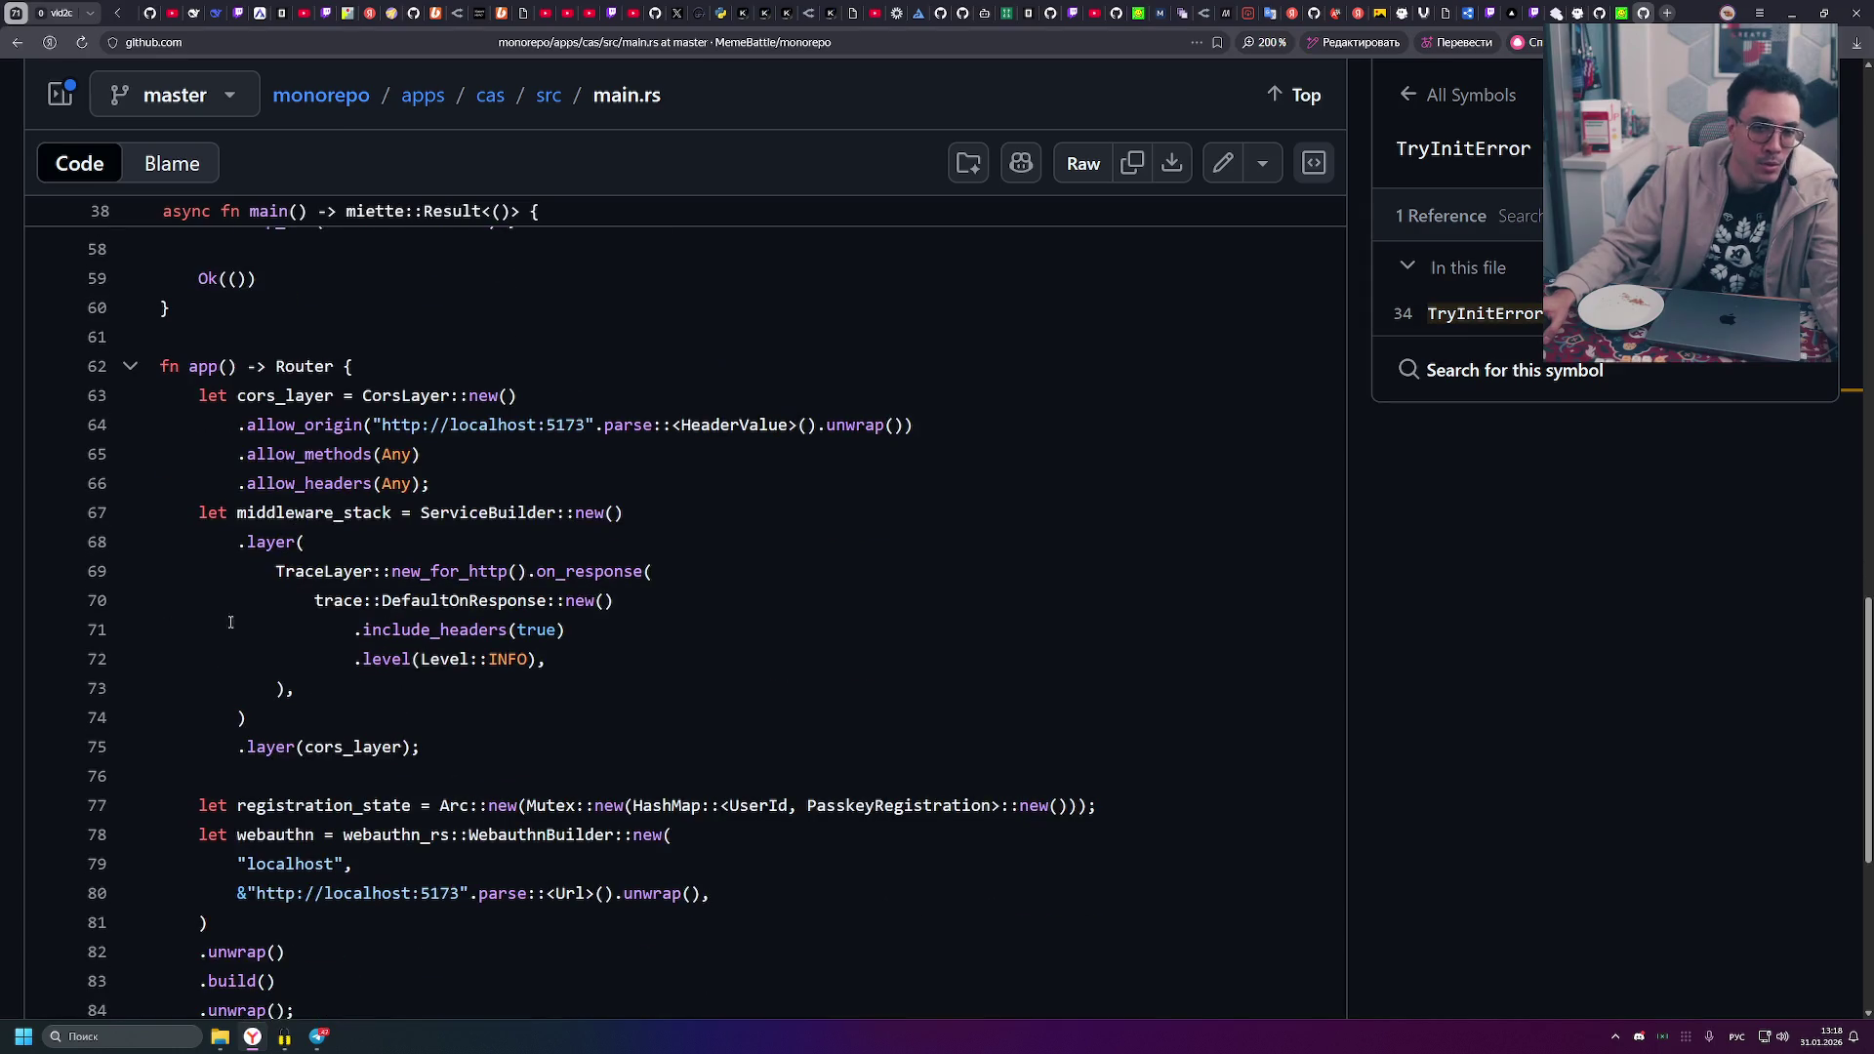
scroll(213, 576, up, 2)
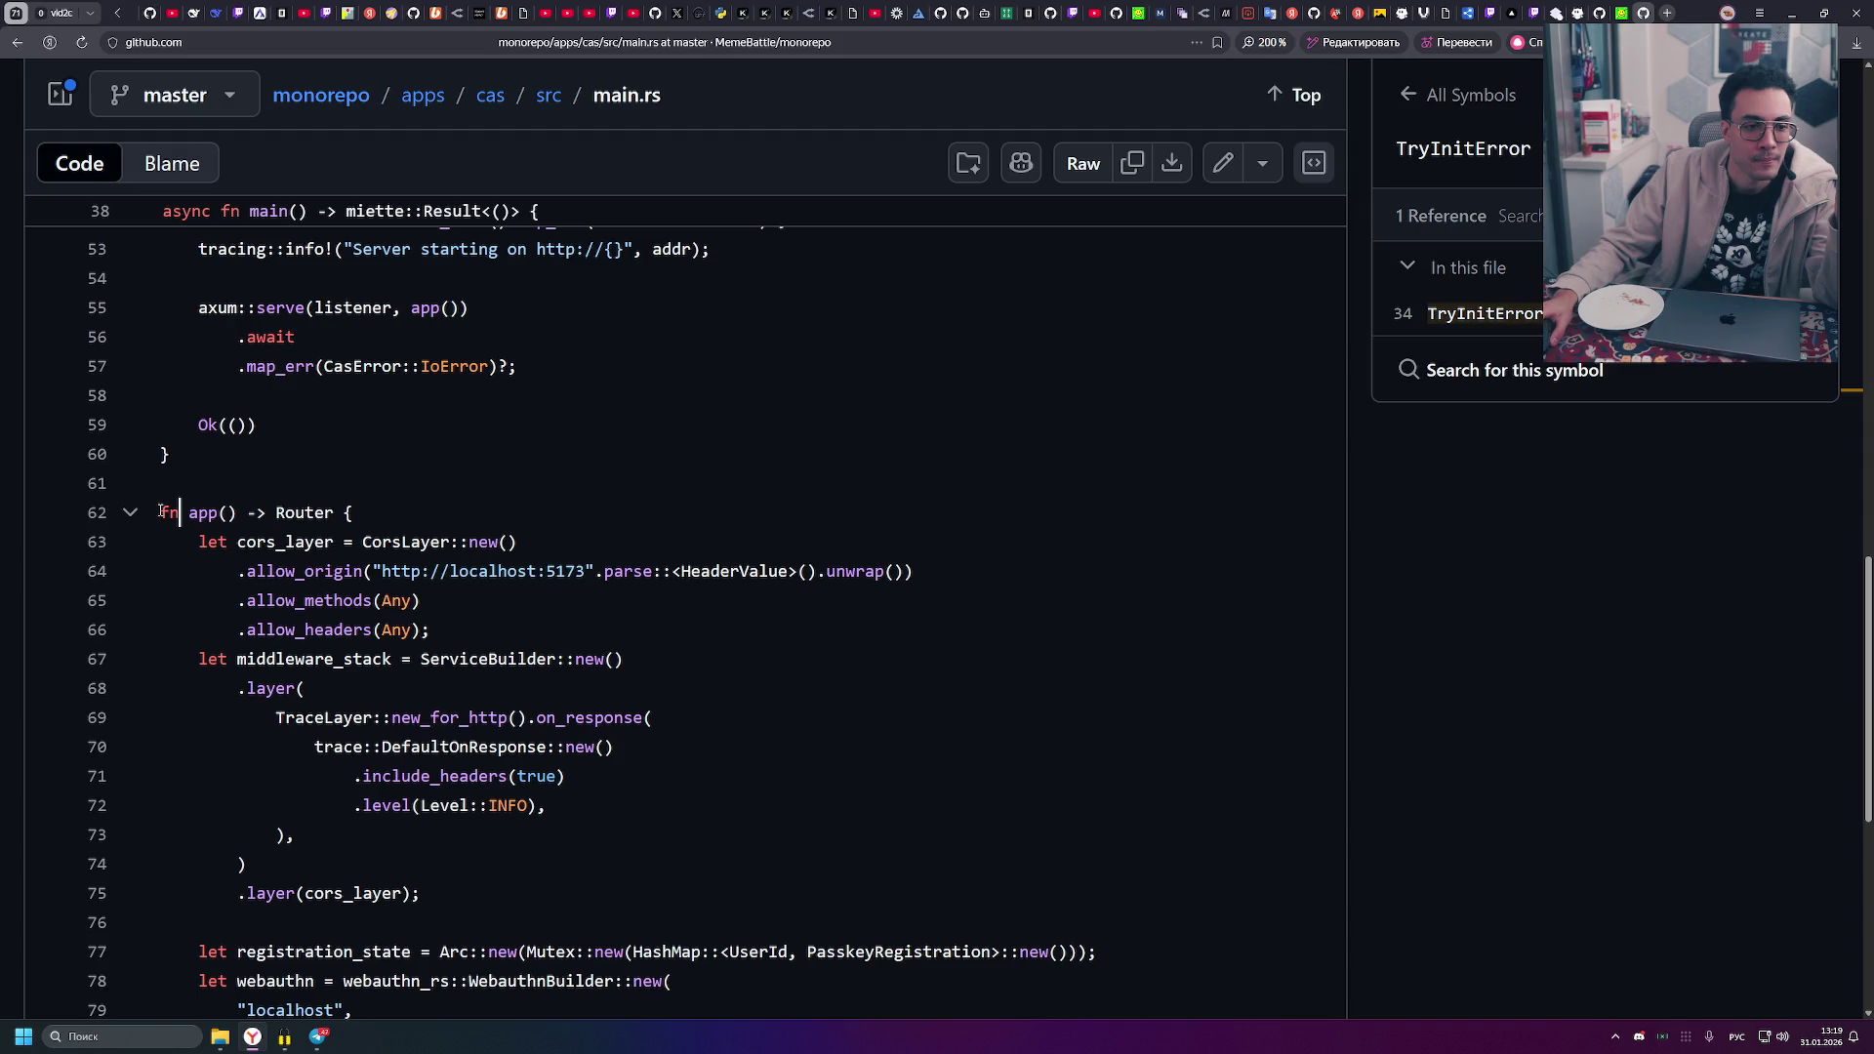
drag(161, 512, 190, 527)
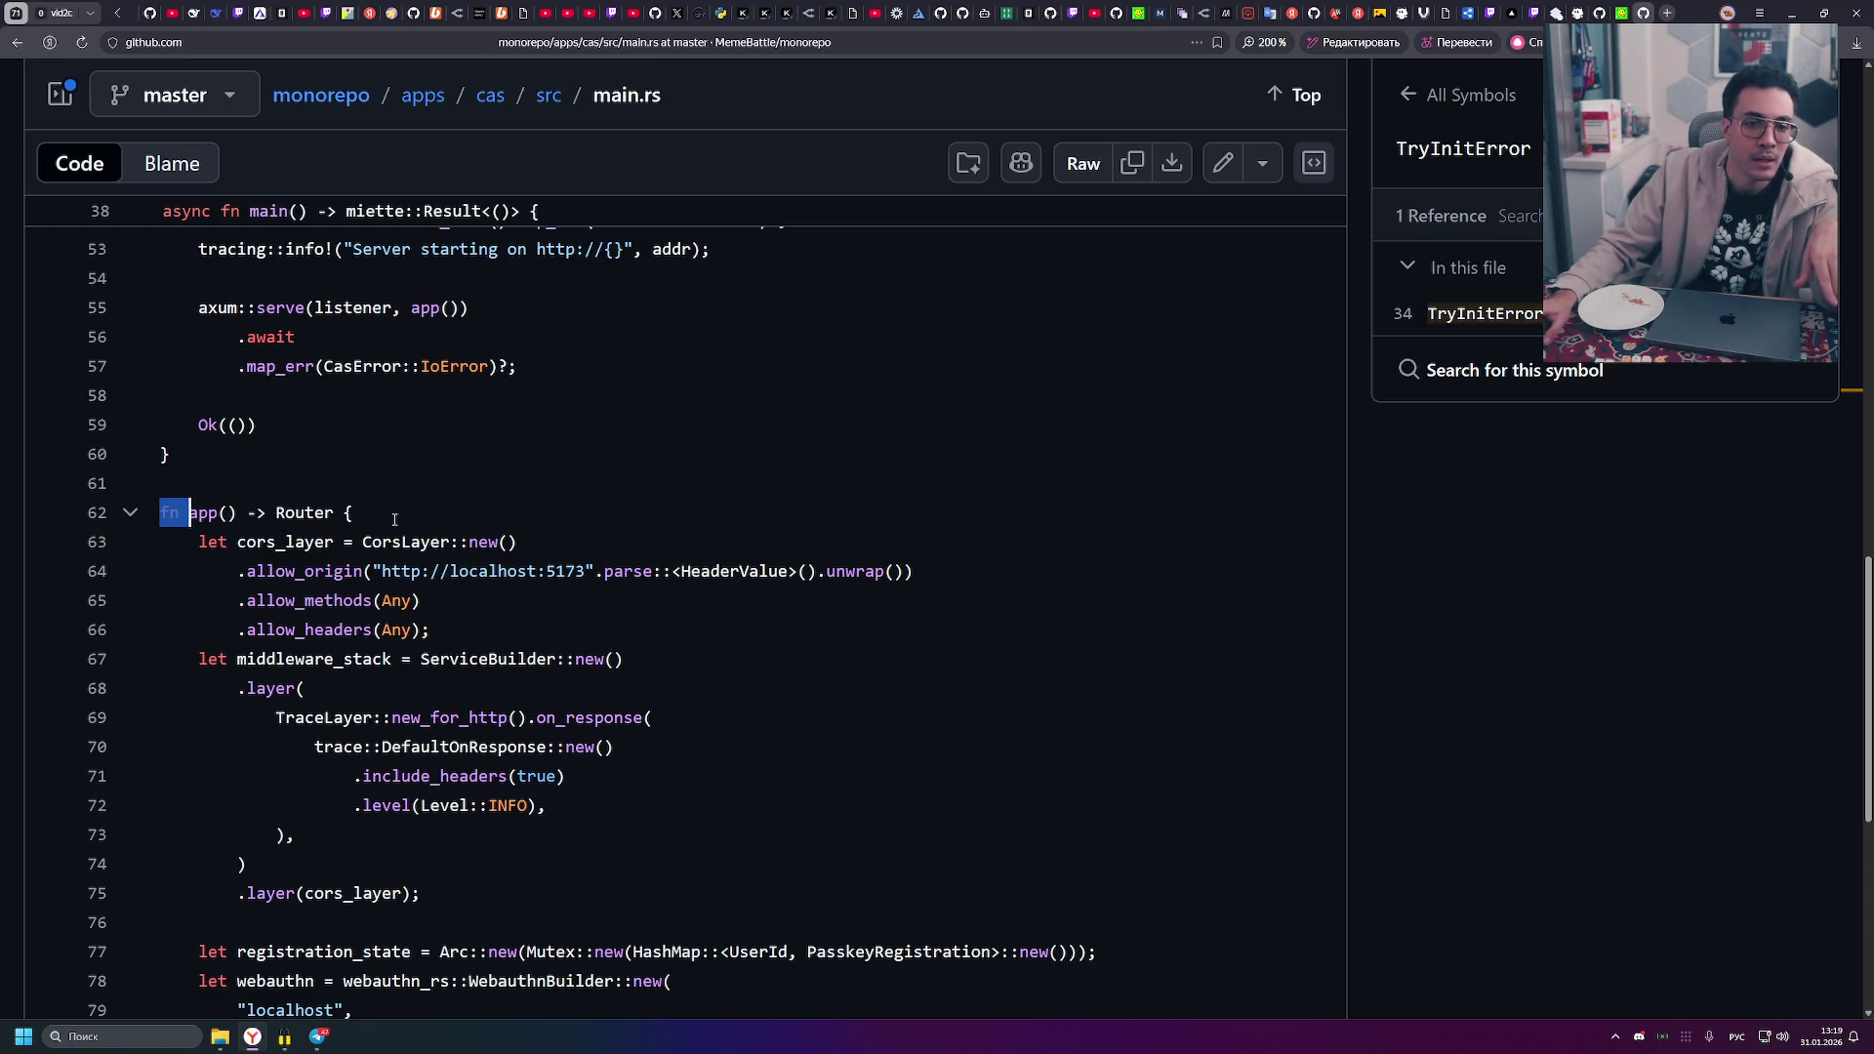
click(192, 510)
drag(193, 510, 239, 511)
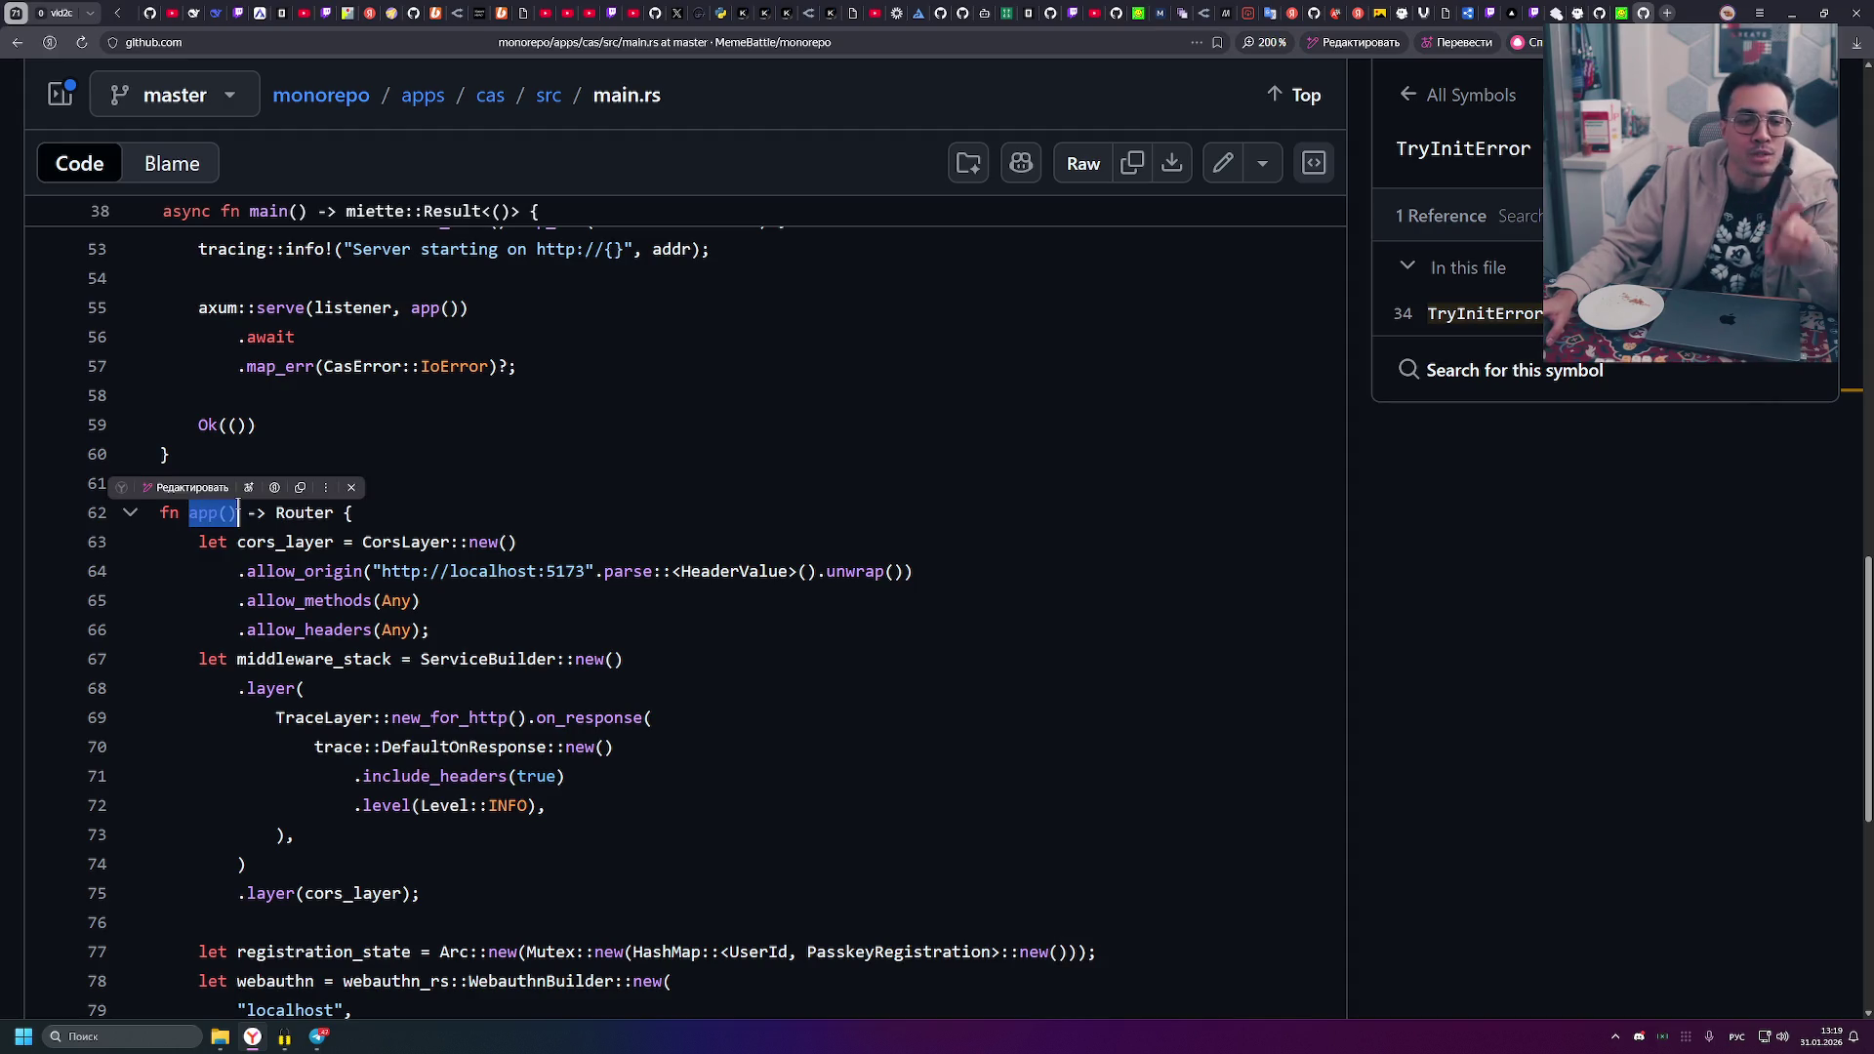
click(426, 514)
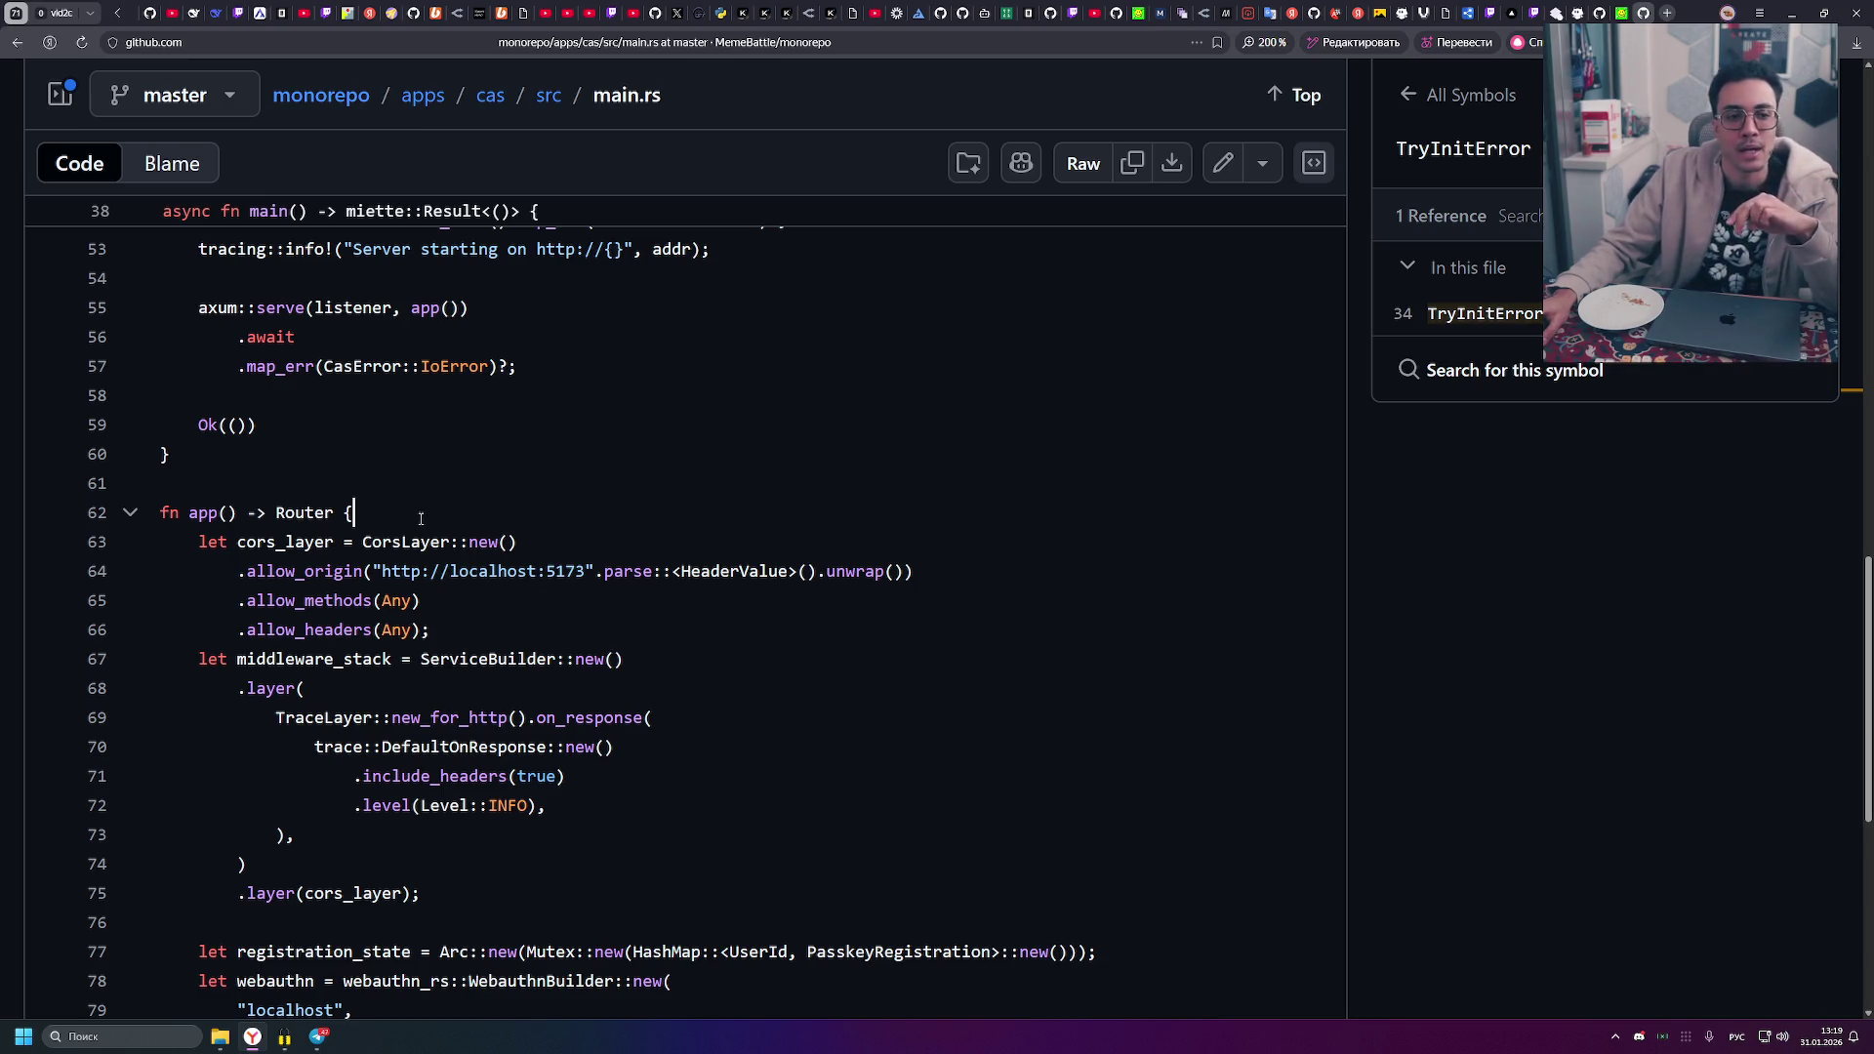
scroll(420, 508, up, 3)
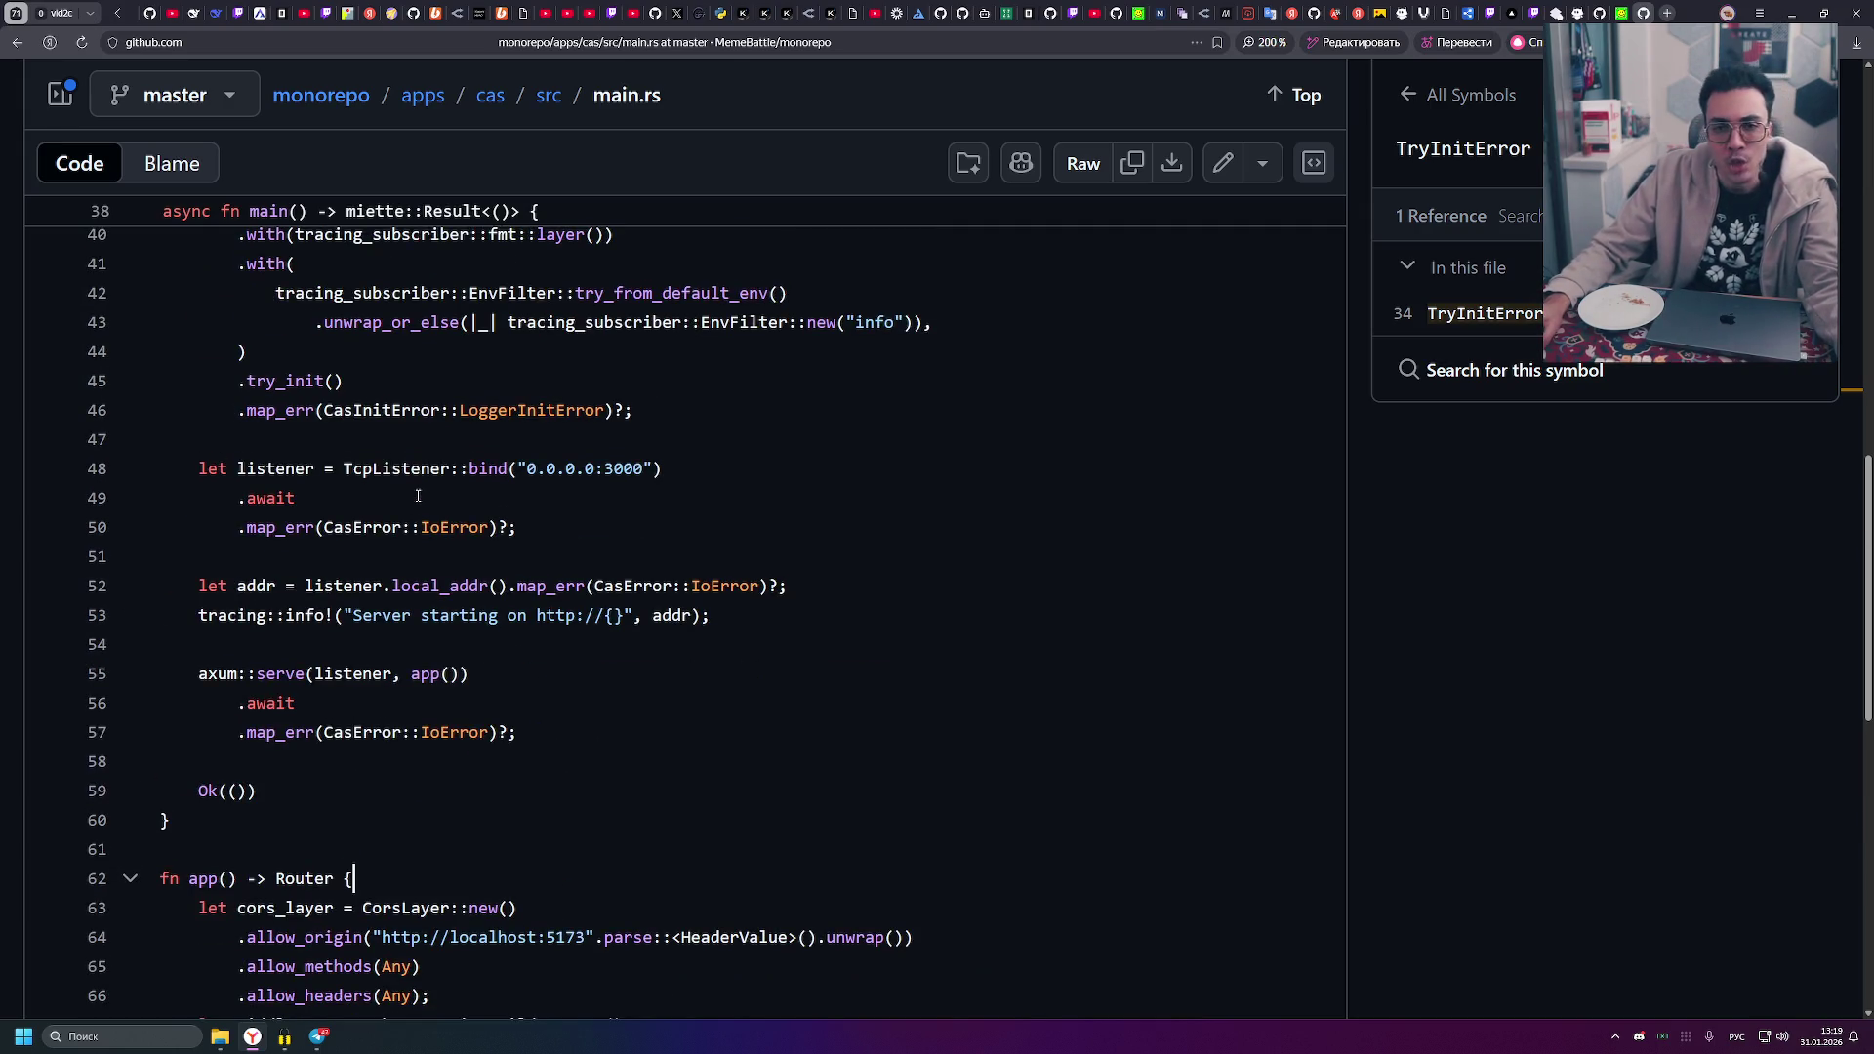
scroll(419, 506, up, 5)
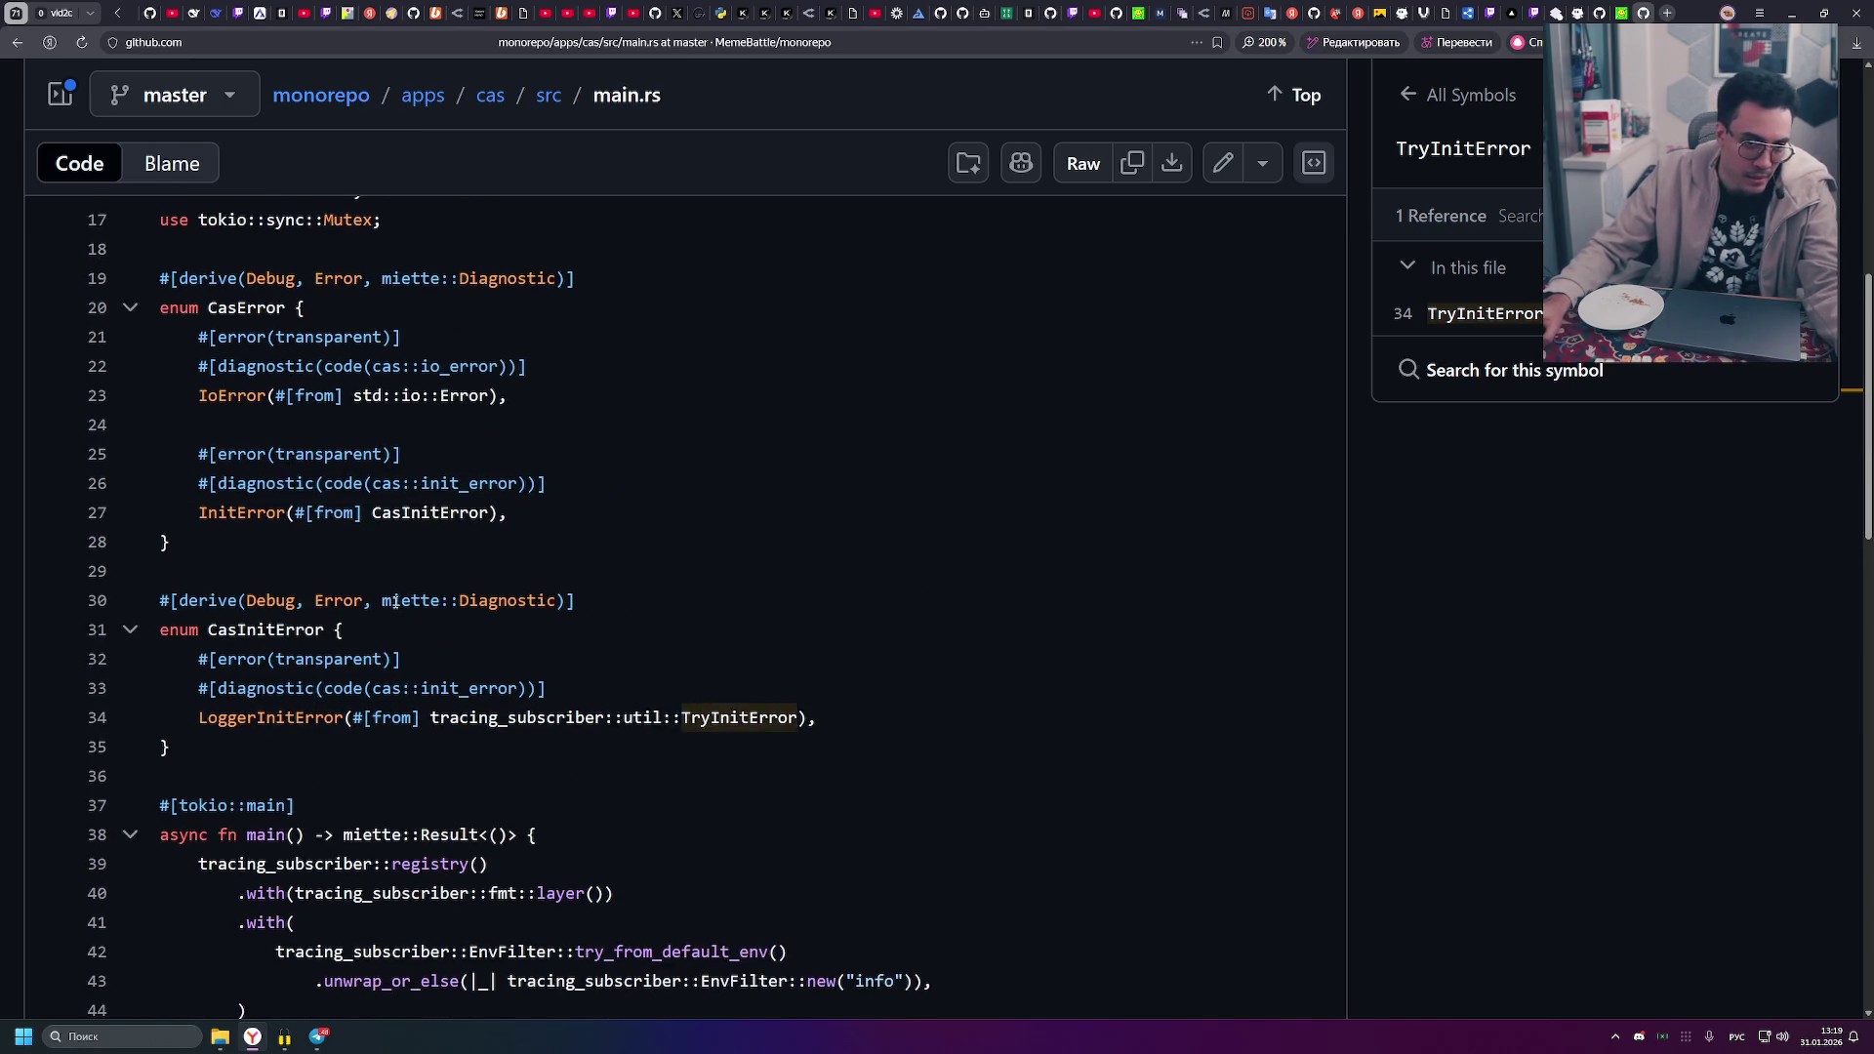
scroll(396, 602, up, 3)
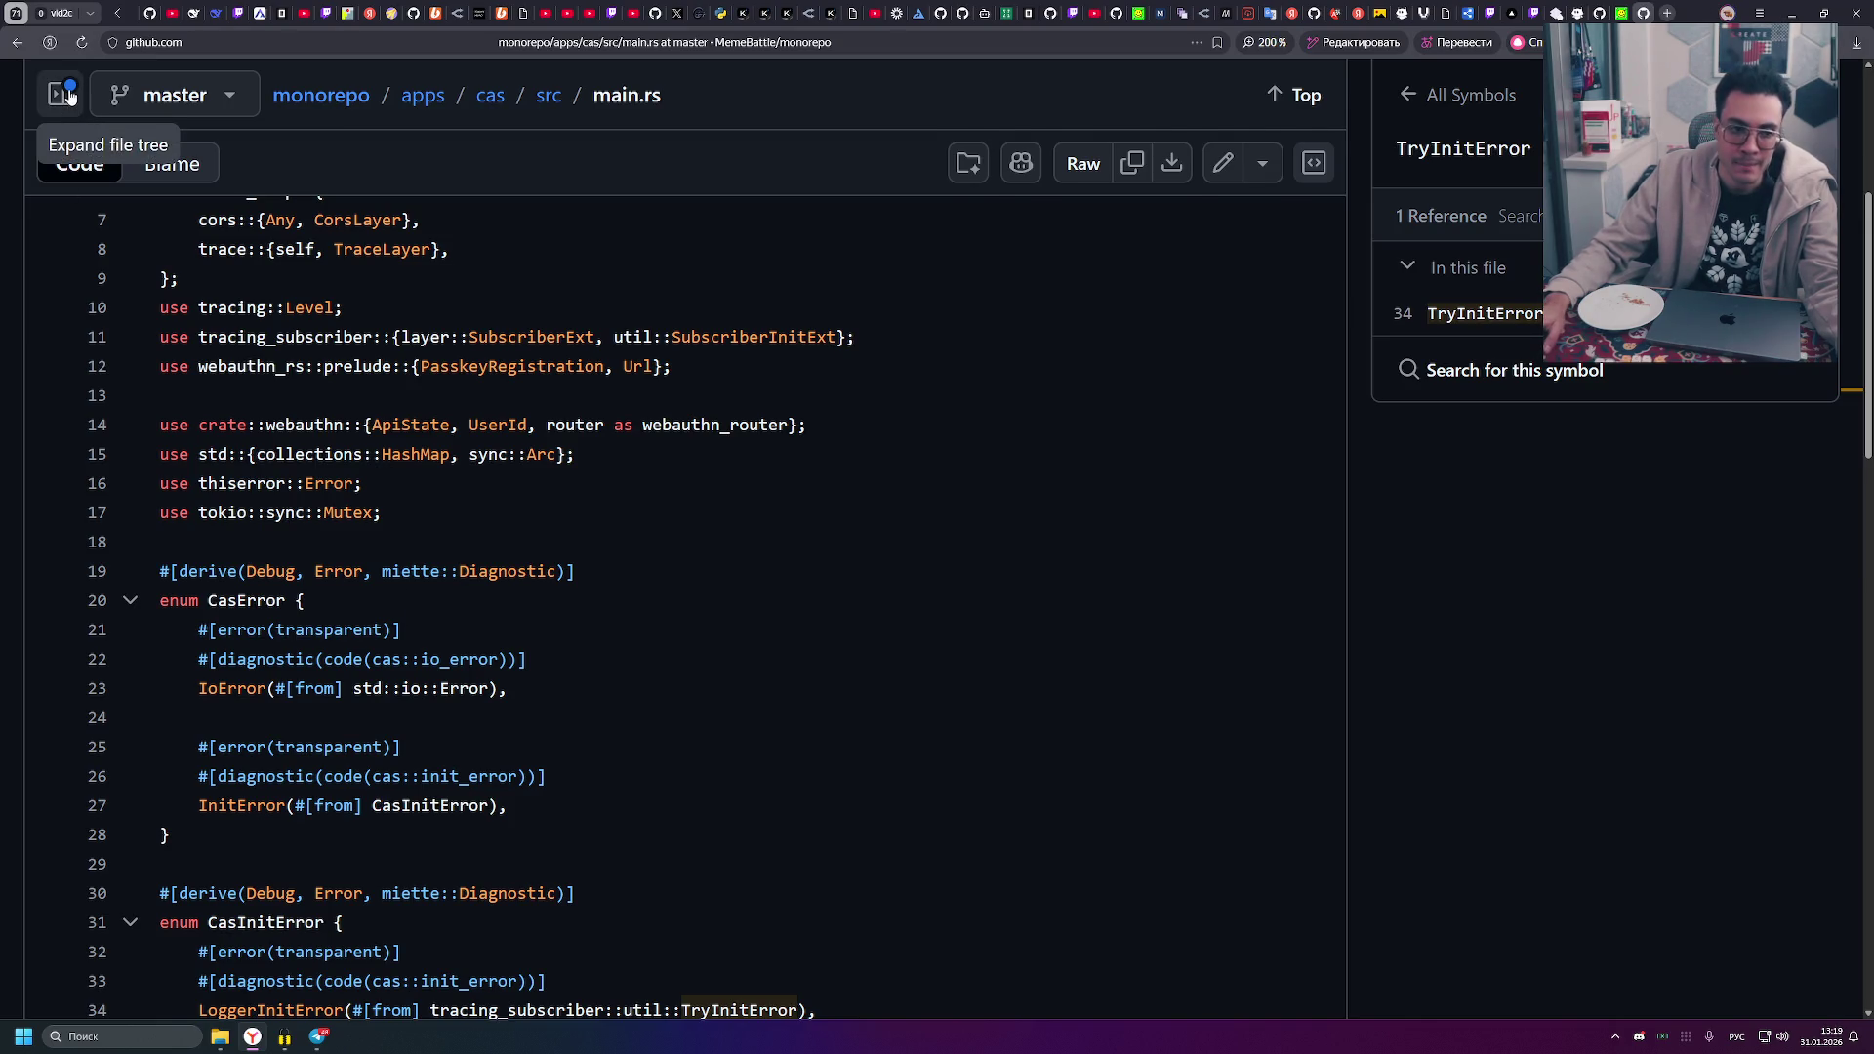
- Reset page zoom to 100% and expand the file tree beside main.rs, scrolled to the top
click(68, 95)
click(44, 113)
right_click(407, 195)
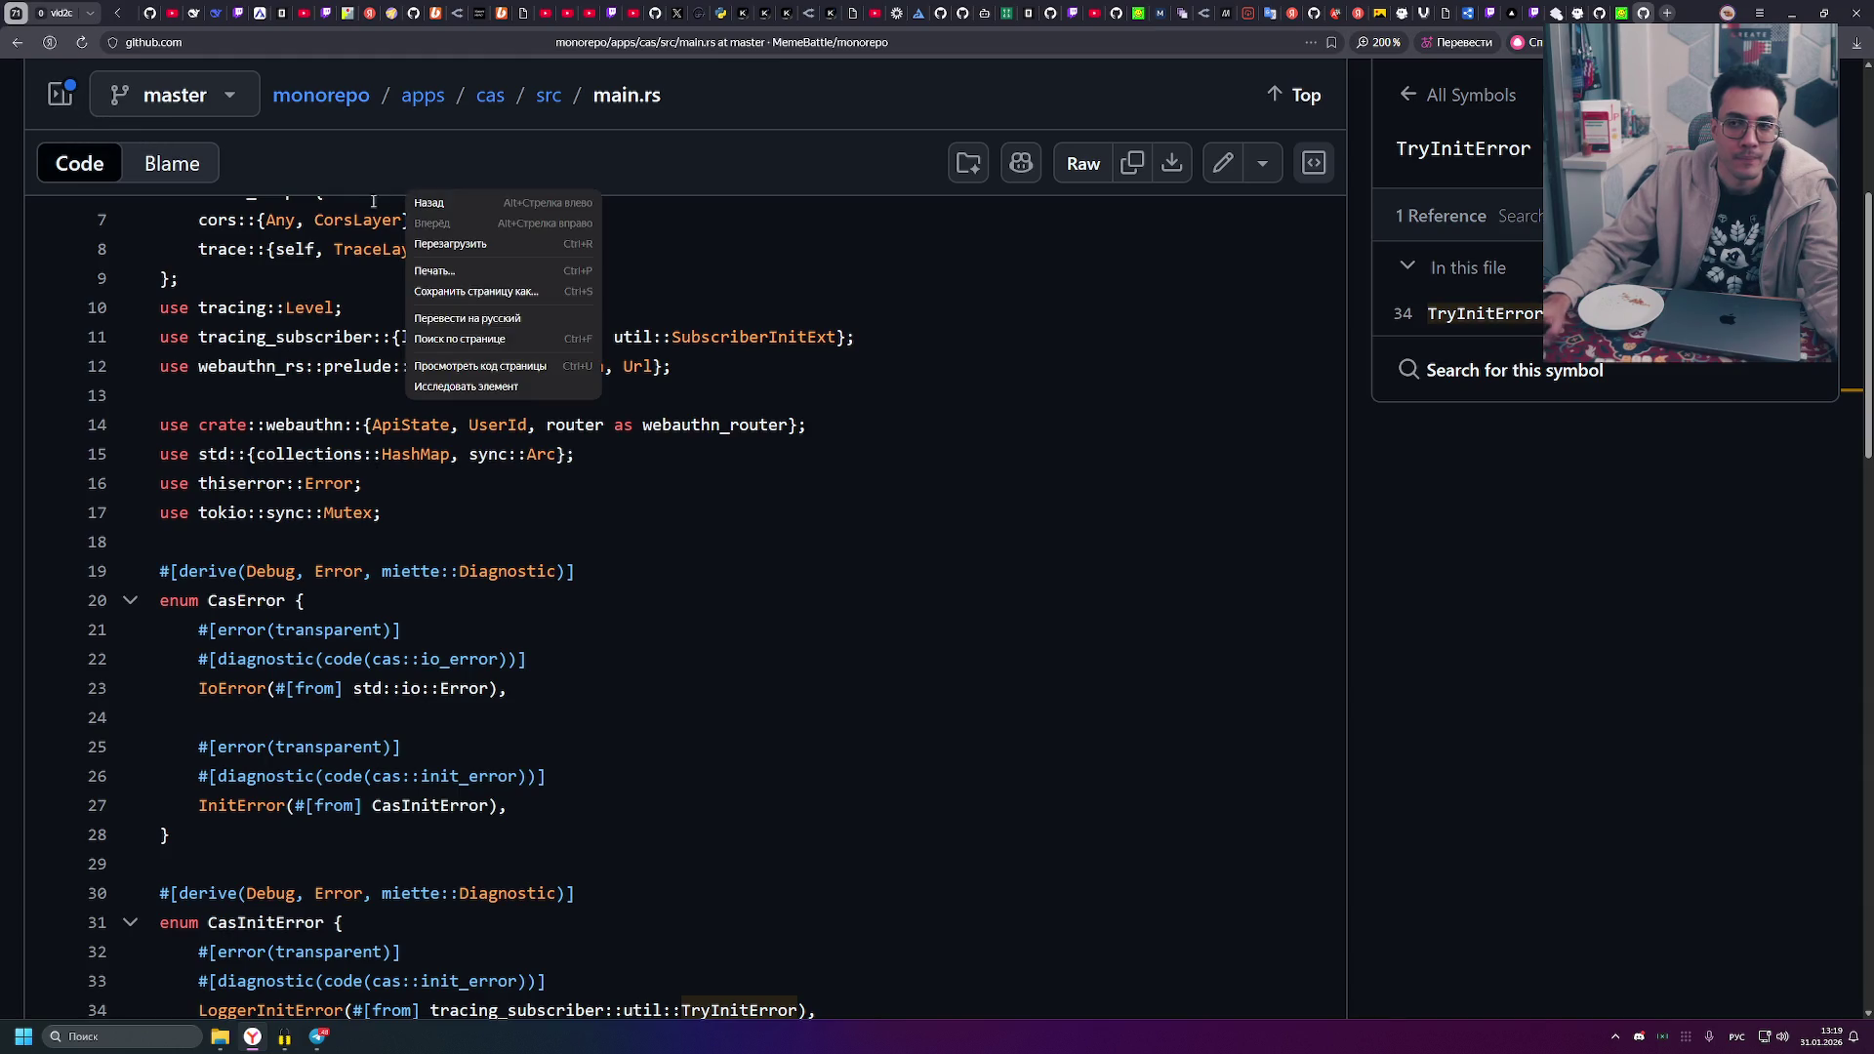
click(1176, 234)
key(ctrl+0)
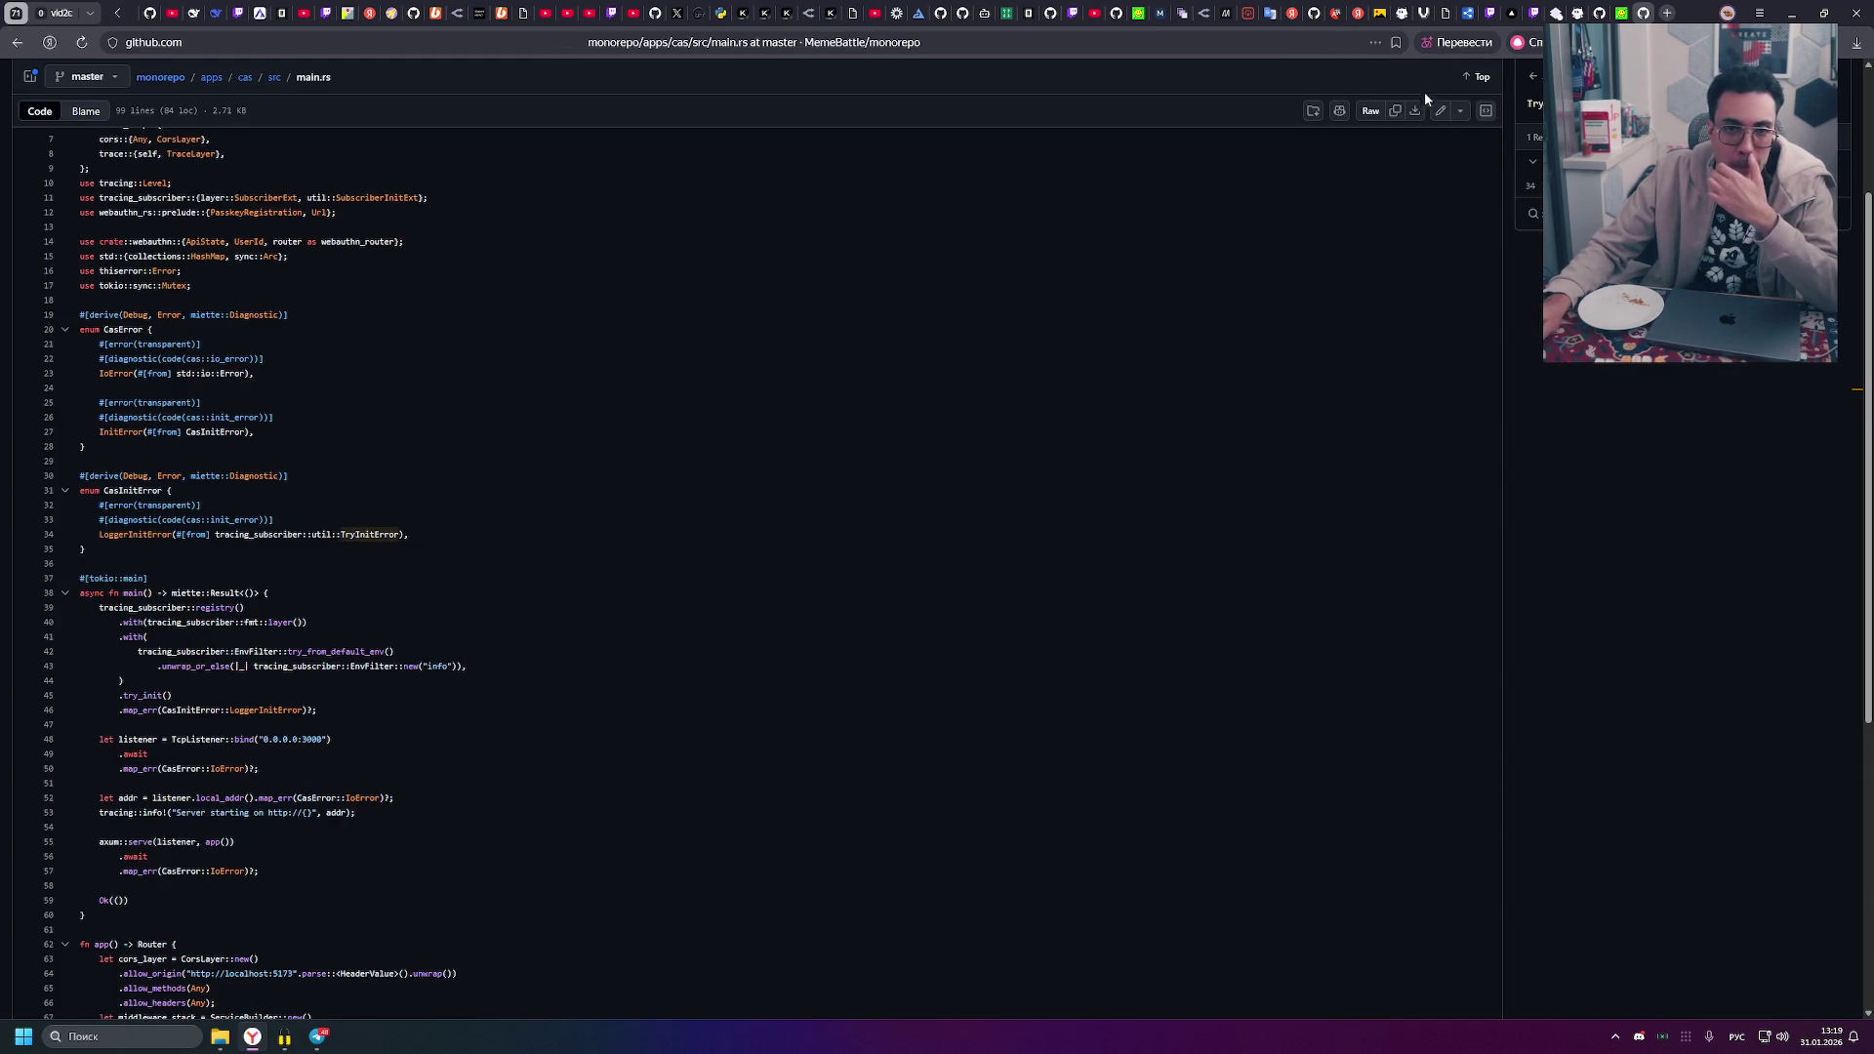
click(30, 76)
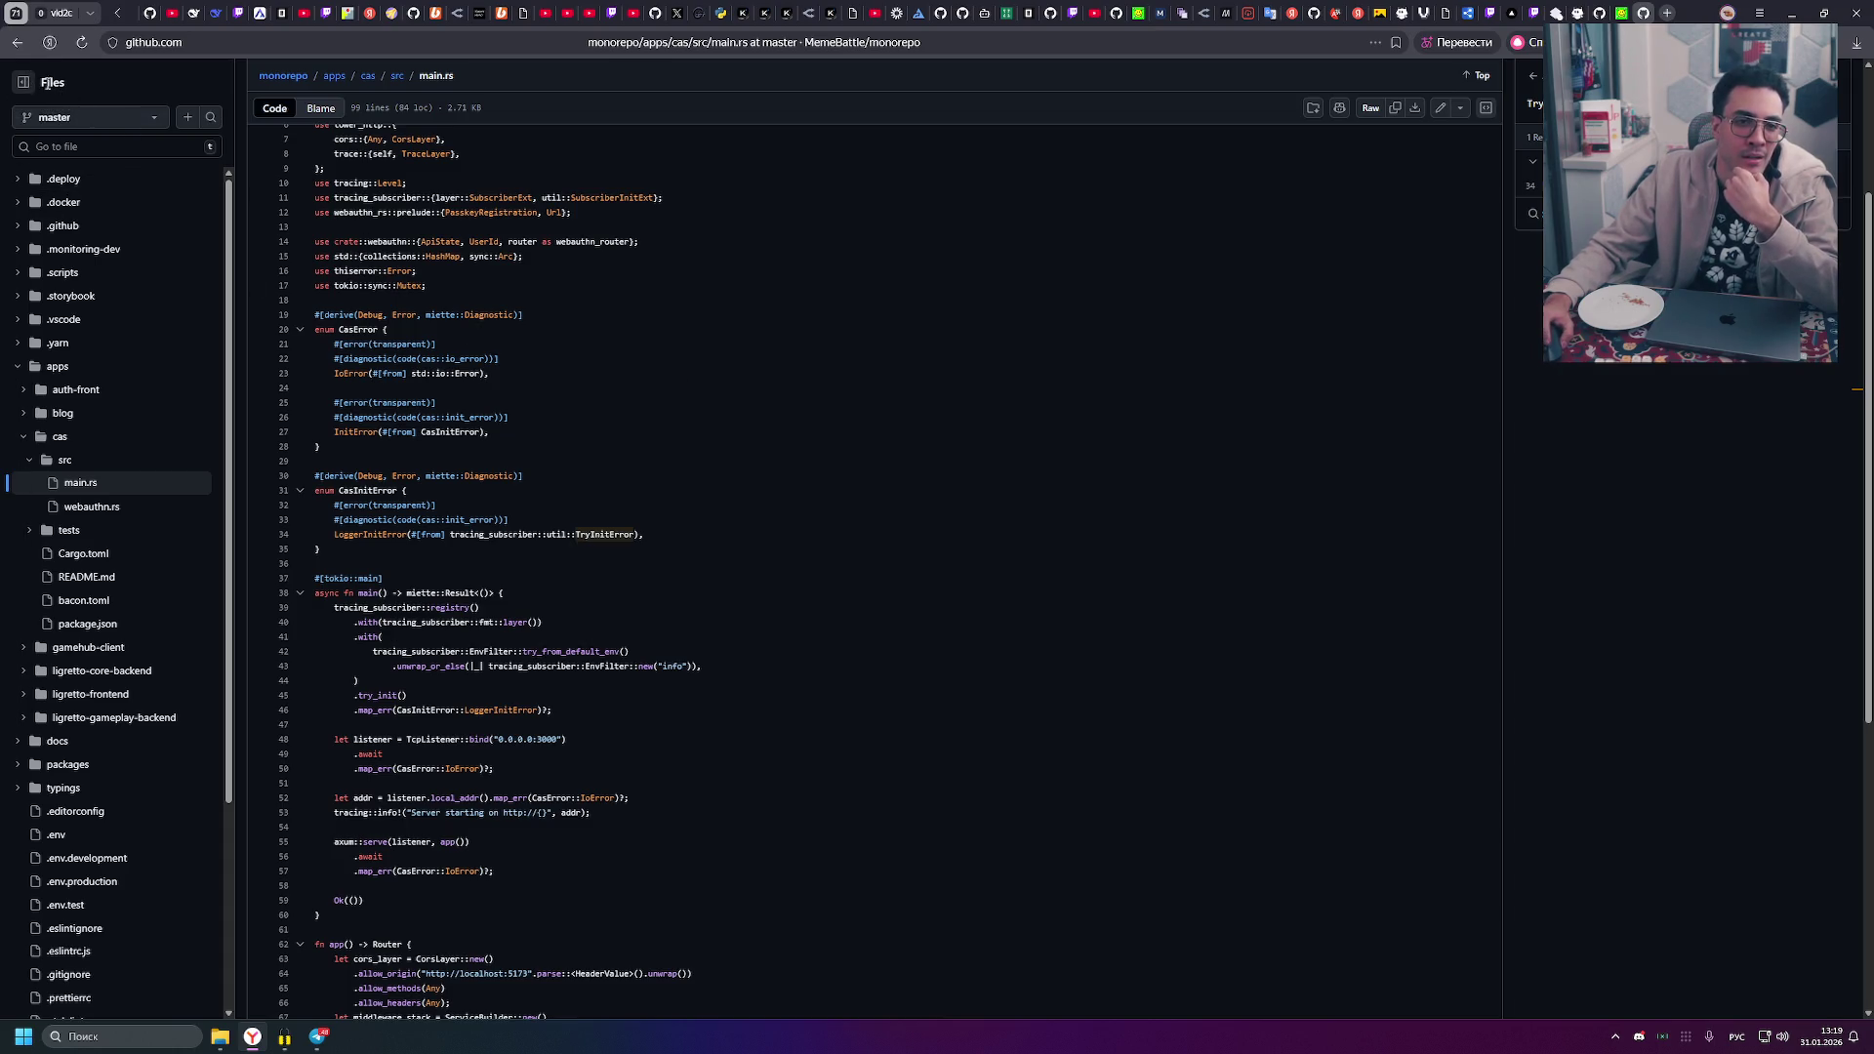
scroll(1294, 131, up, 3)
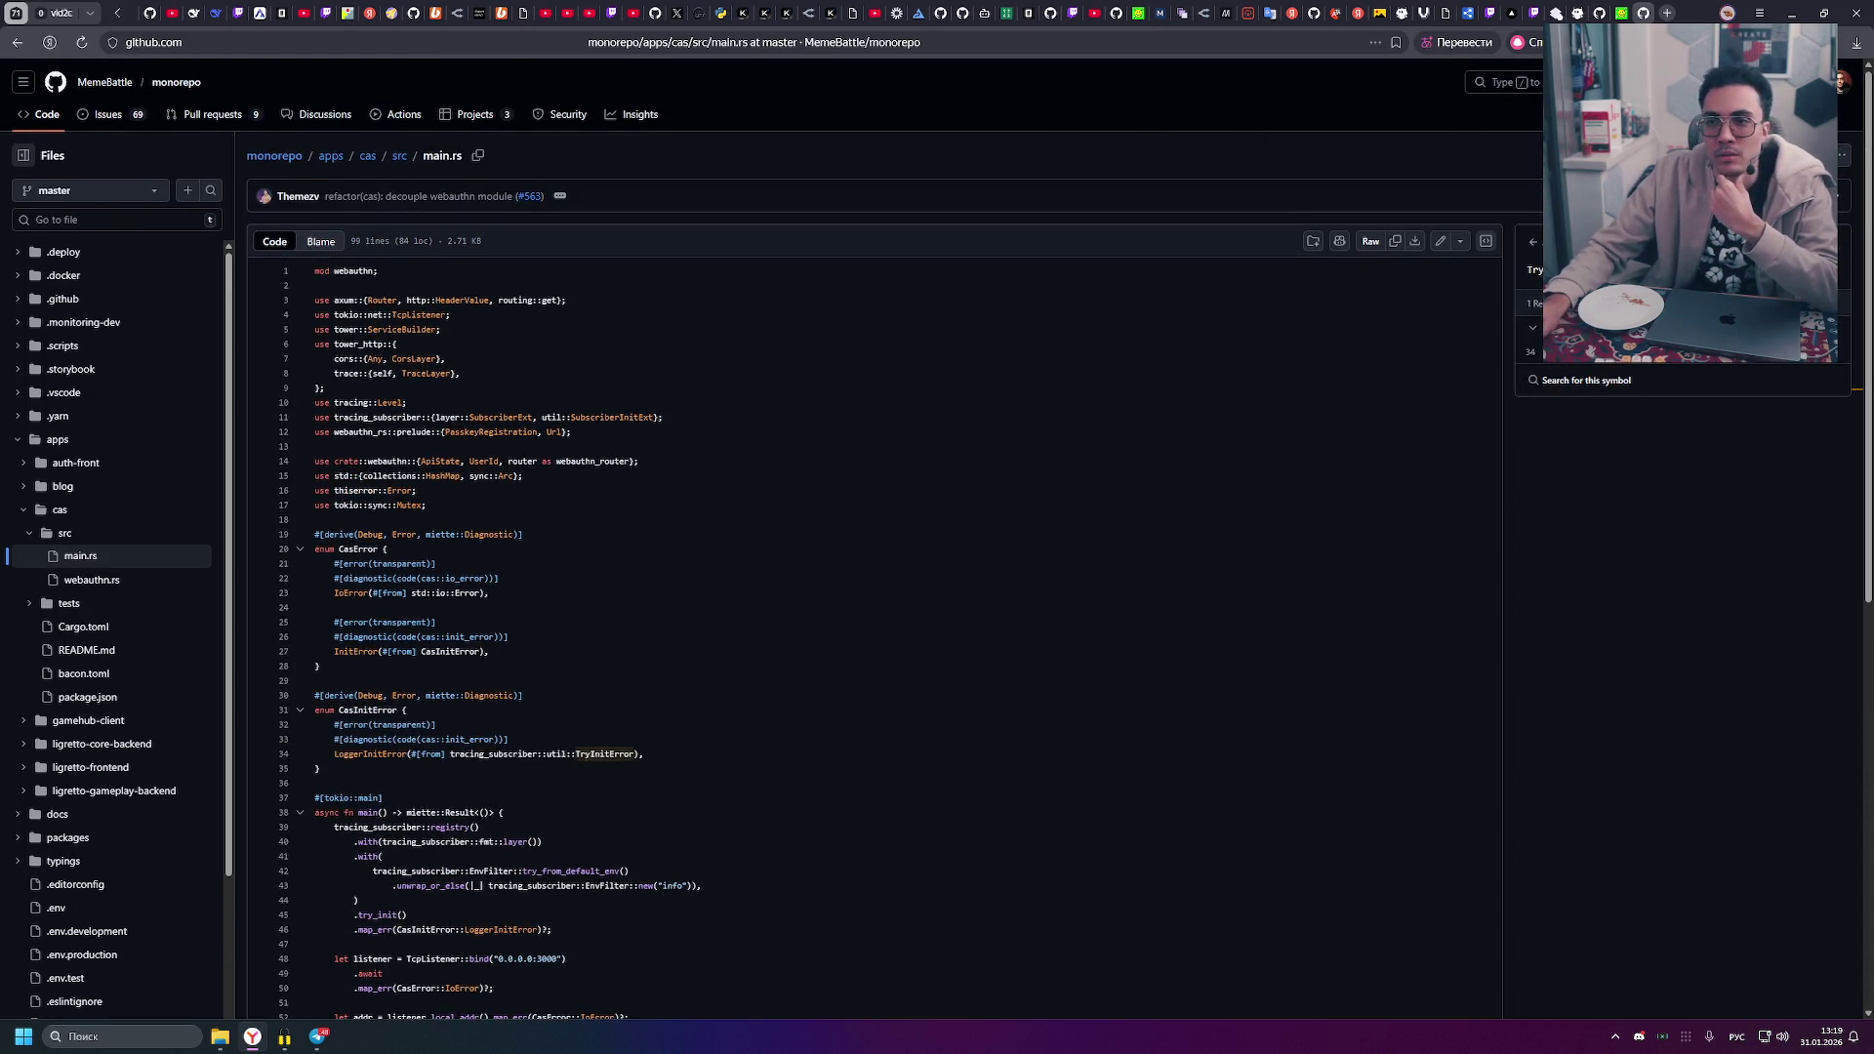
- Replace the address path with rodd-oss to load the organization page, then select the aist repository
click(1841, 82)
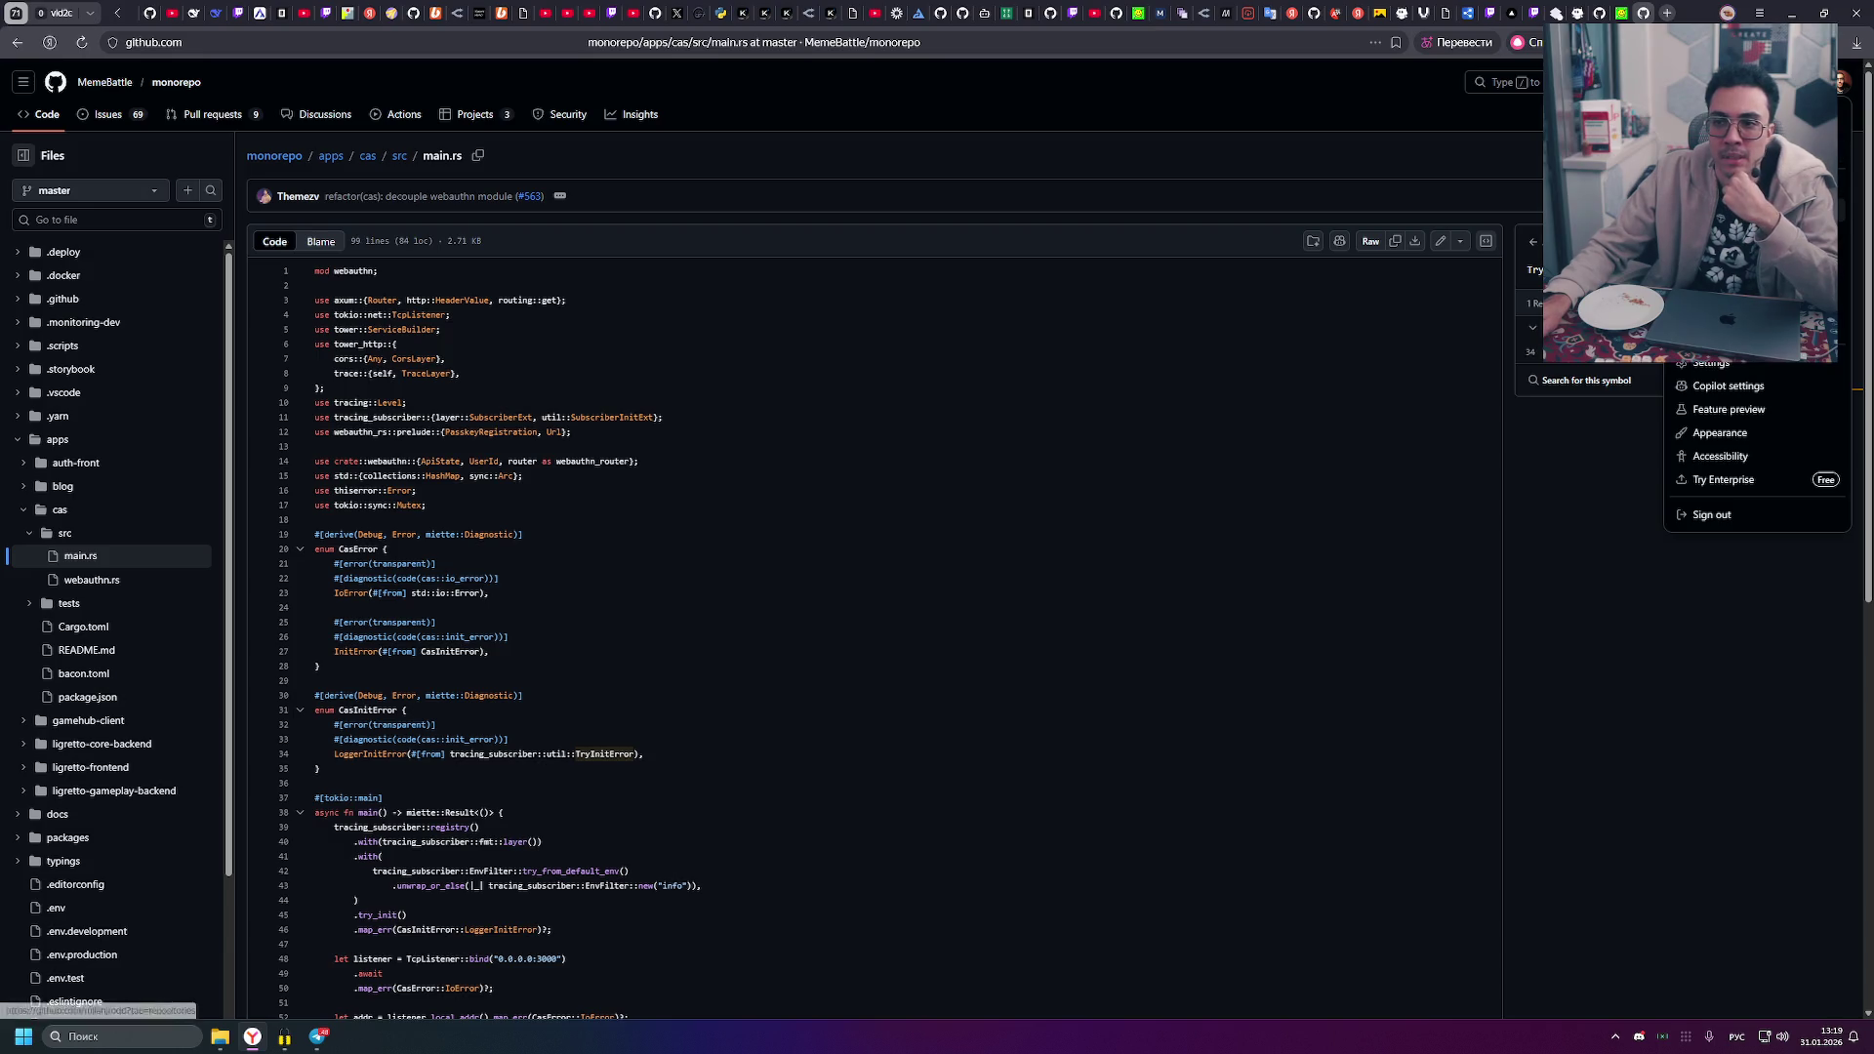
click(794, 42)
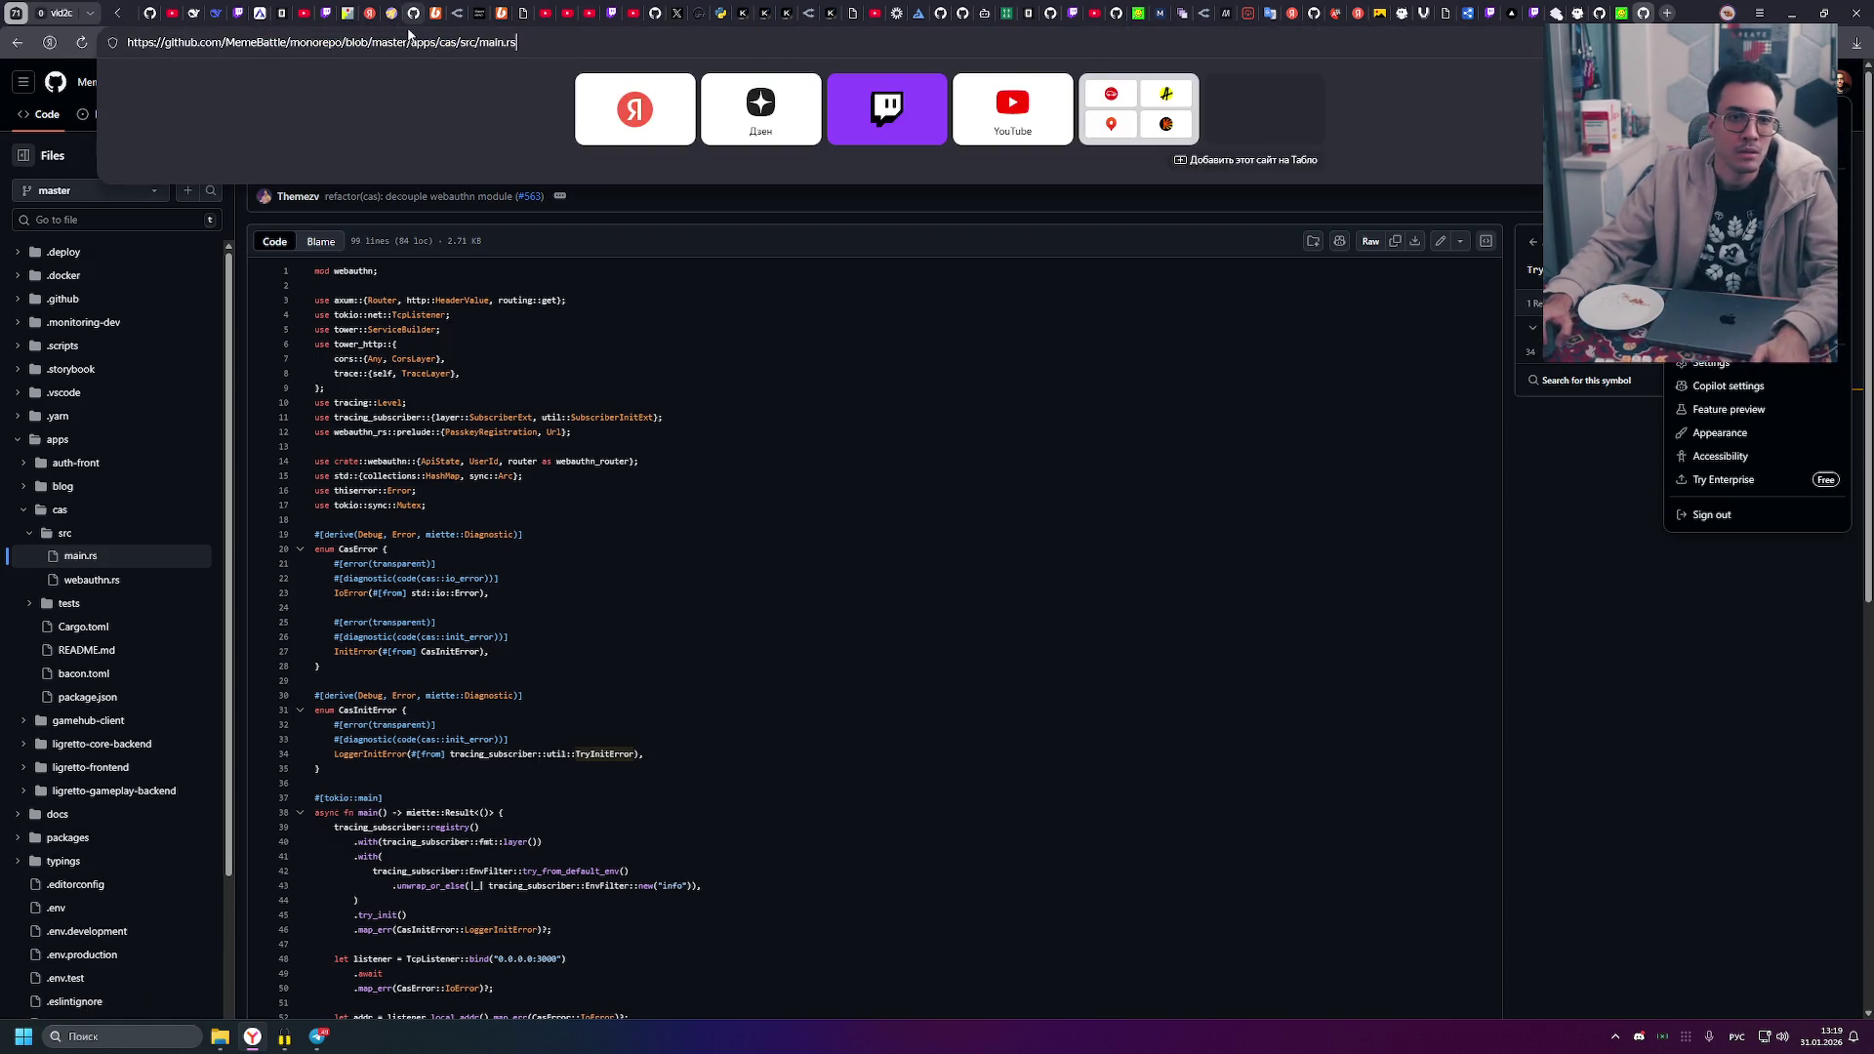
drag(517, 42, 228, 47)
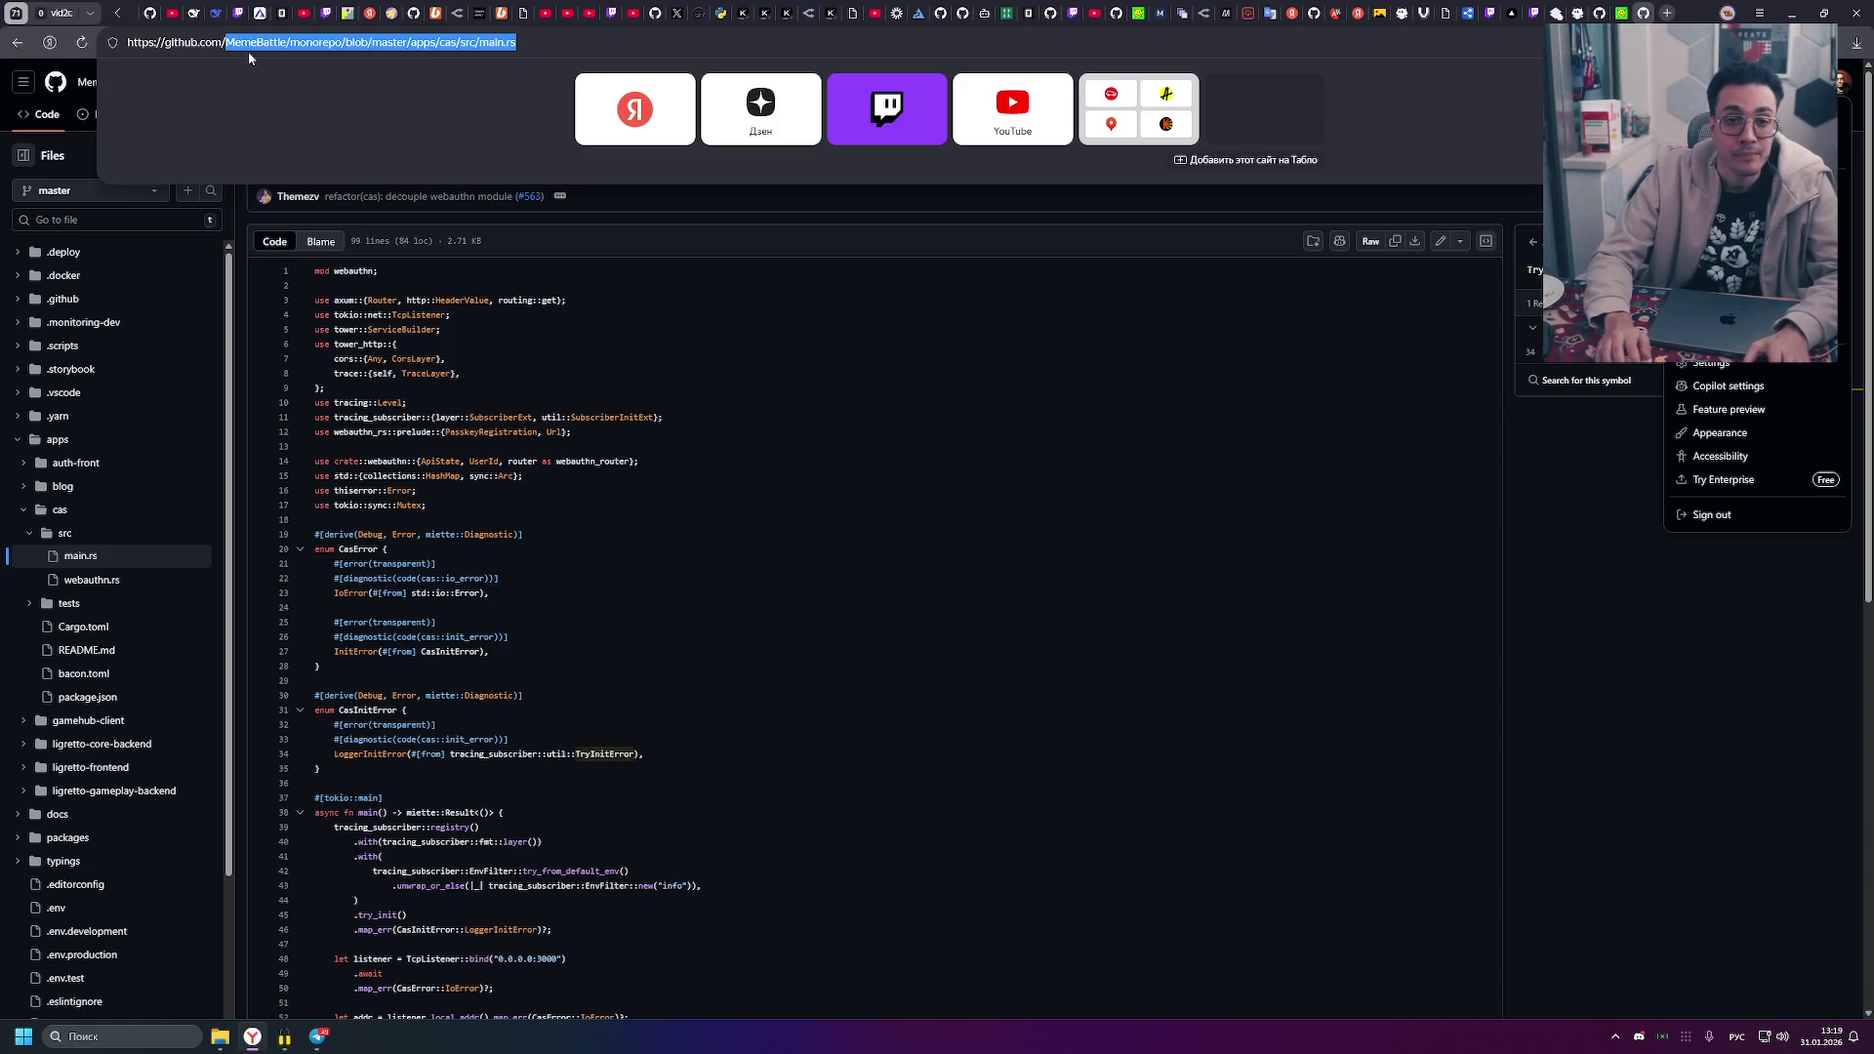
text(кщ)
key(BackSpace)
key(BackSpace)
key(alt+shift)
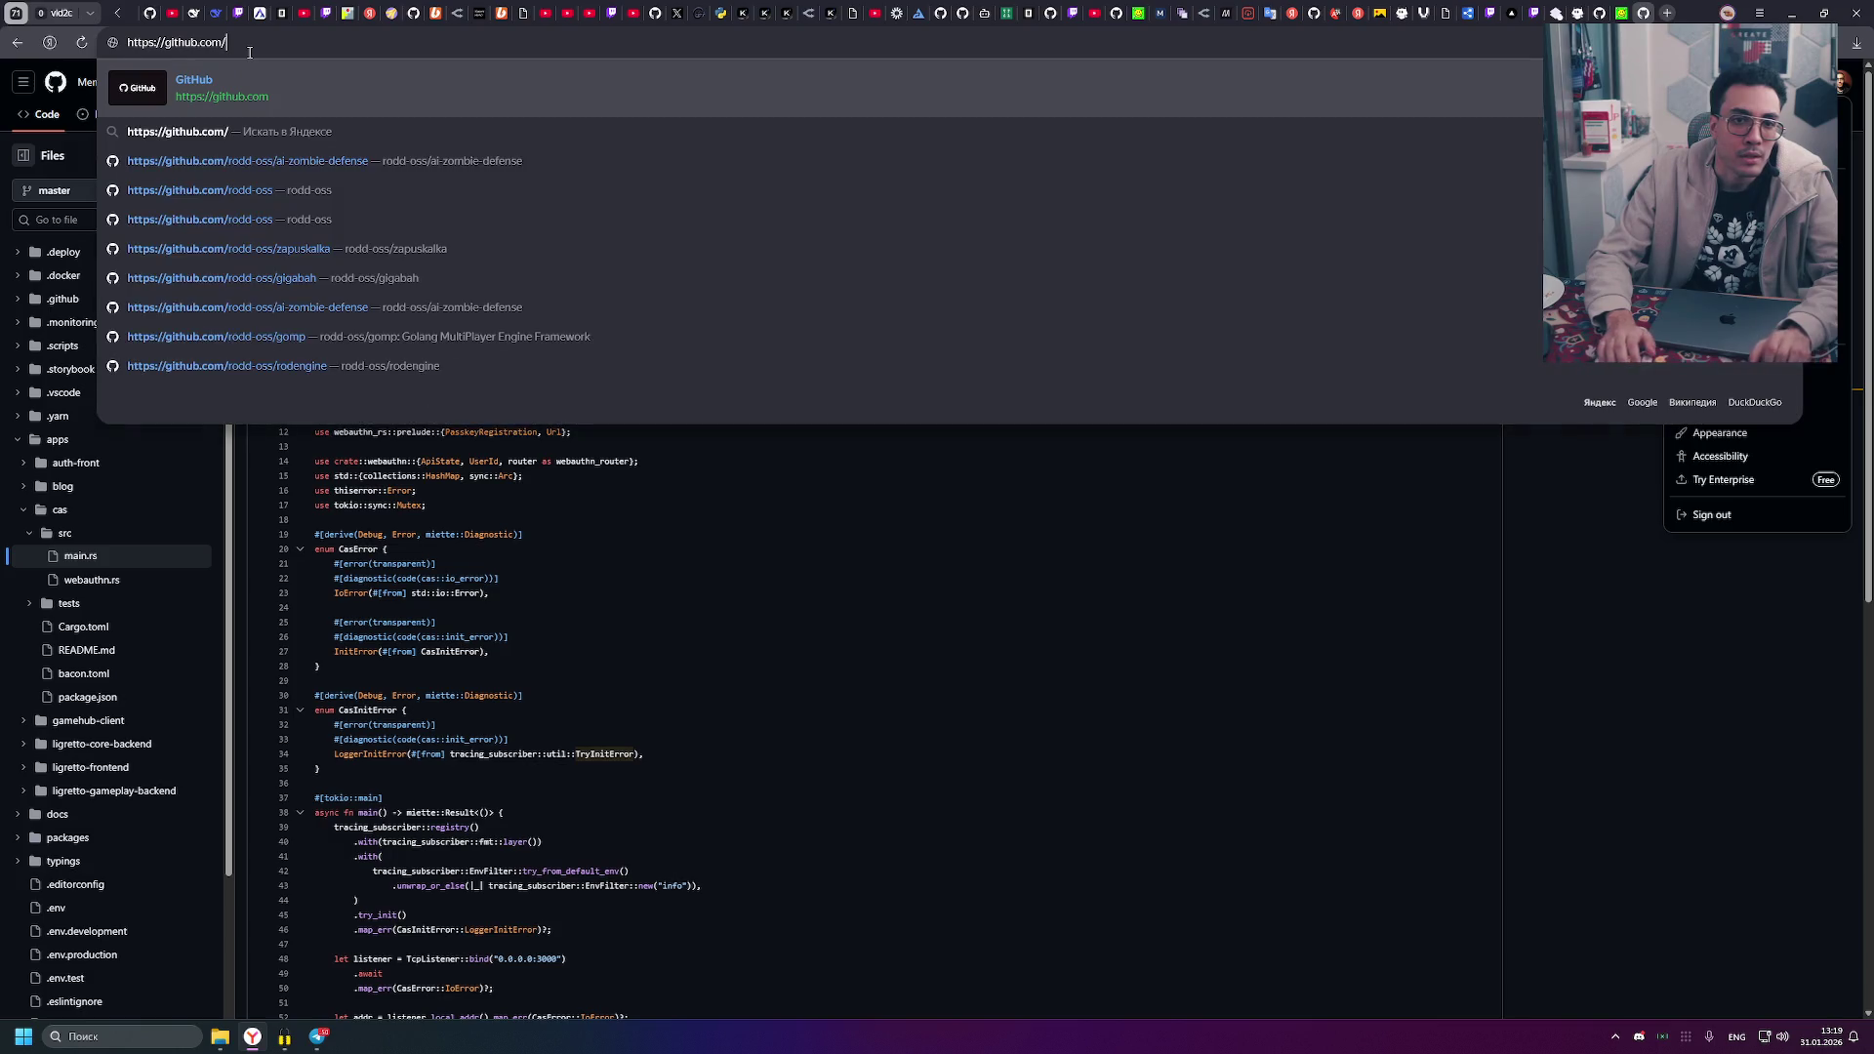
text(rodd-oss)
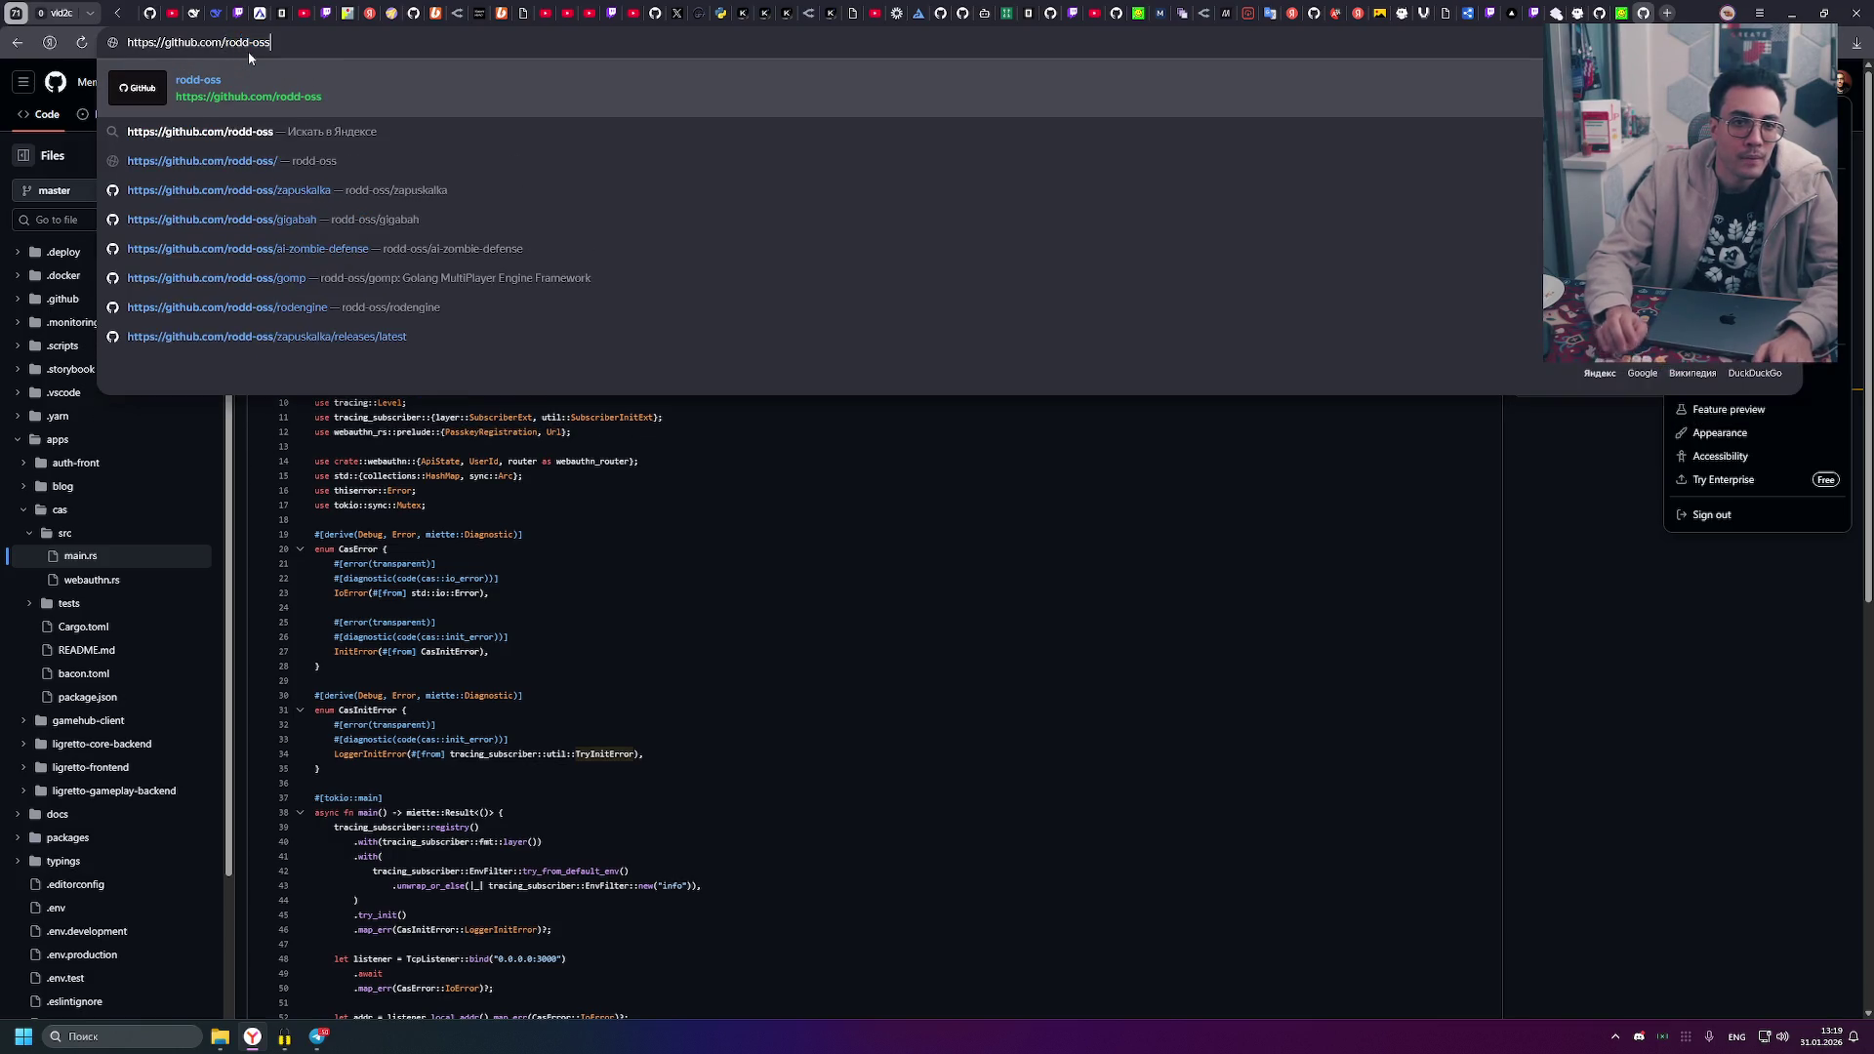
key(Return)
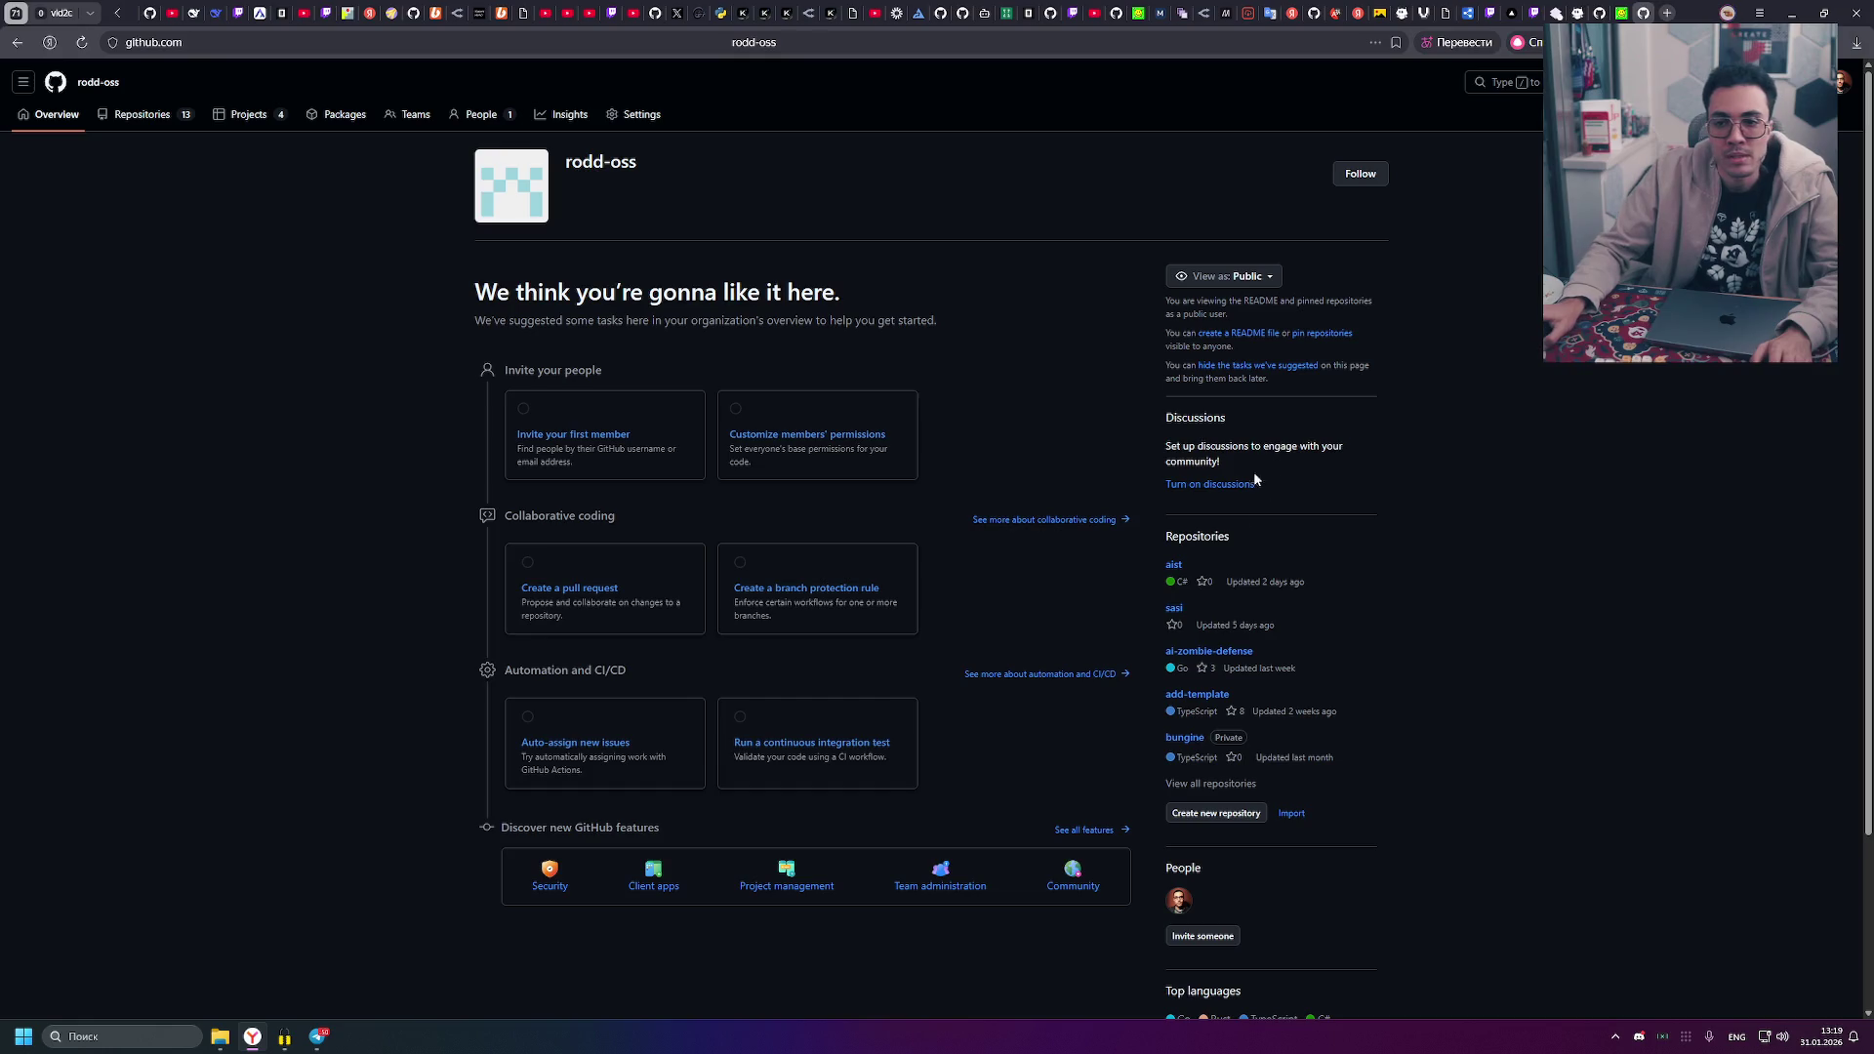
click(1174, 565)
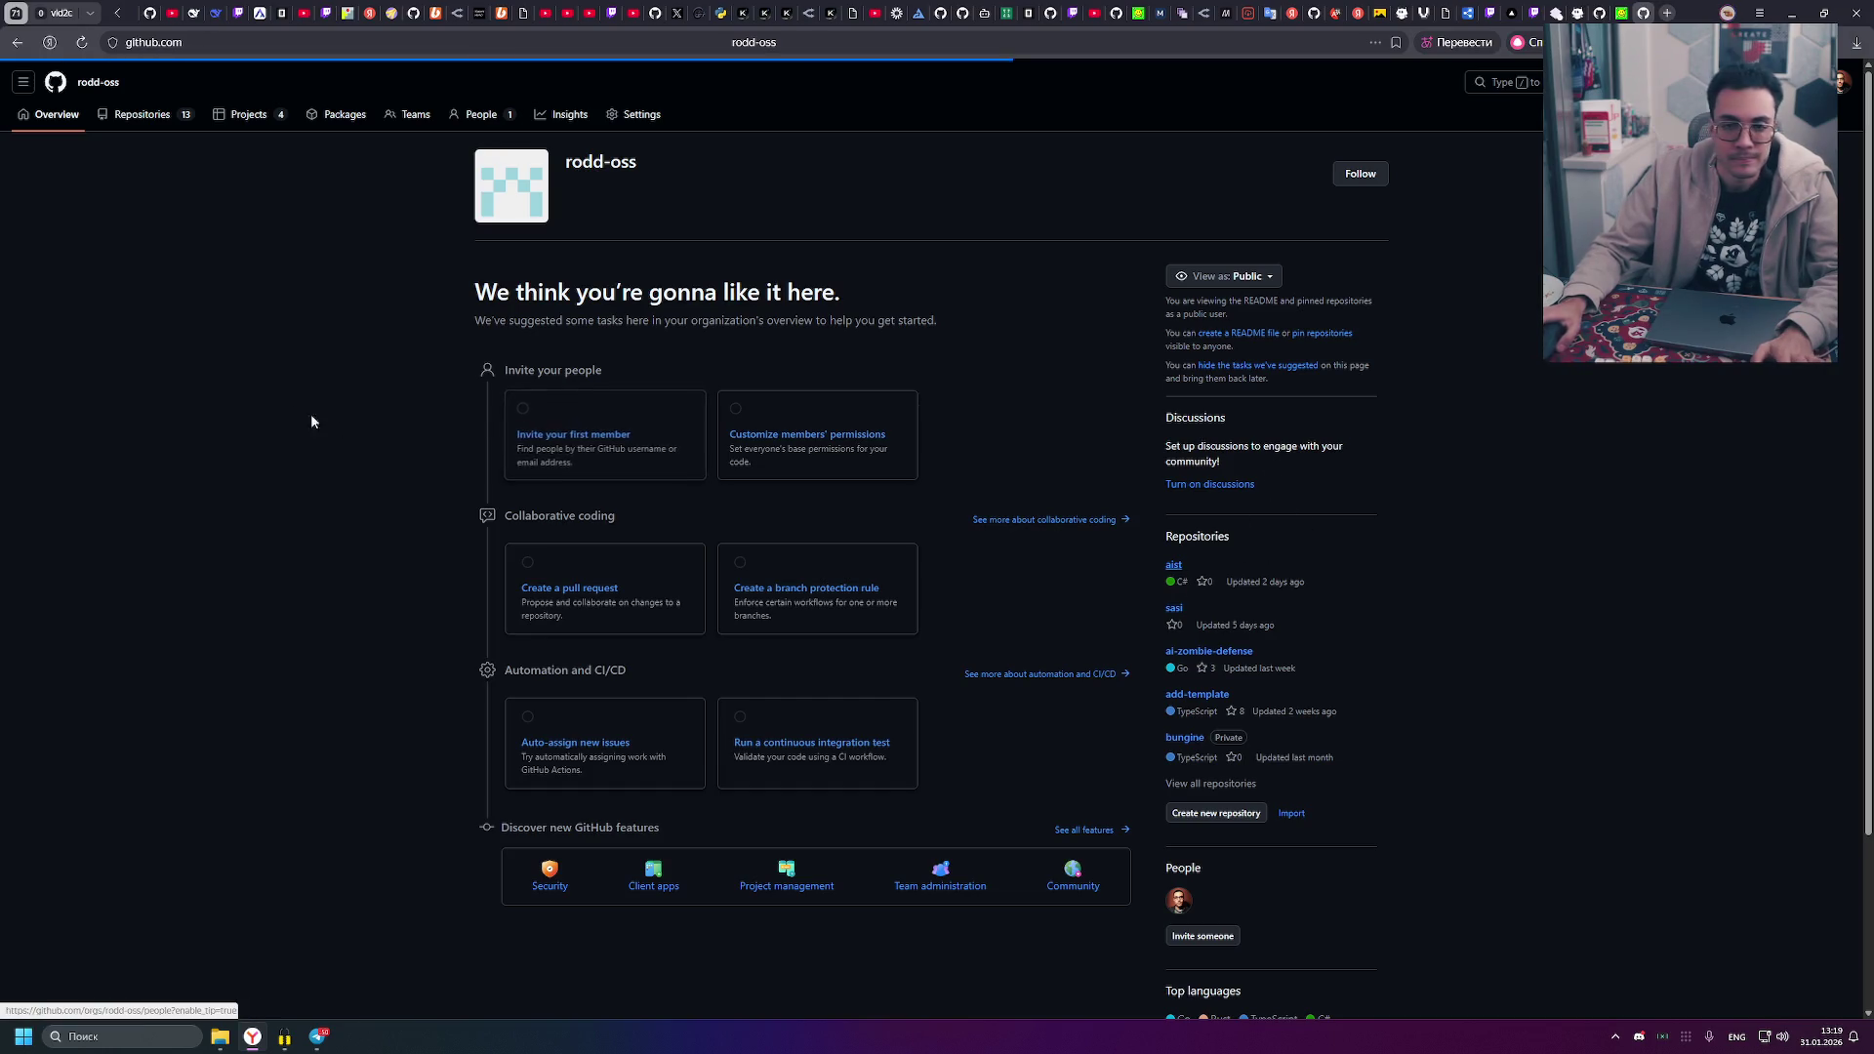
- Zoom the aist repository page to 150% and open docker-compose.yml
key(ctrl+plus)
key(ctrl+plus)
key(ctrl+plus)
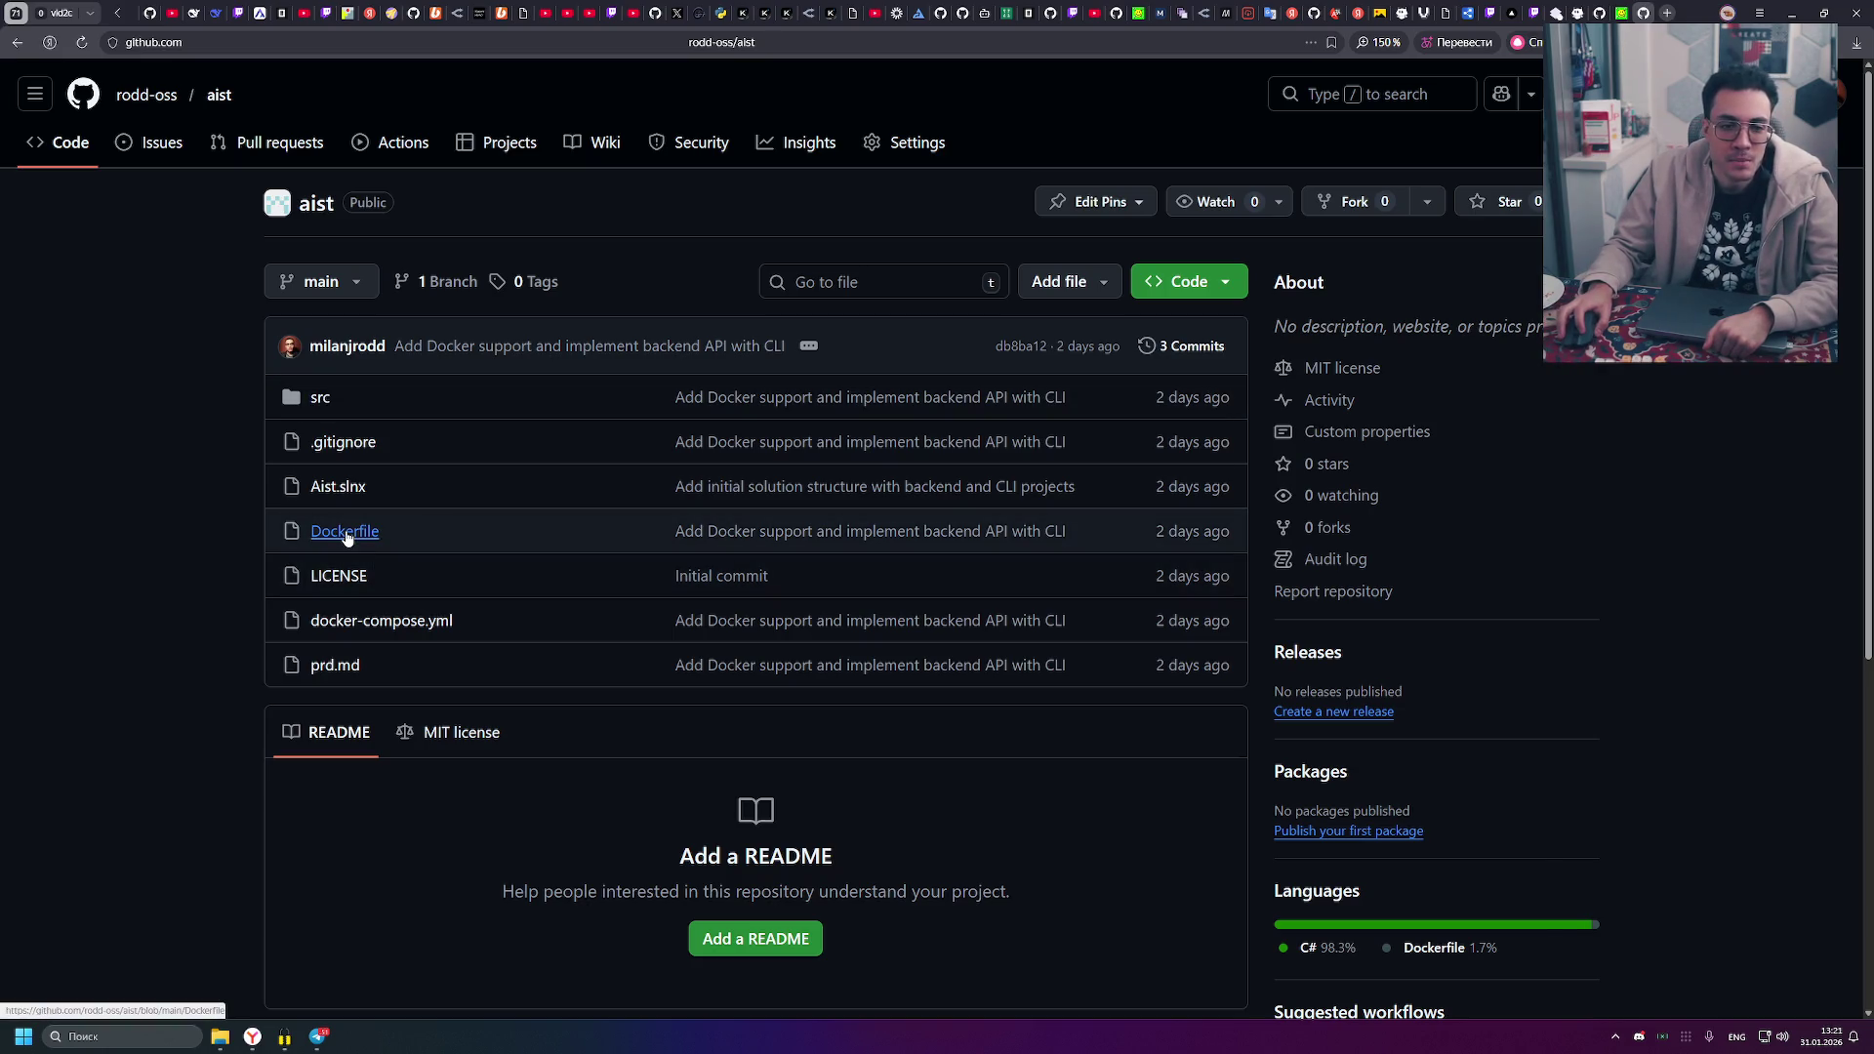
click(396, 627)
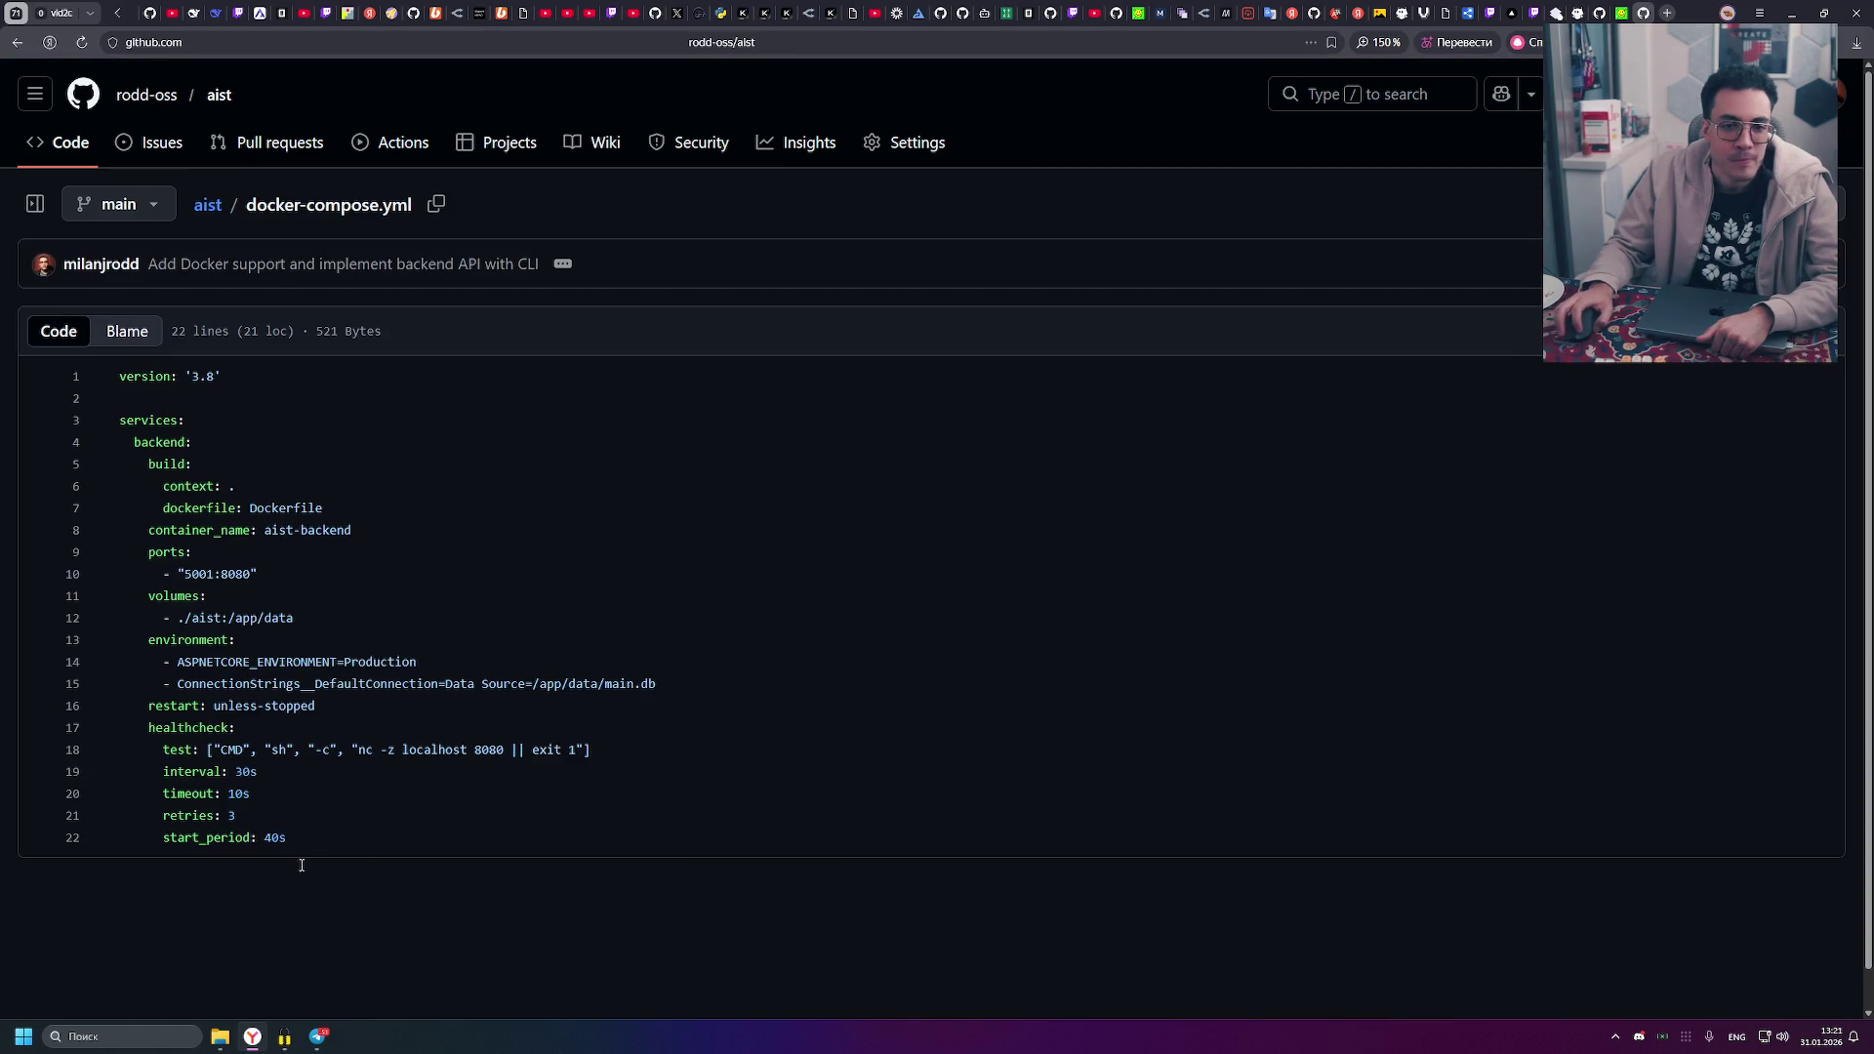
mouse_move(301, 866)
mouse_down()
mouse_move(122, 449)
mouse_move(120, 402)
mouse_move(120, 420)
mouse_up()
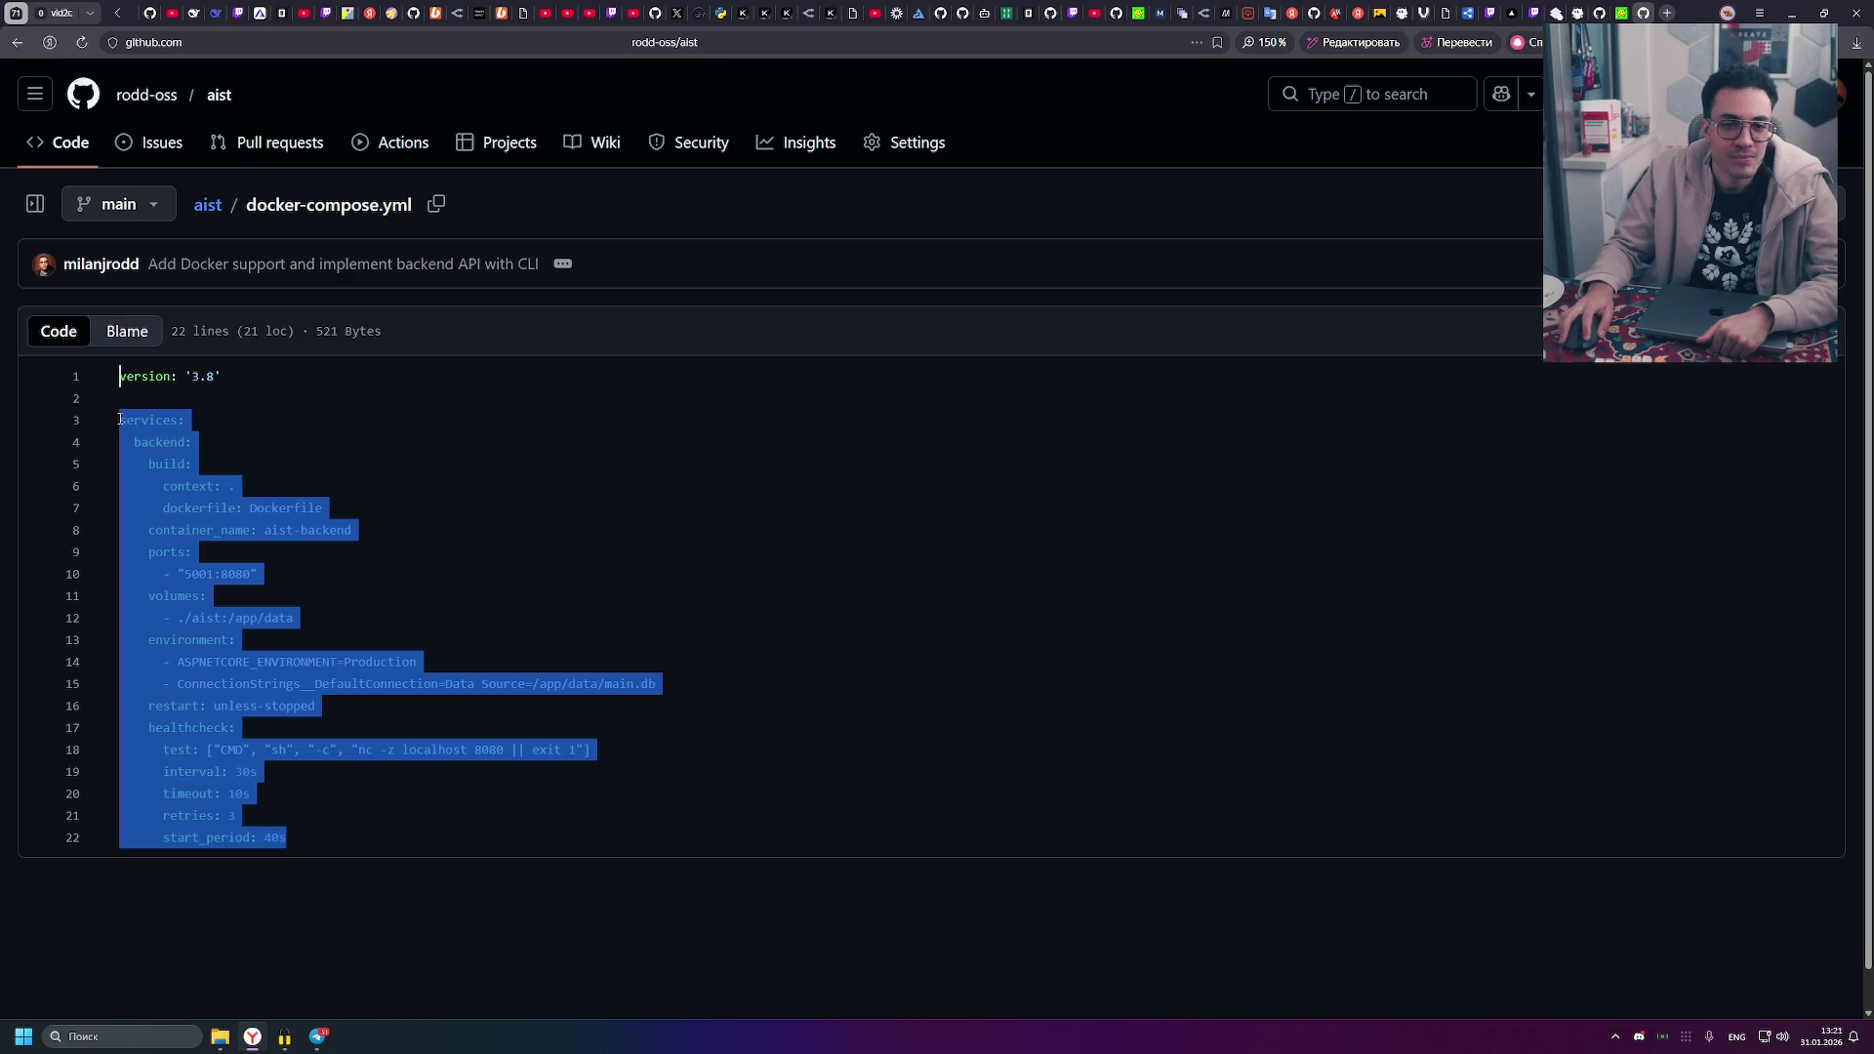
click(452, 485)
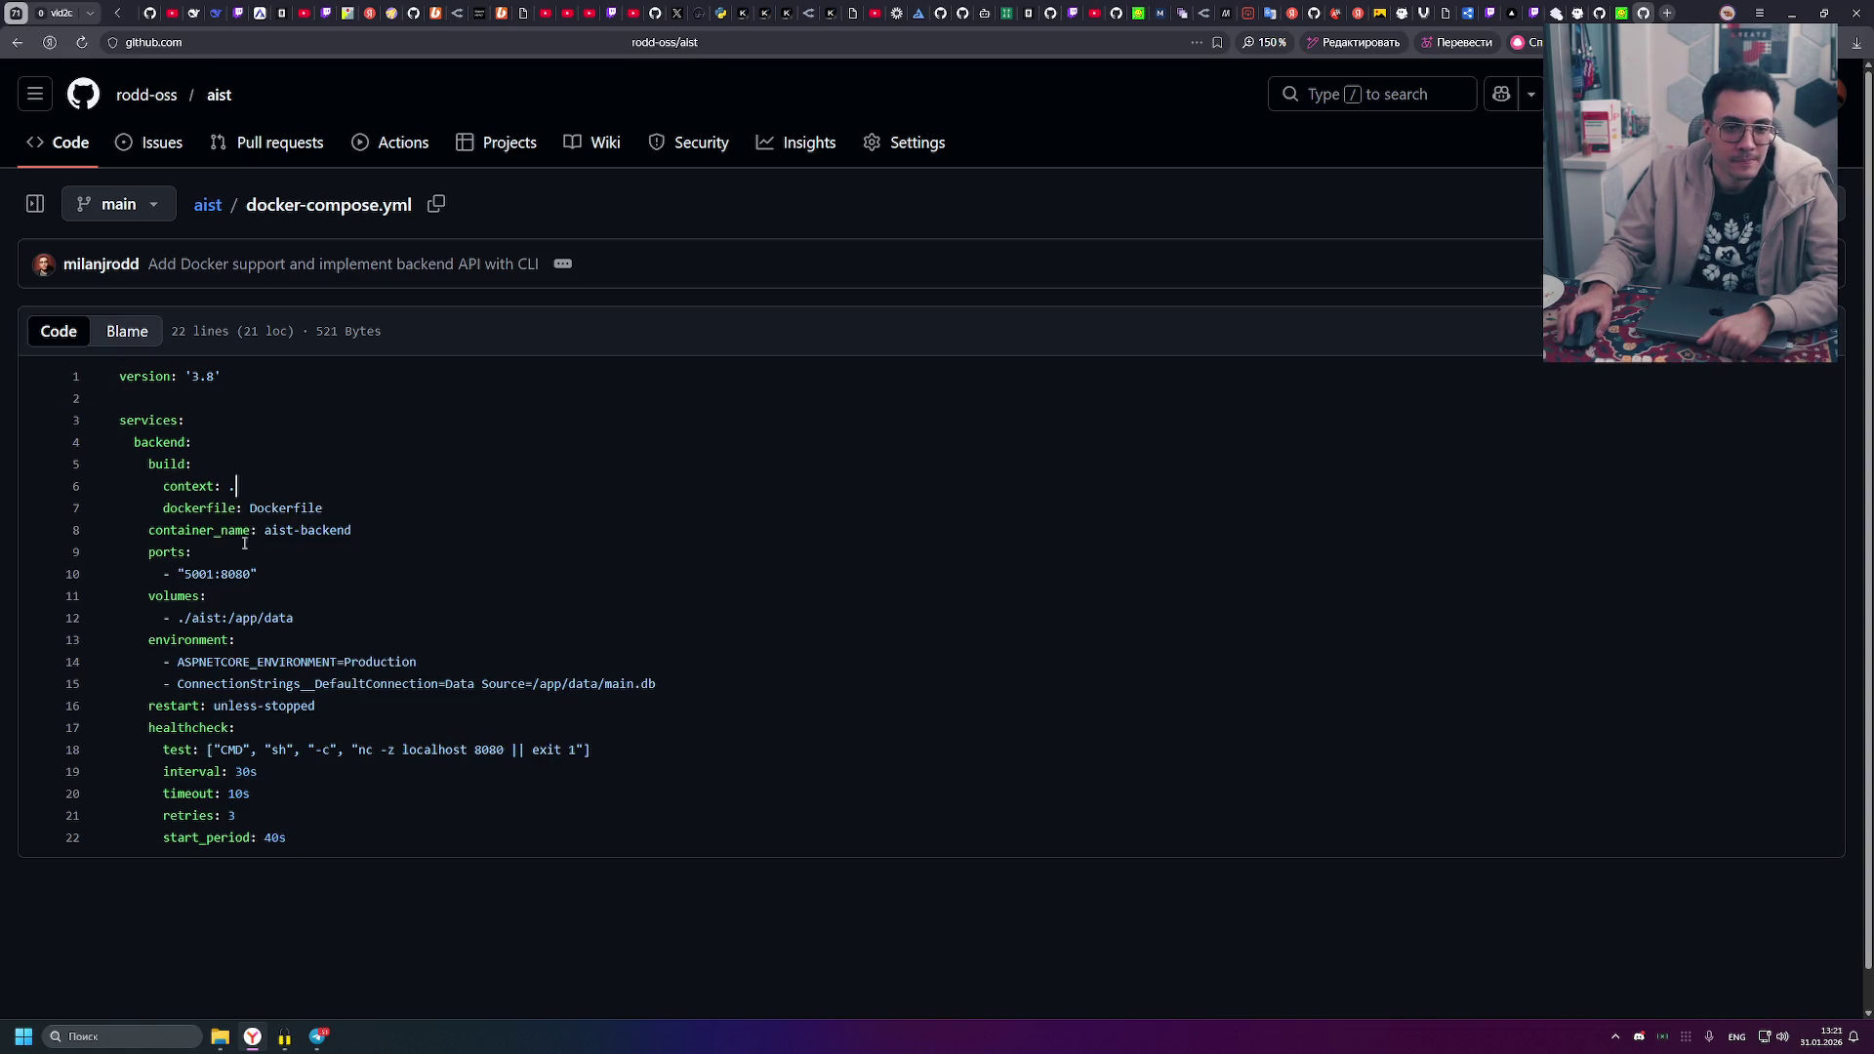
double_click(308, 530)
click(523, 531)
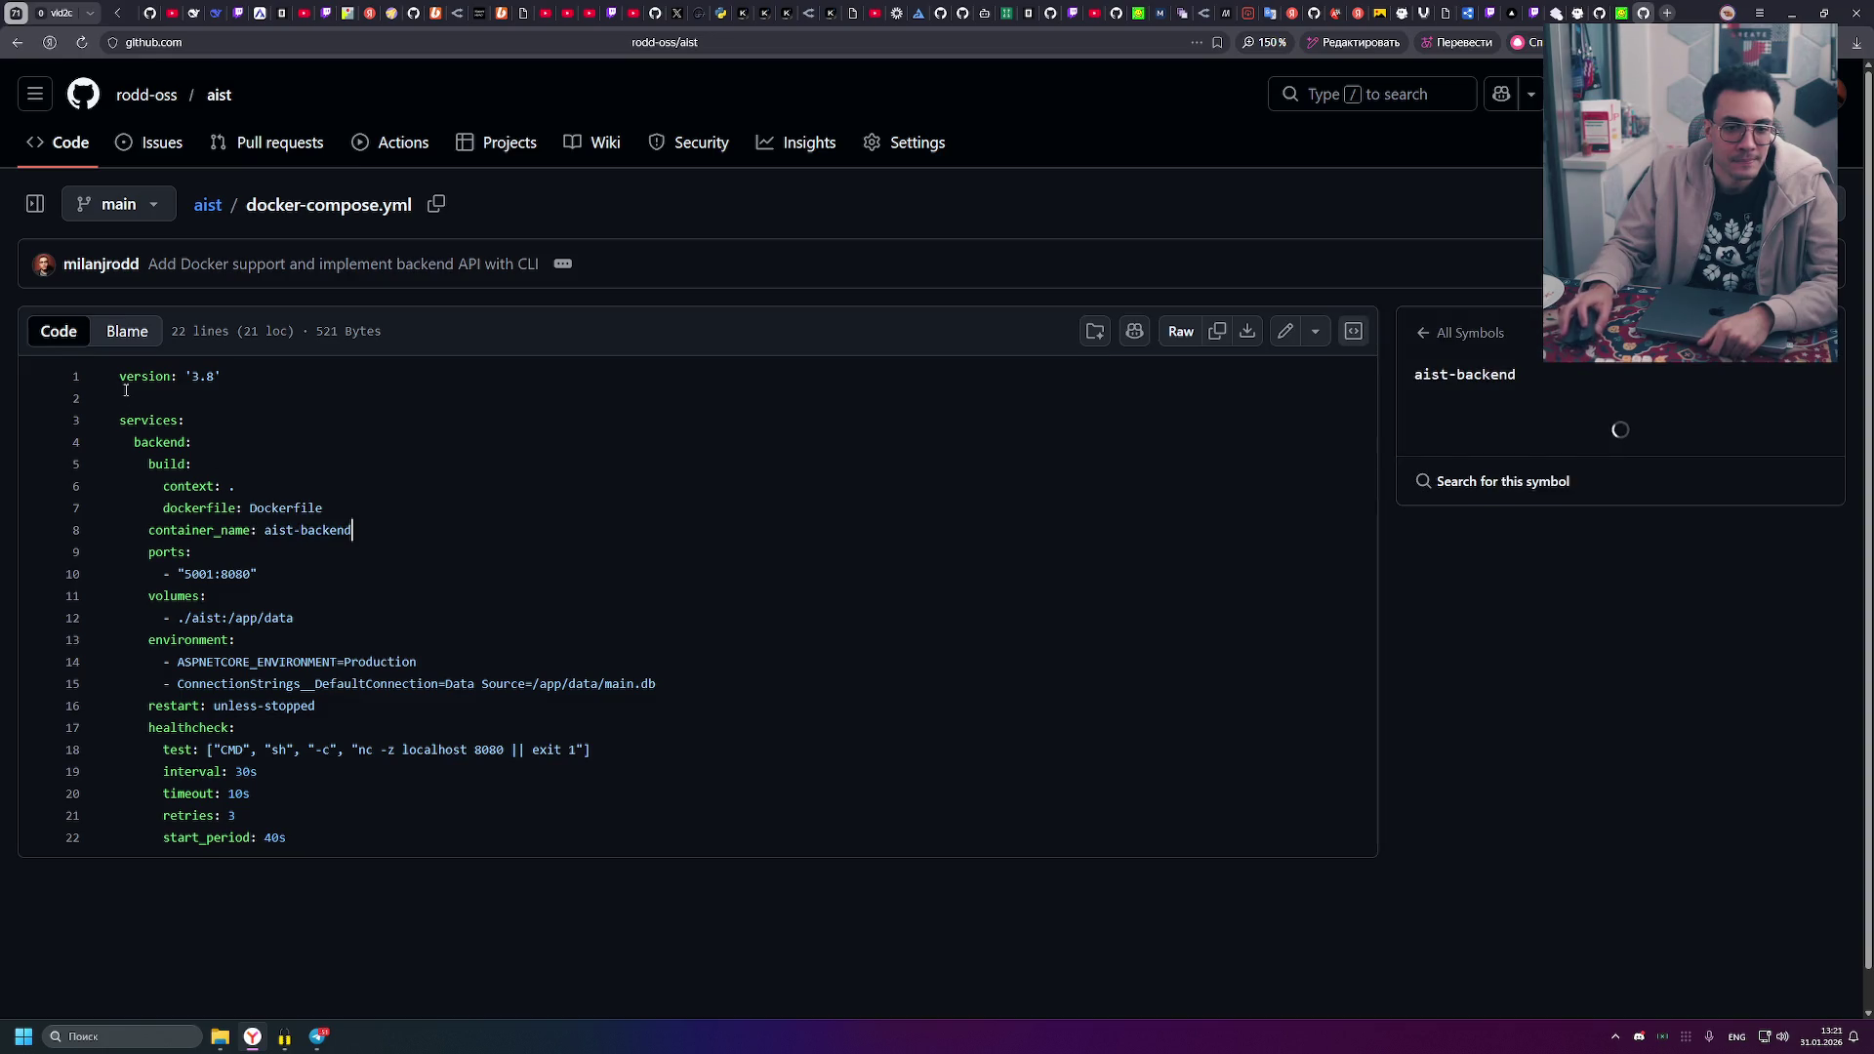
click(15, 44)
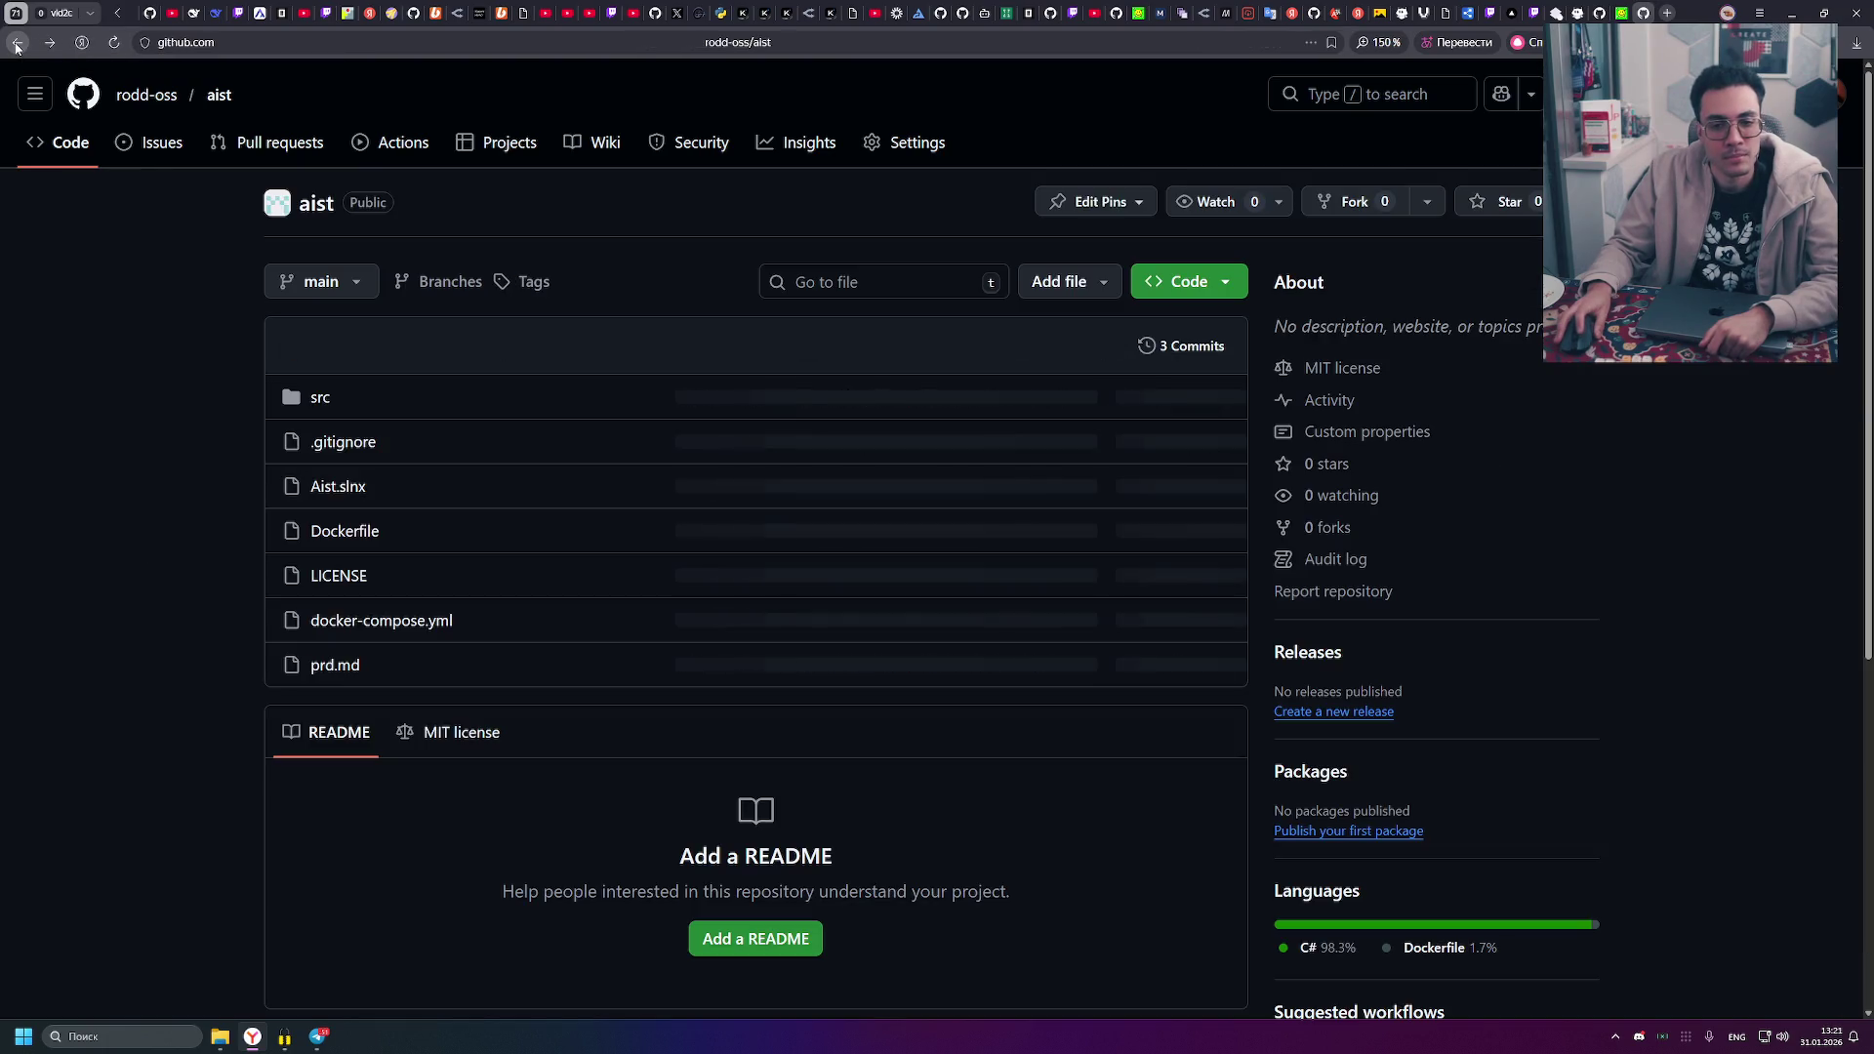
- Open the Dockerfile and read through its 34 lines, highlighting lines 20–34
click(355, 530)
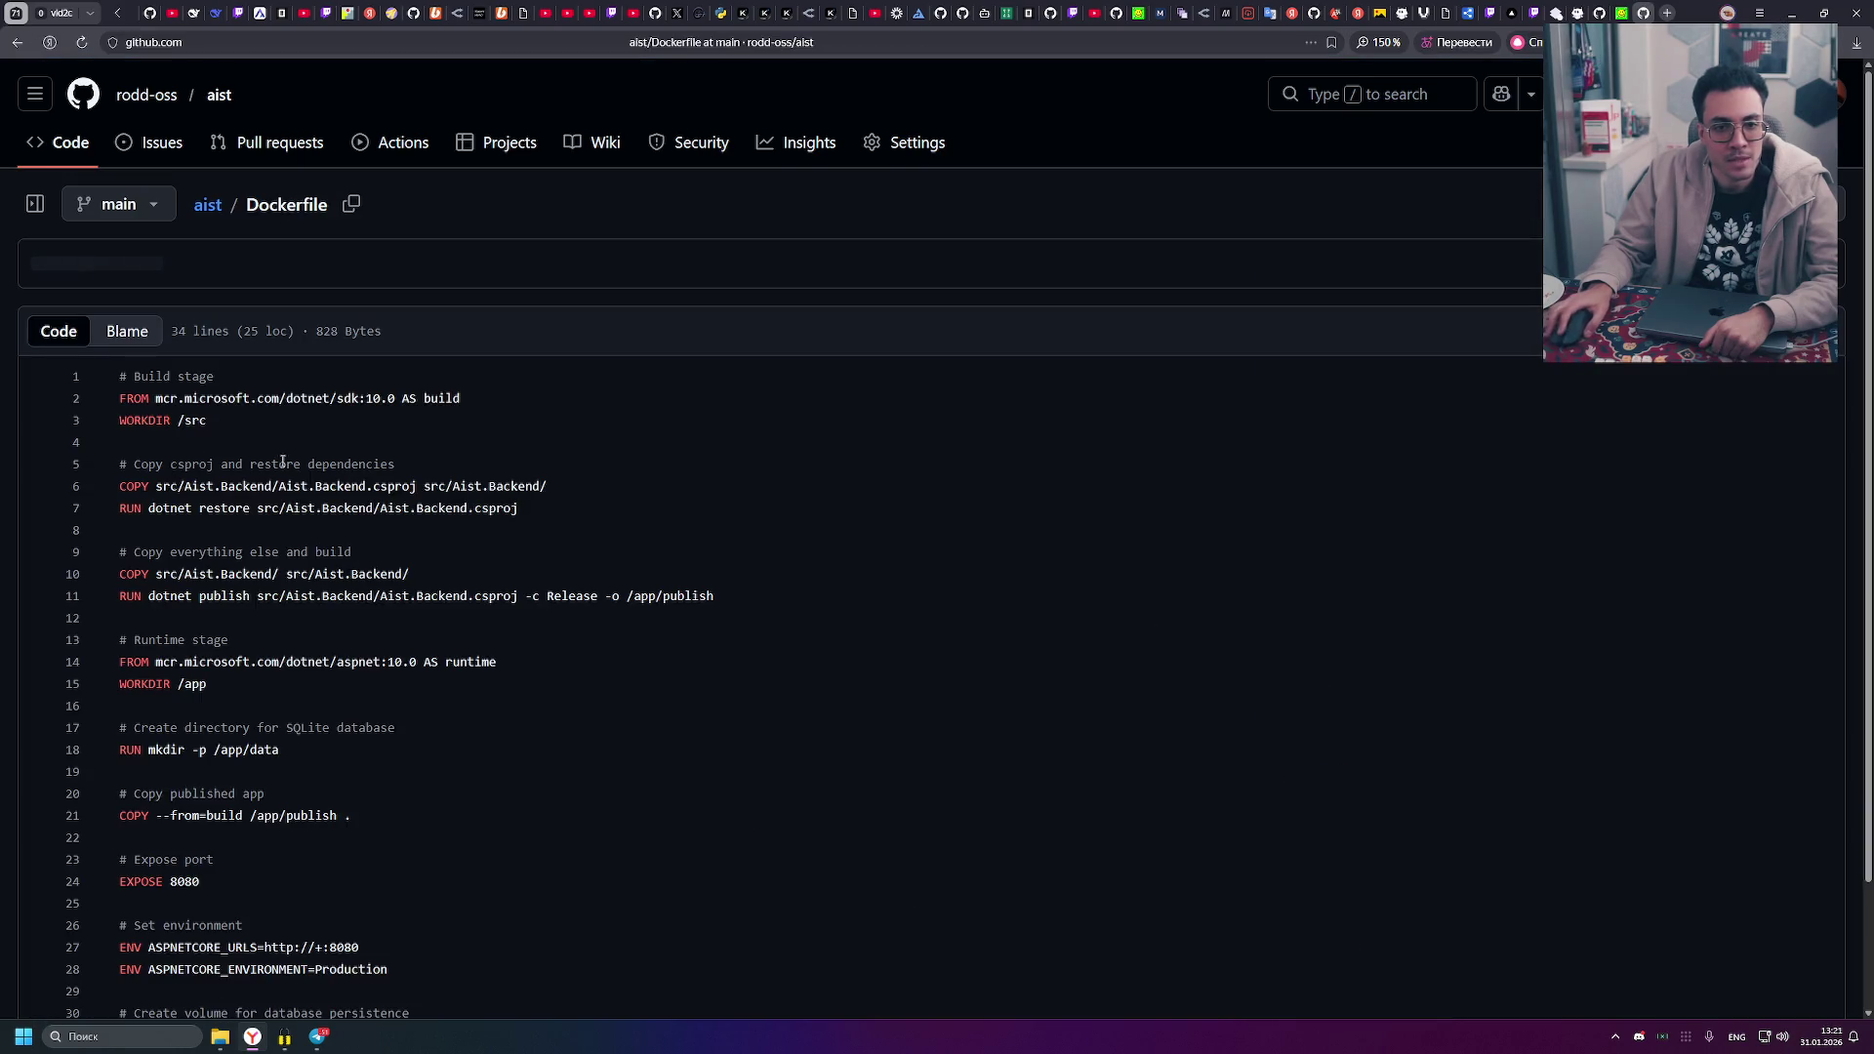
scroll(172, 429, down, 2)
drag(185, 252, 366, 252)
click(606, 336)
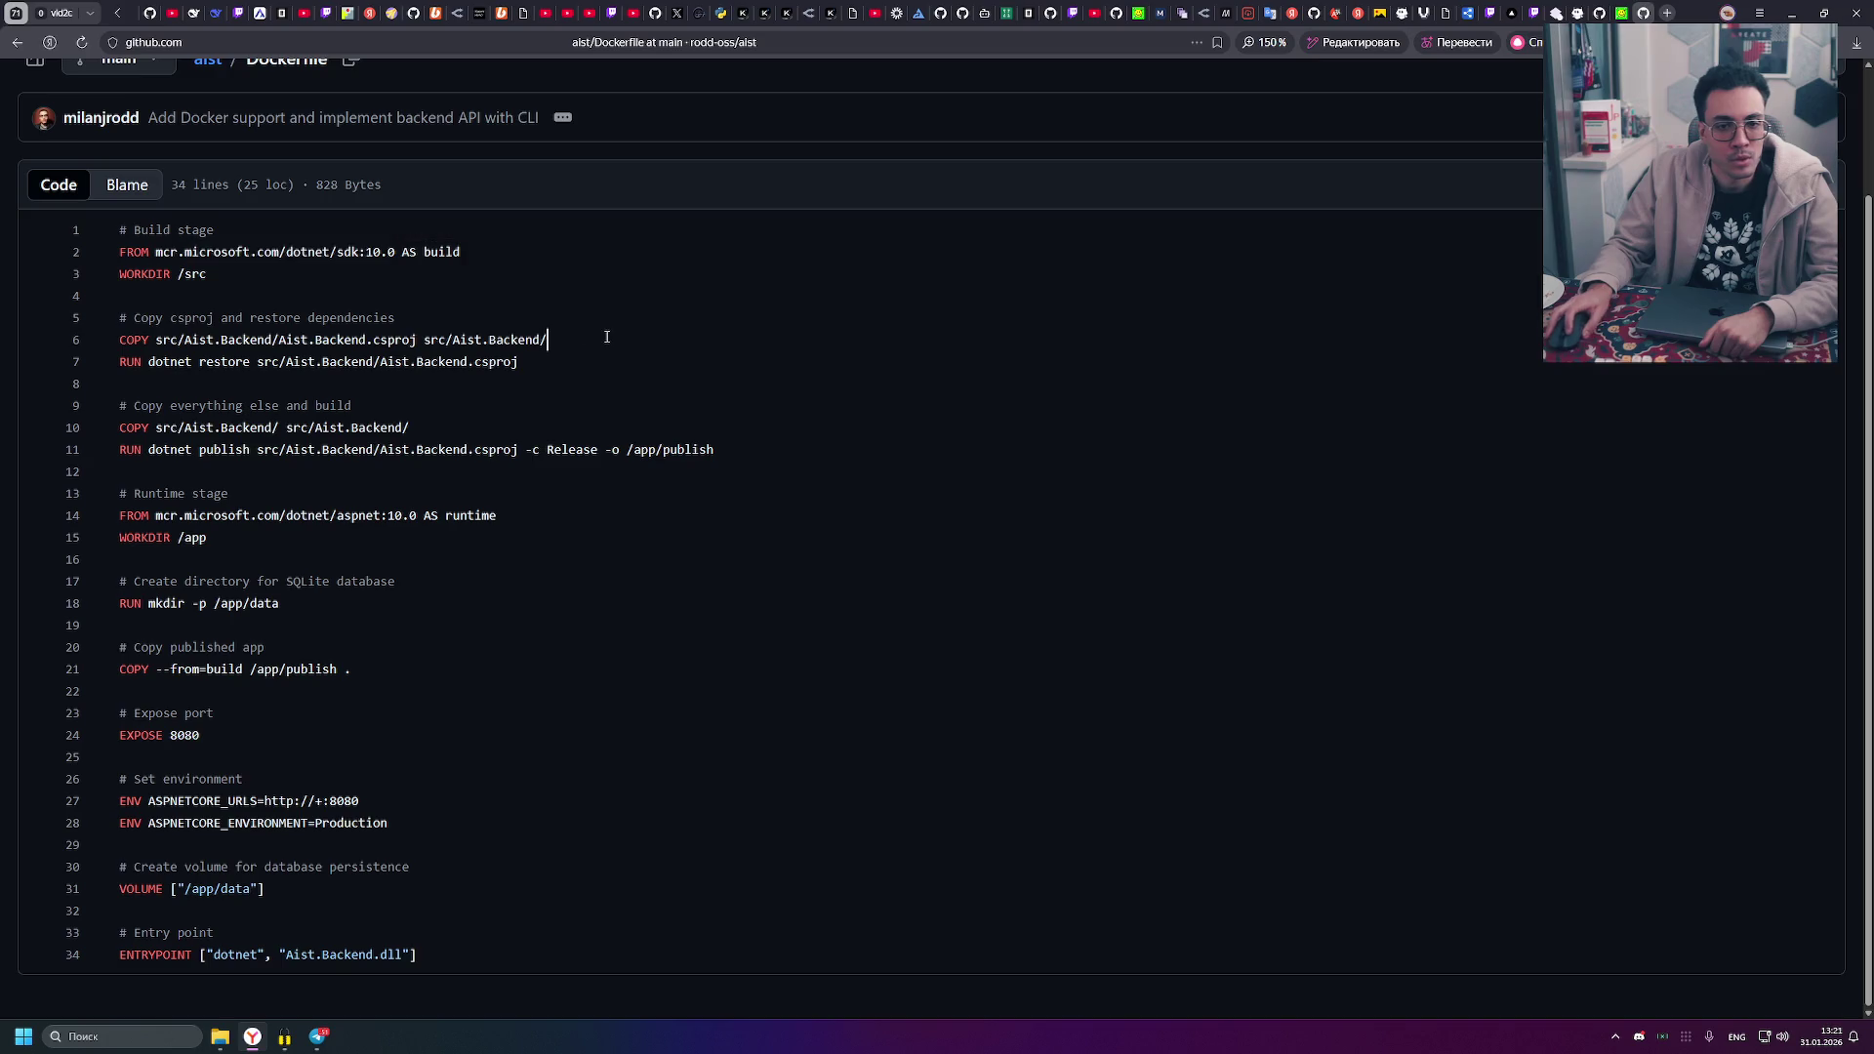
mouse_move(452, 960)
mouse_down()
mouse_move(117, 576)
mouse_move(90, 209)
mouse_up()
click(485, 862)
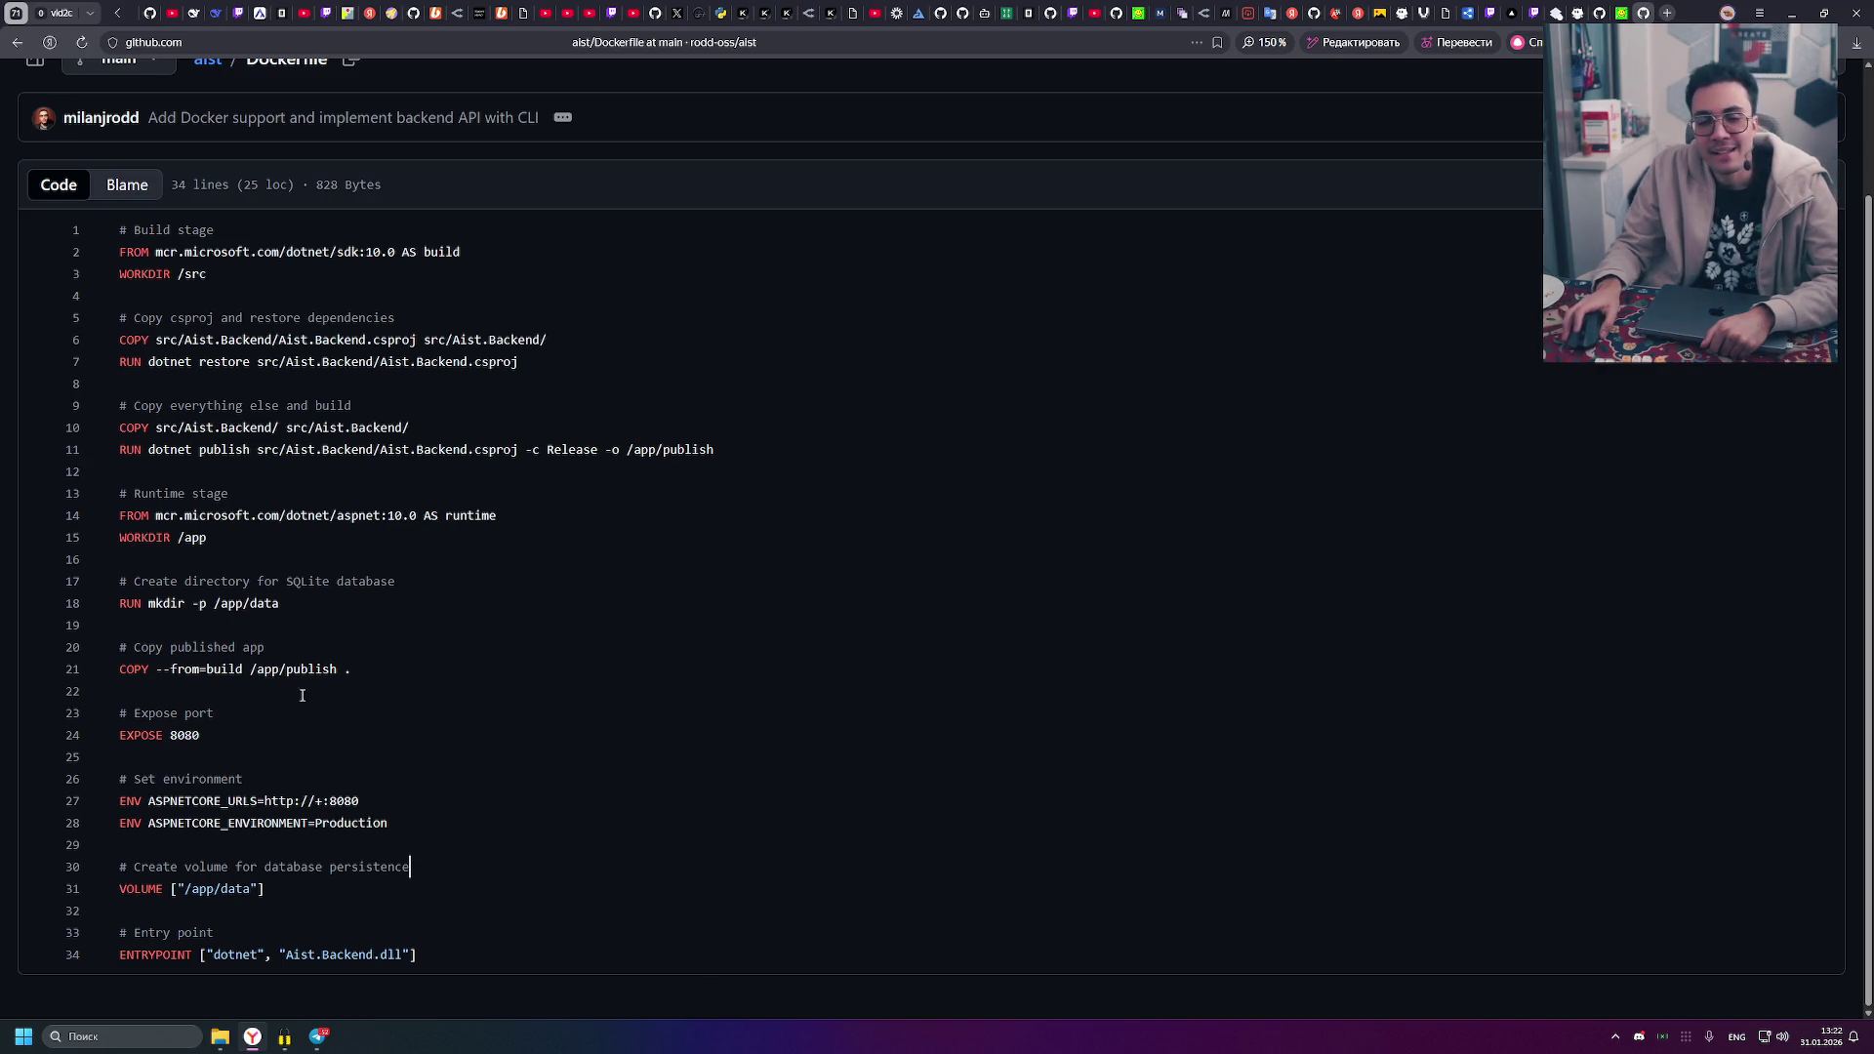
drag(439, 959, 442, 668)
click(435, 659)
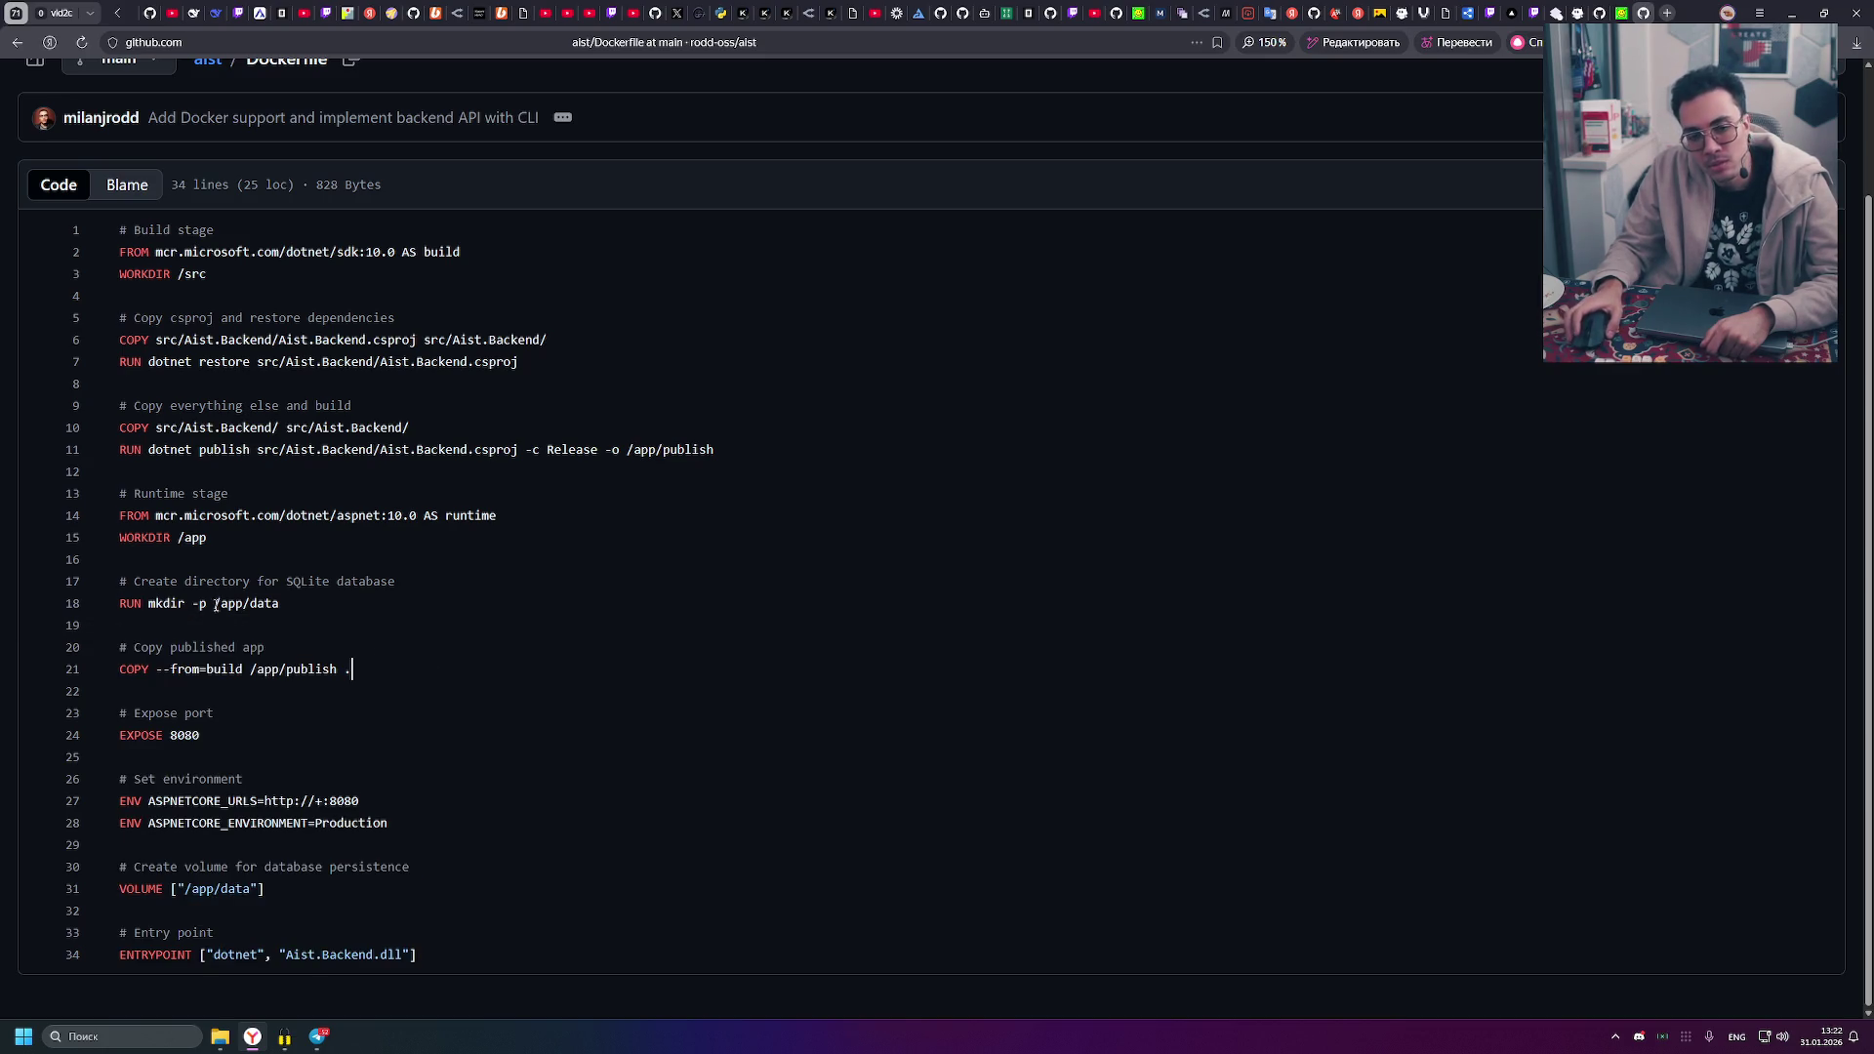
scroll(86, 209, up, 3)
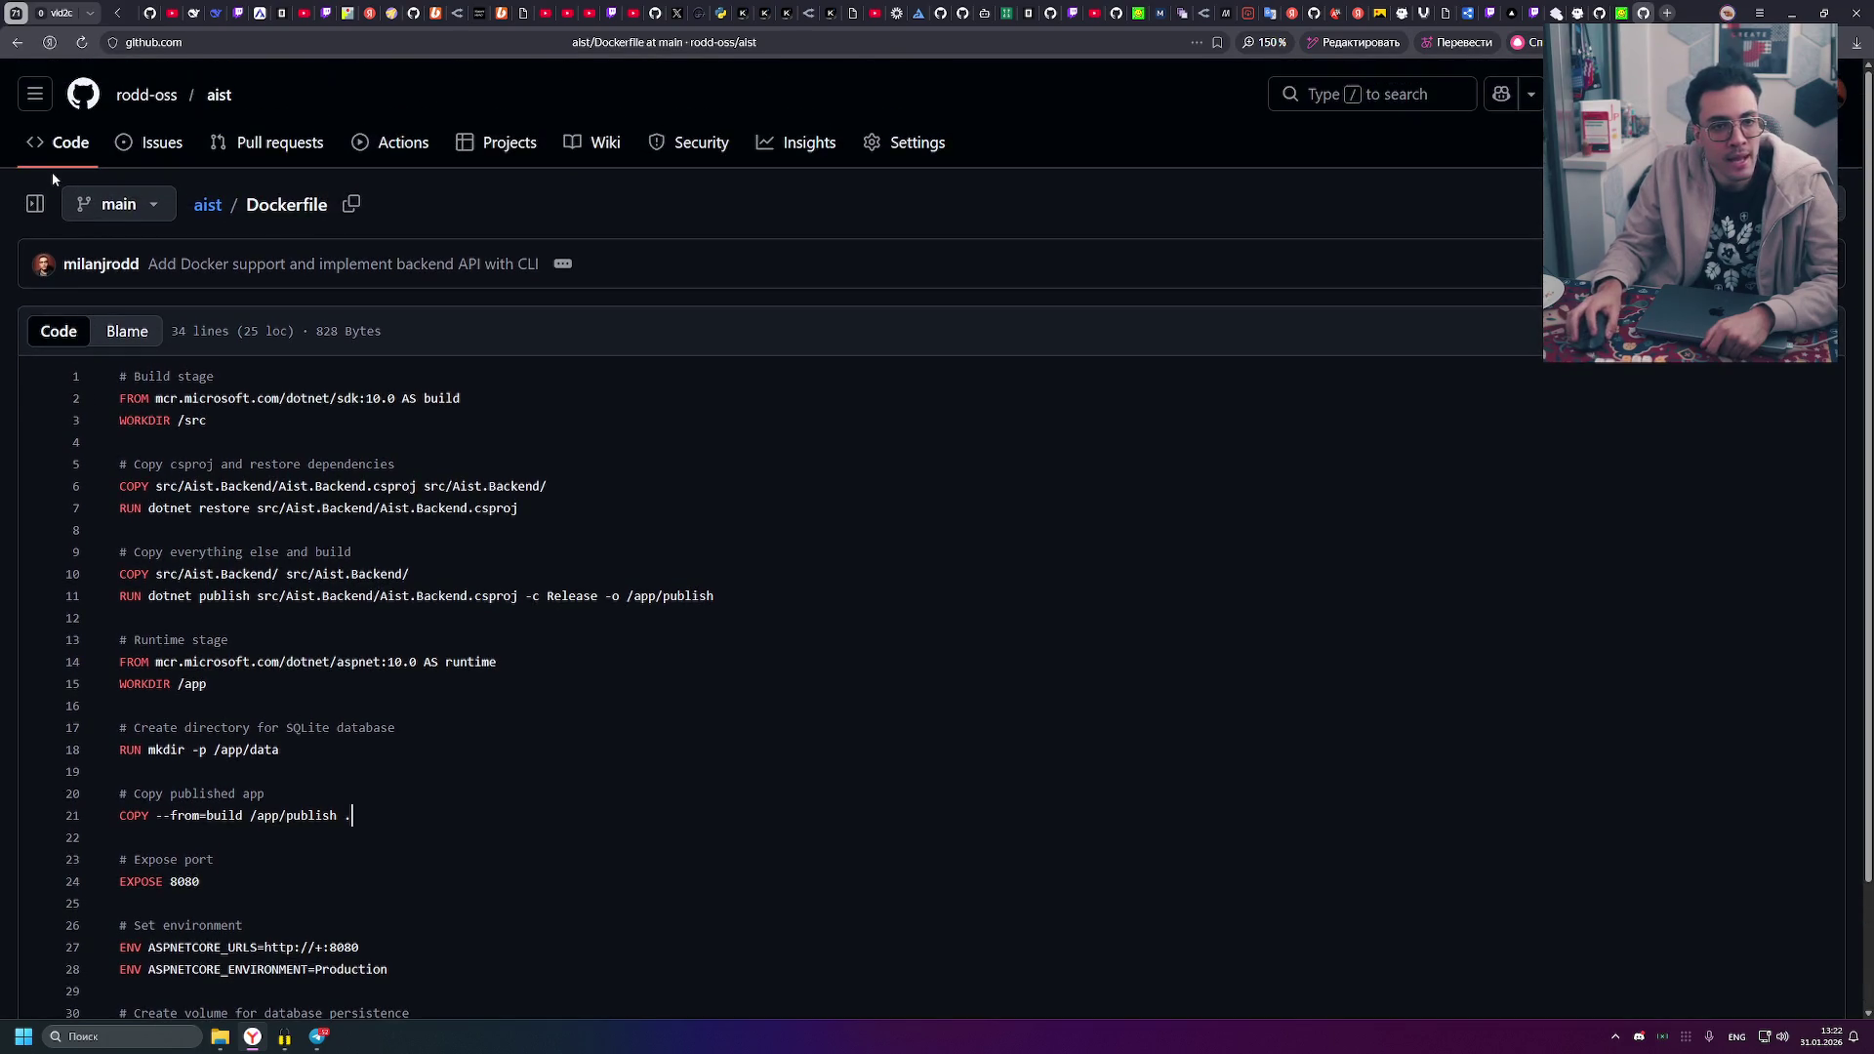
- Show the Files tree and browse into src/Aist.Cli, then collapse Aist.Cli in the tree
click(49, 205)
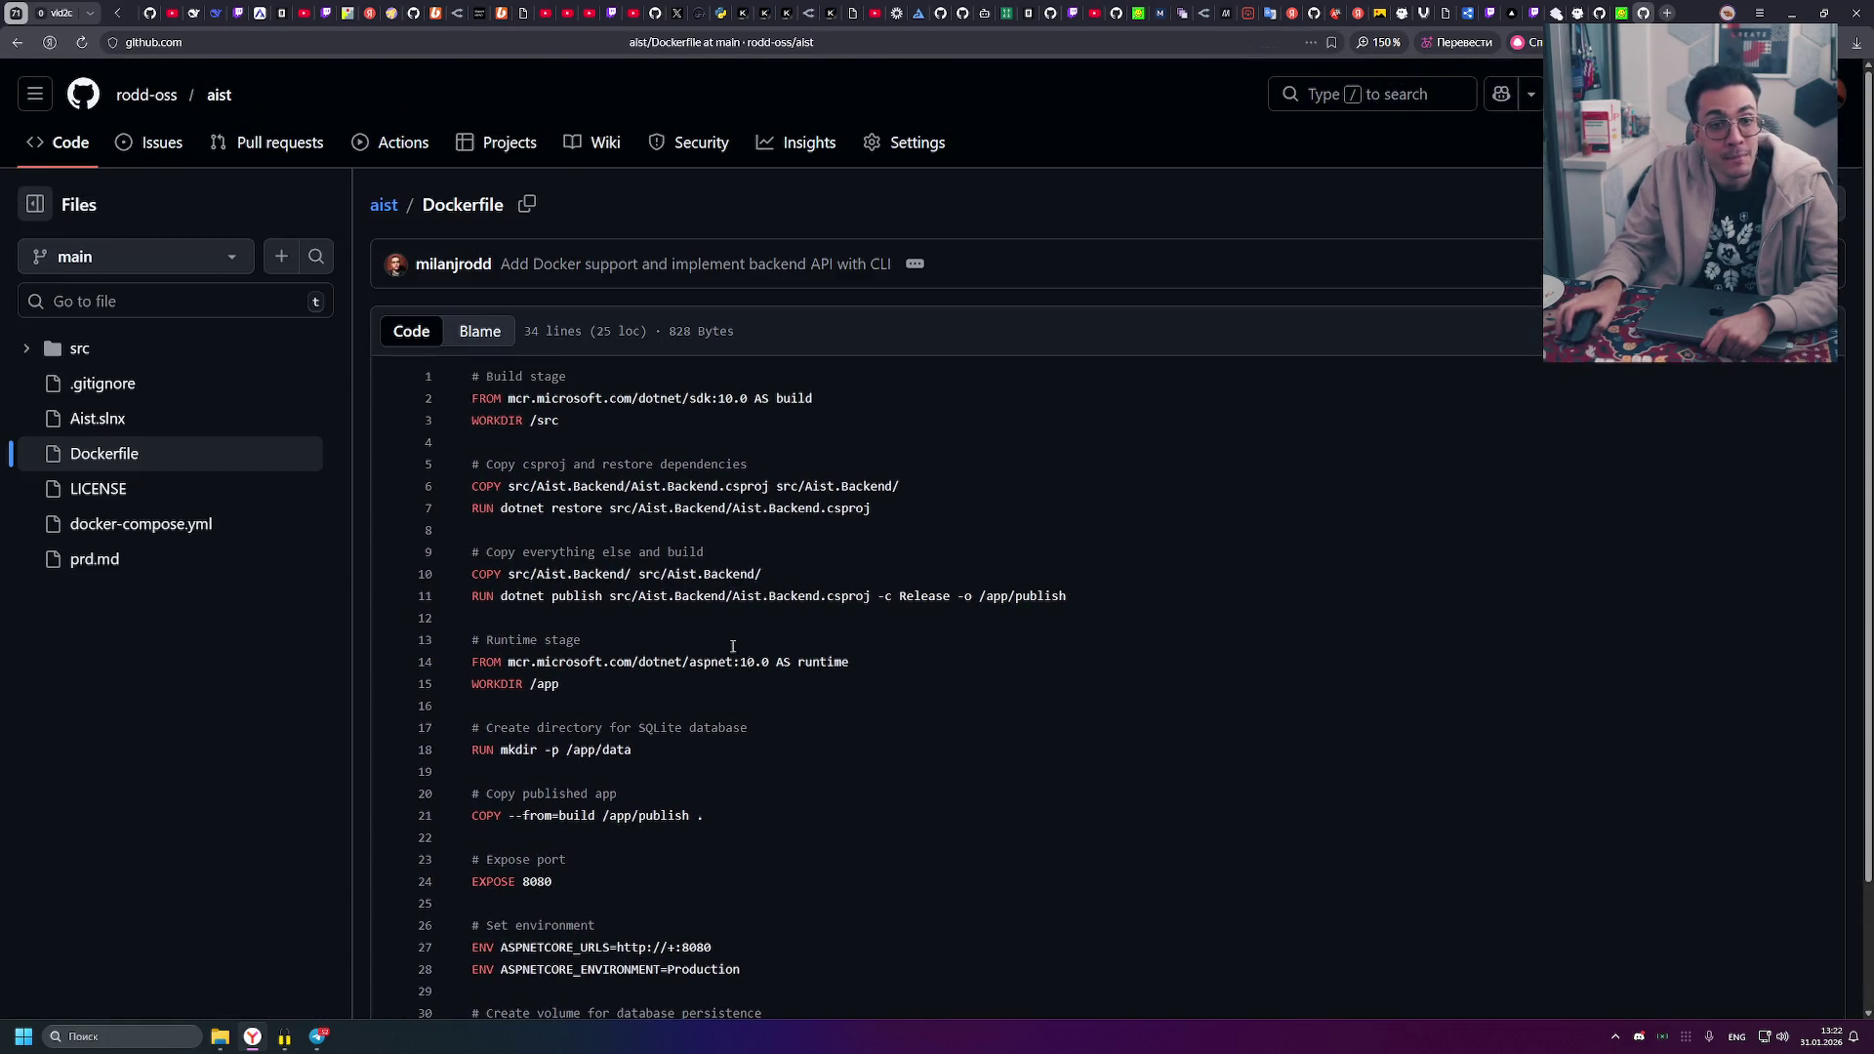
click(70, 353)
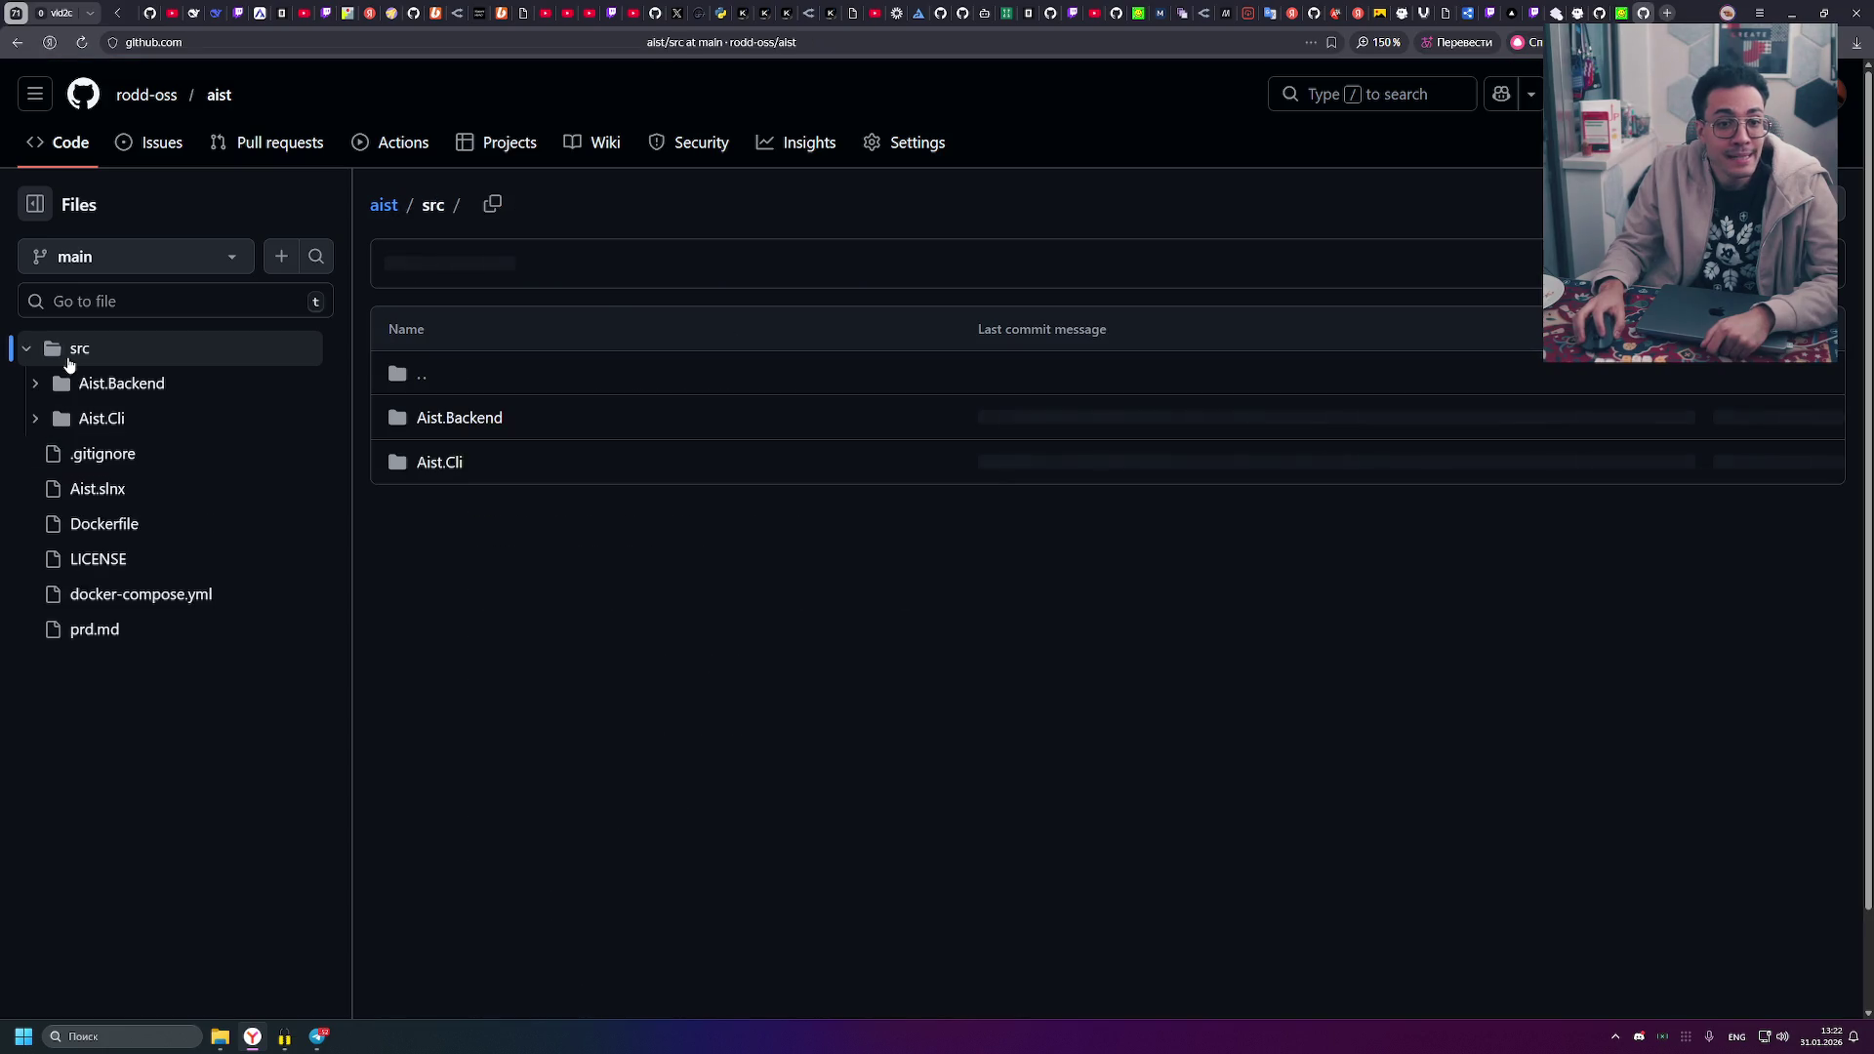
click(451, 474)
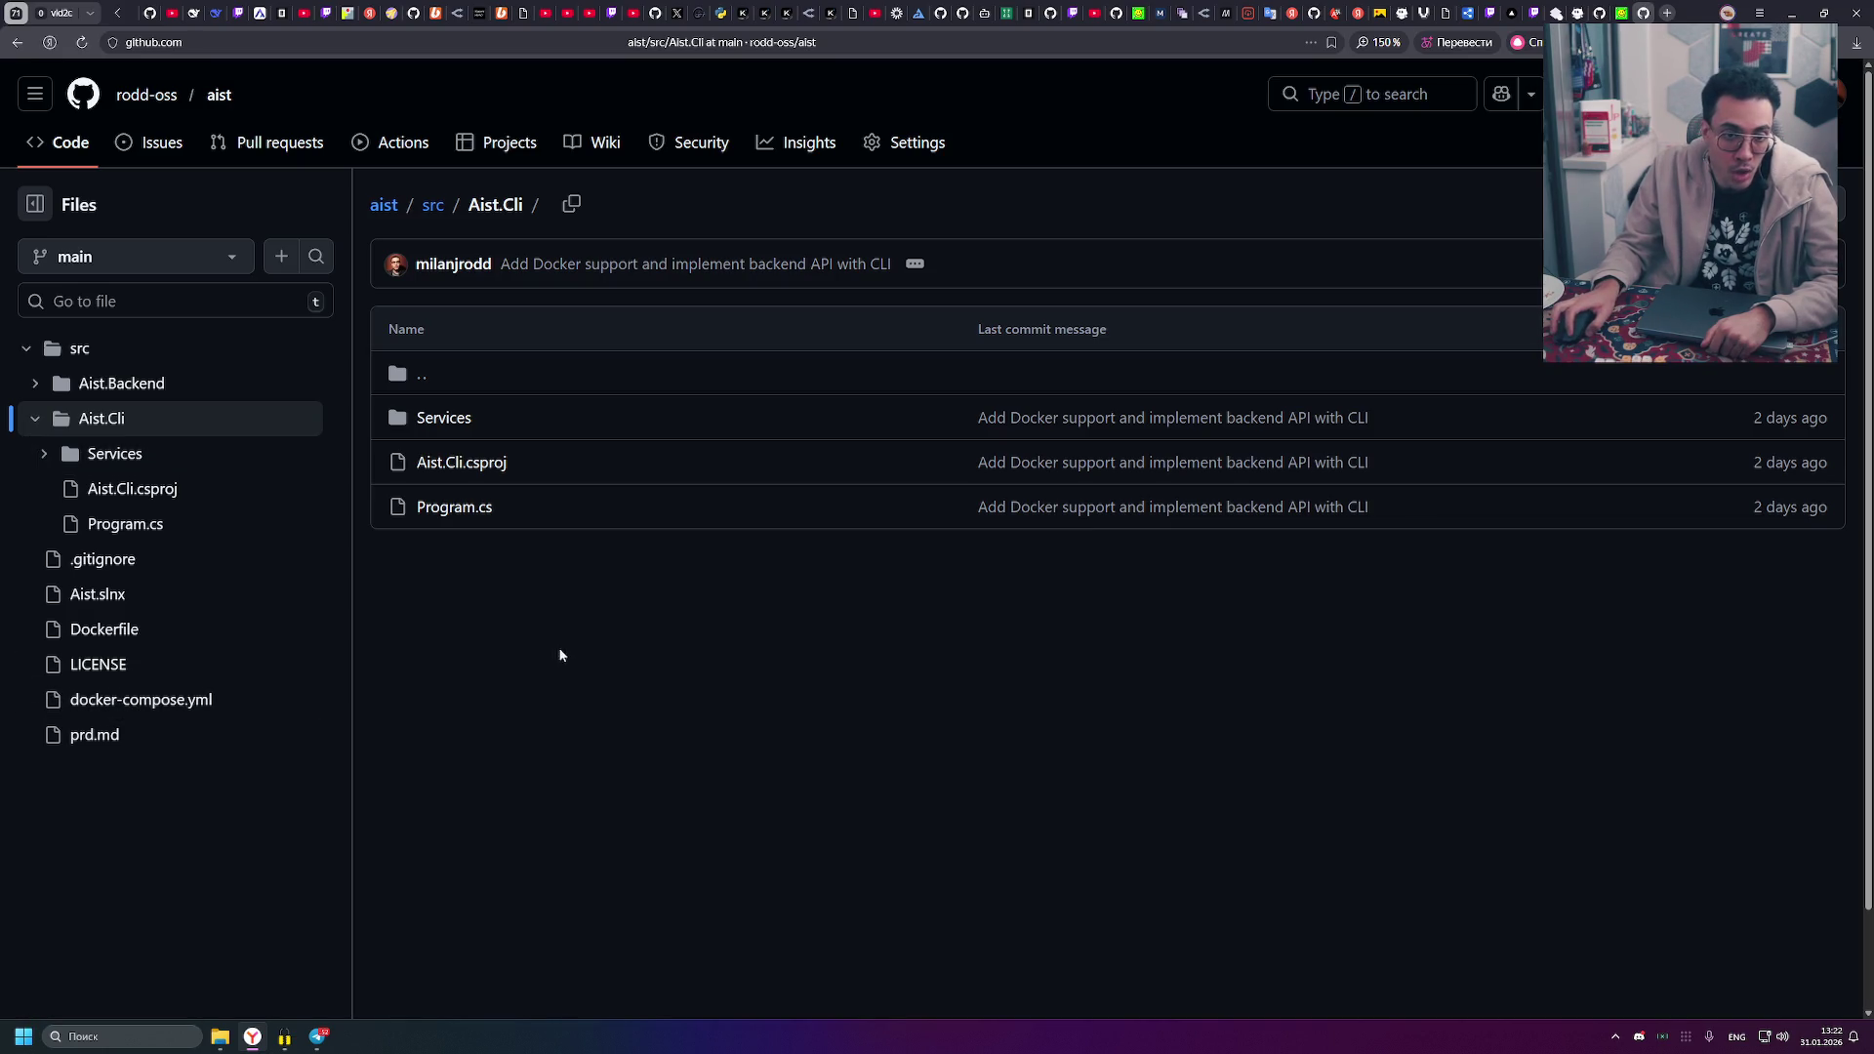
click(35, 421)
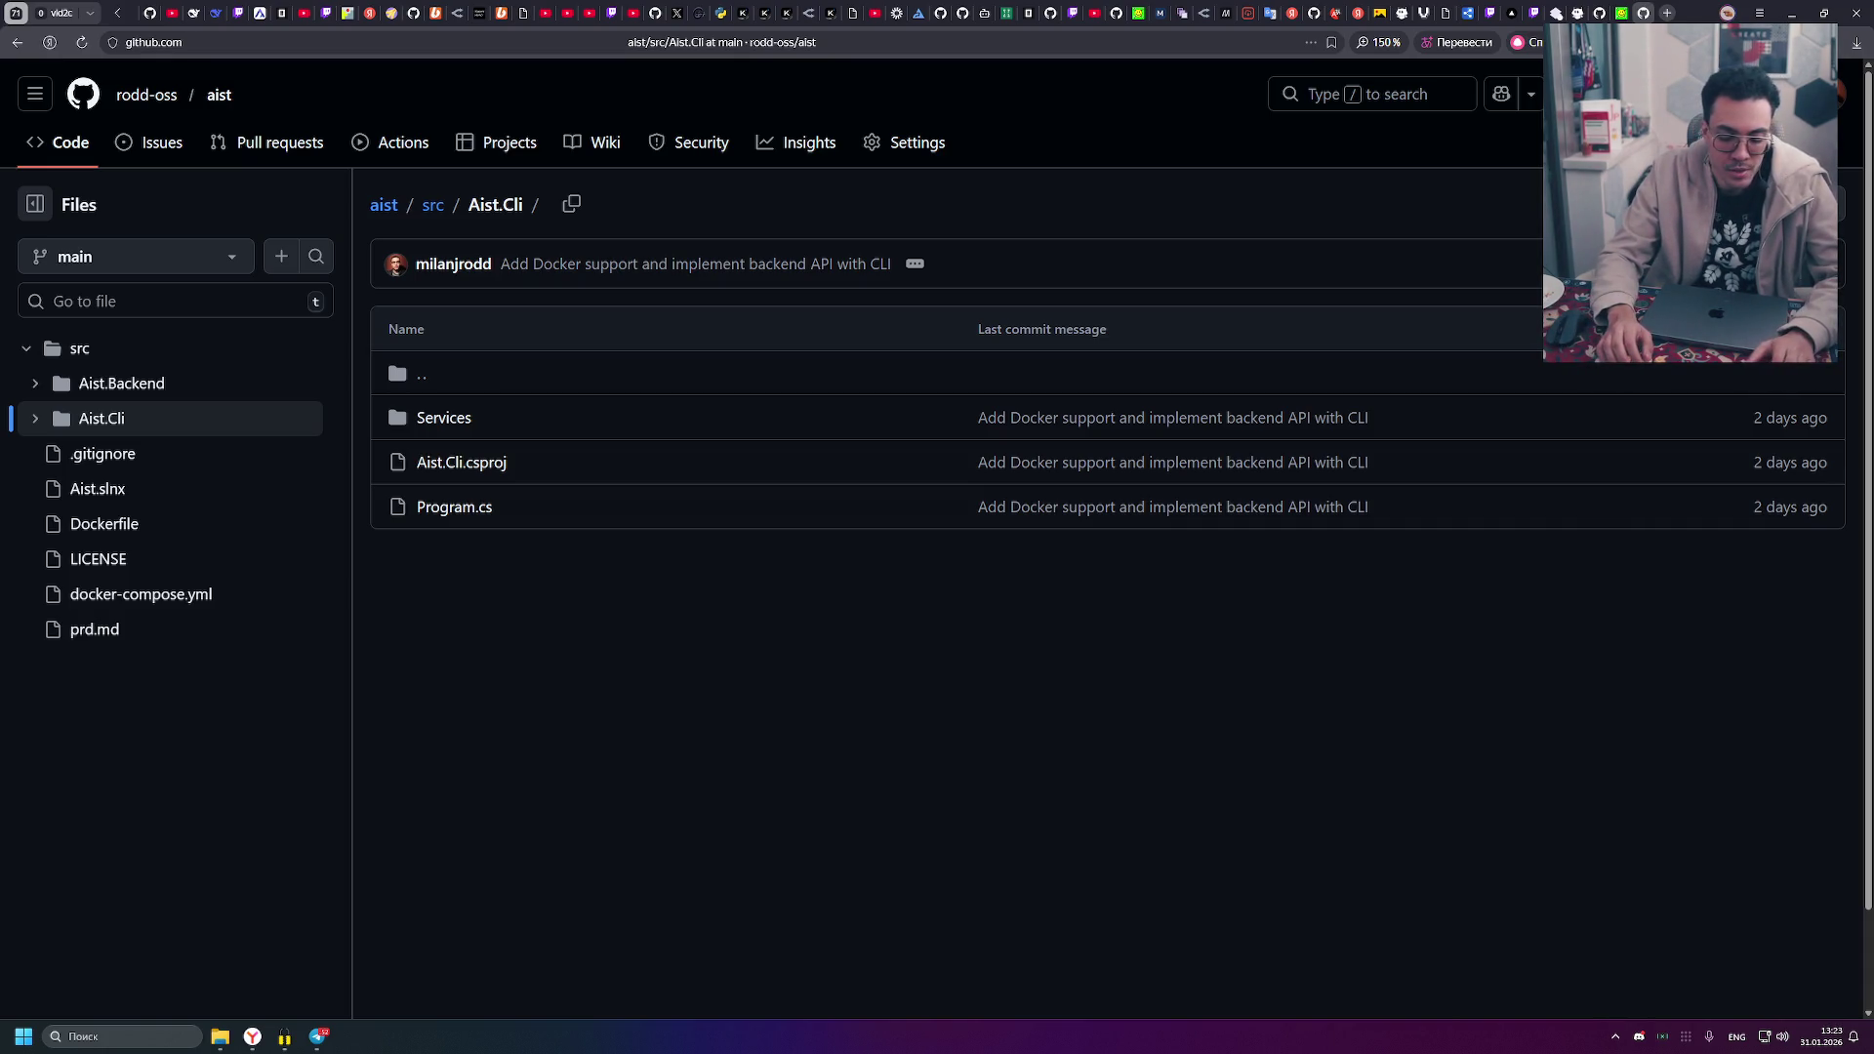
- Switch the keyboard input language to Russian
key(alt+shift)
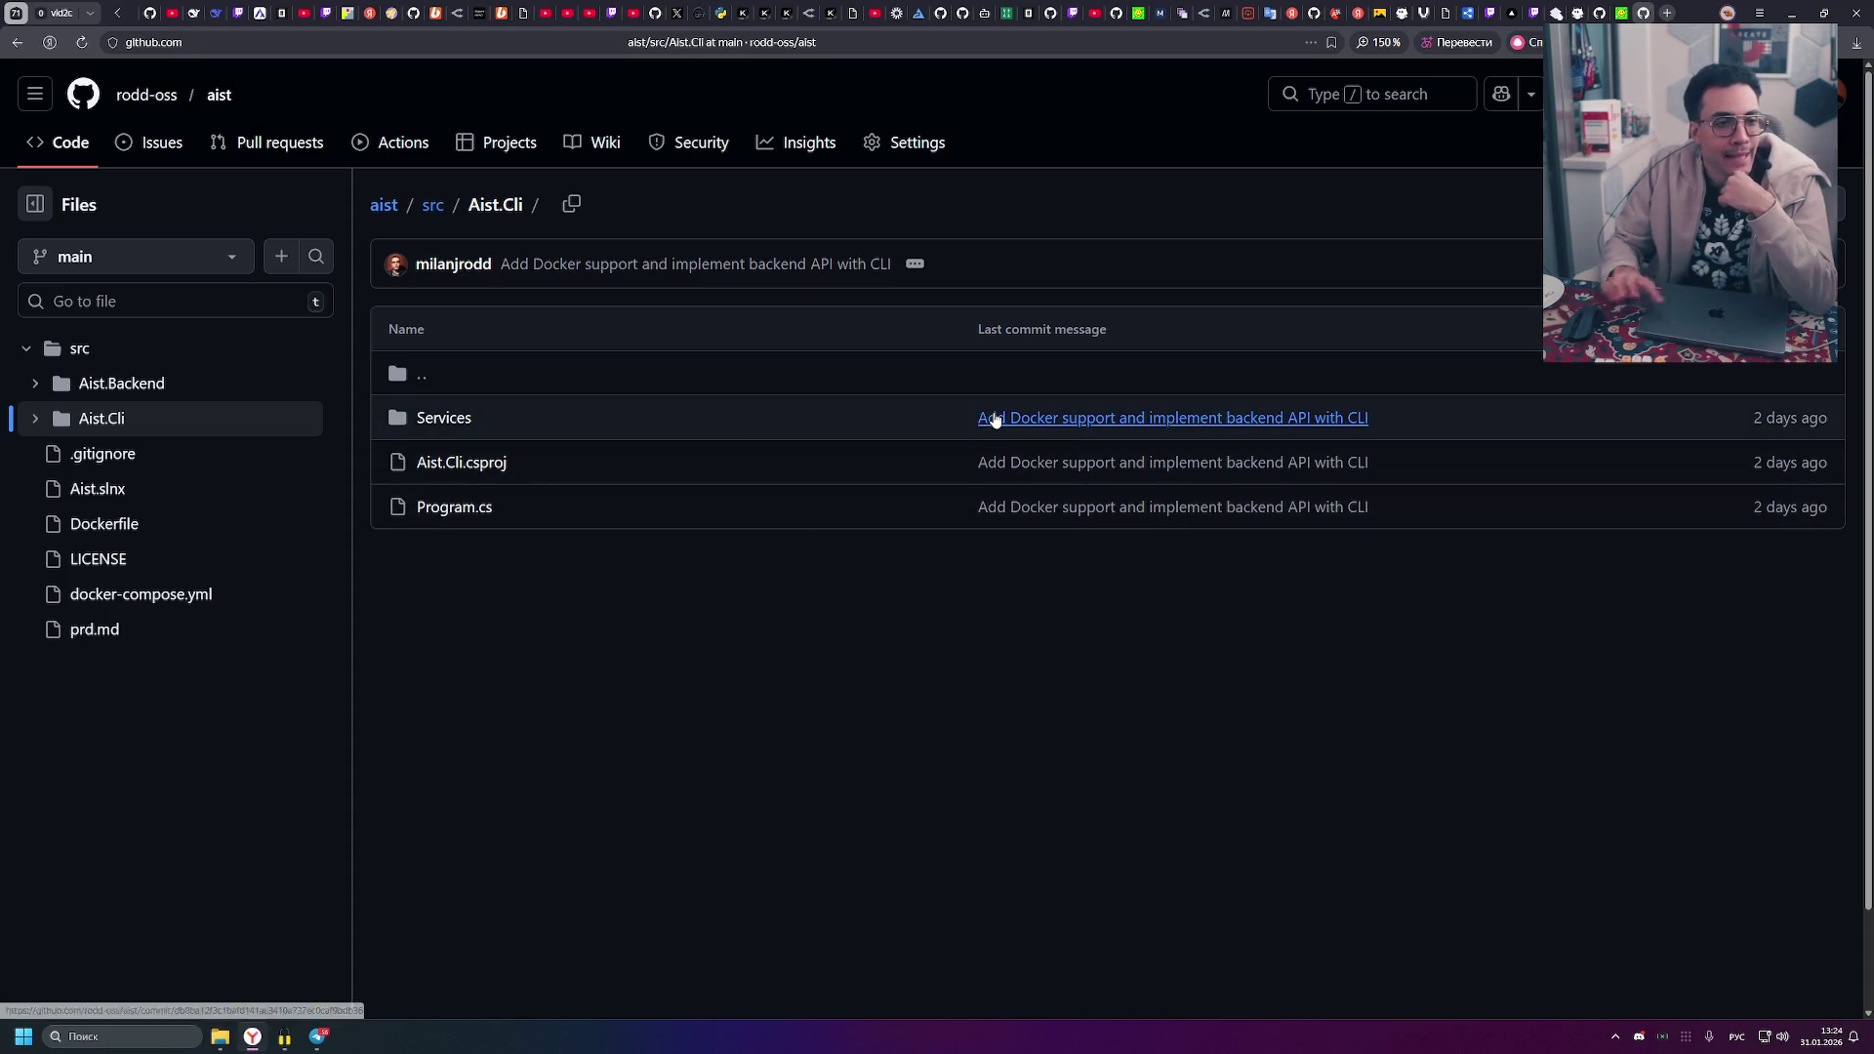
- Minimize OBS to reveal Zed's terminal with the aist-backend Docker build finished and running
mouse_move(996, 420)
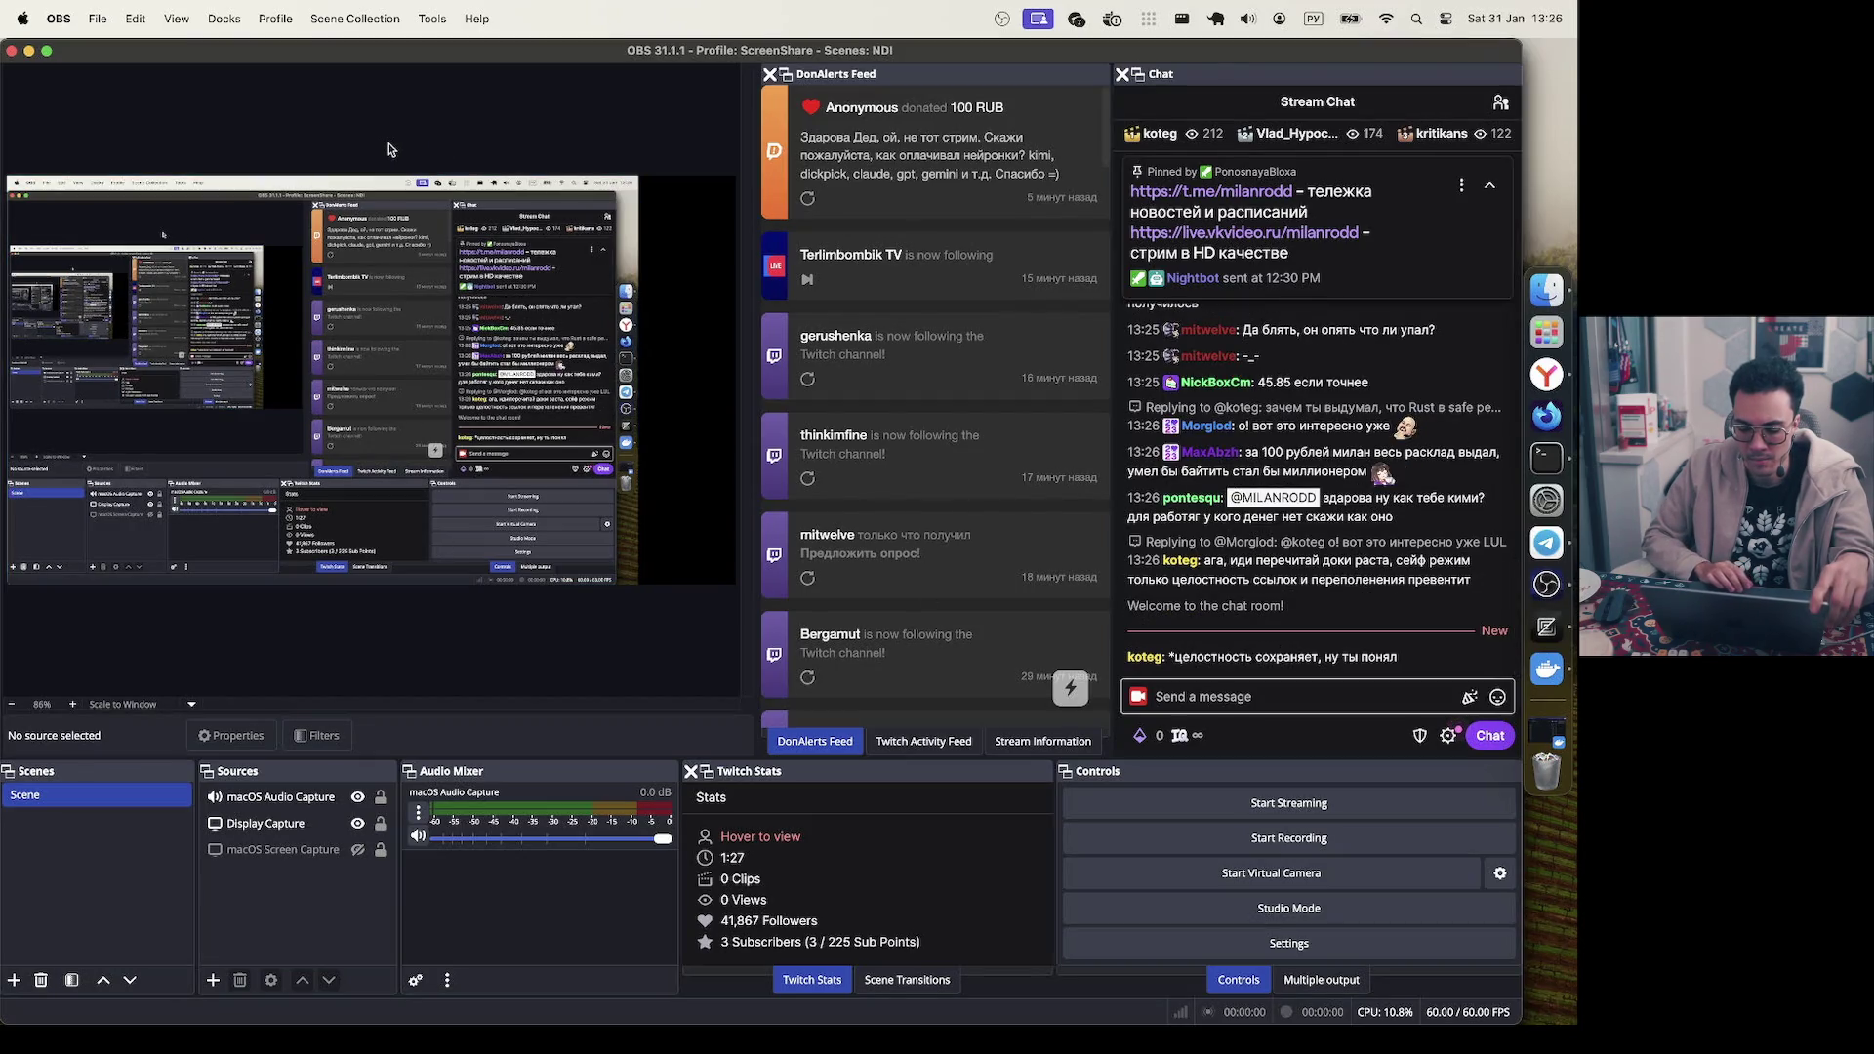
click(28, 51)
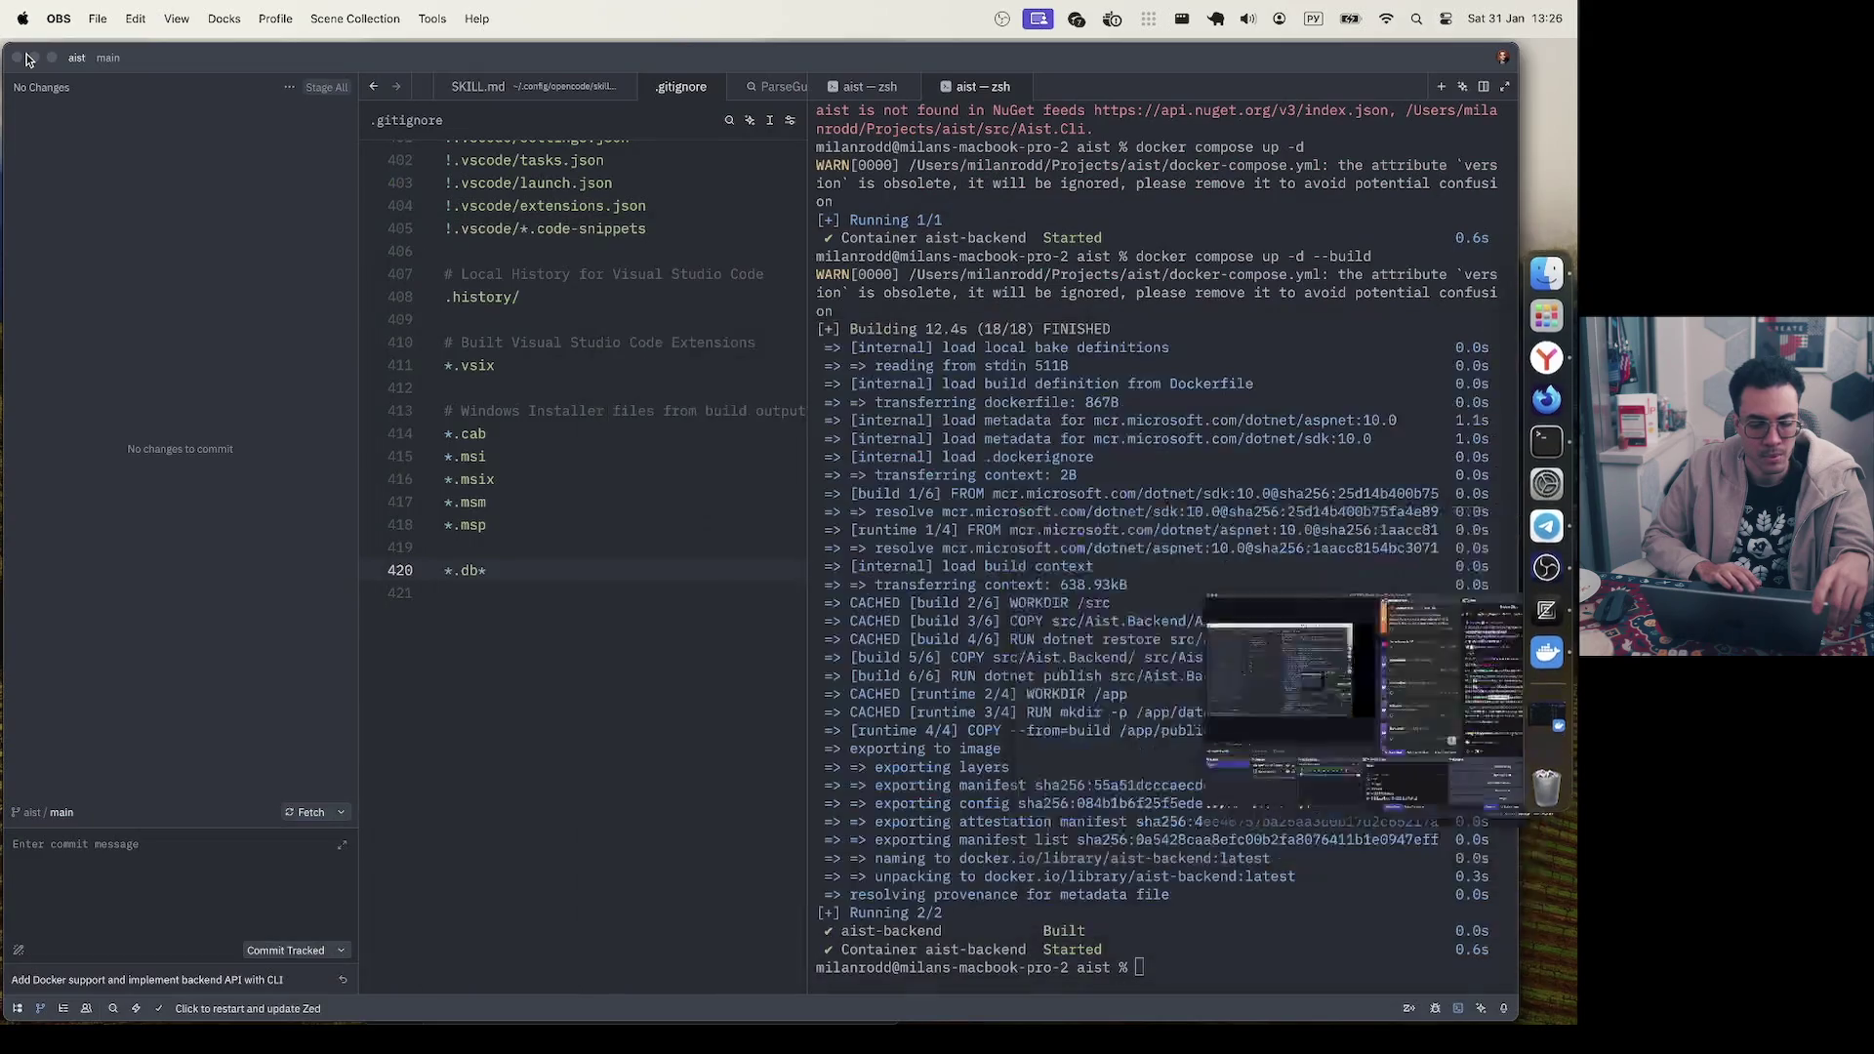
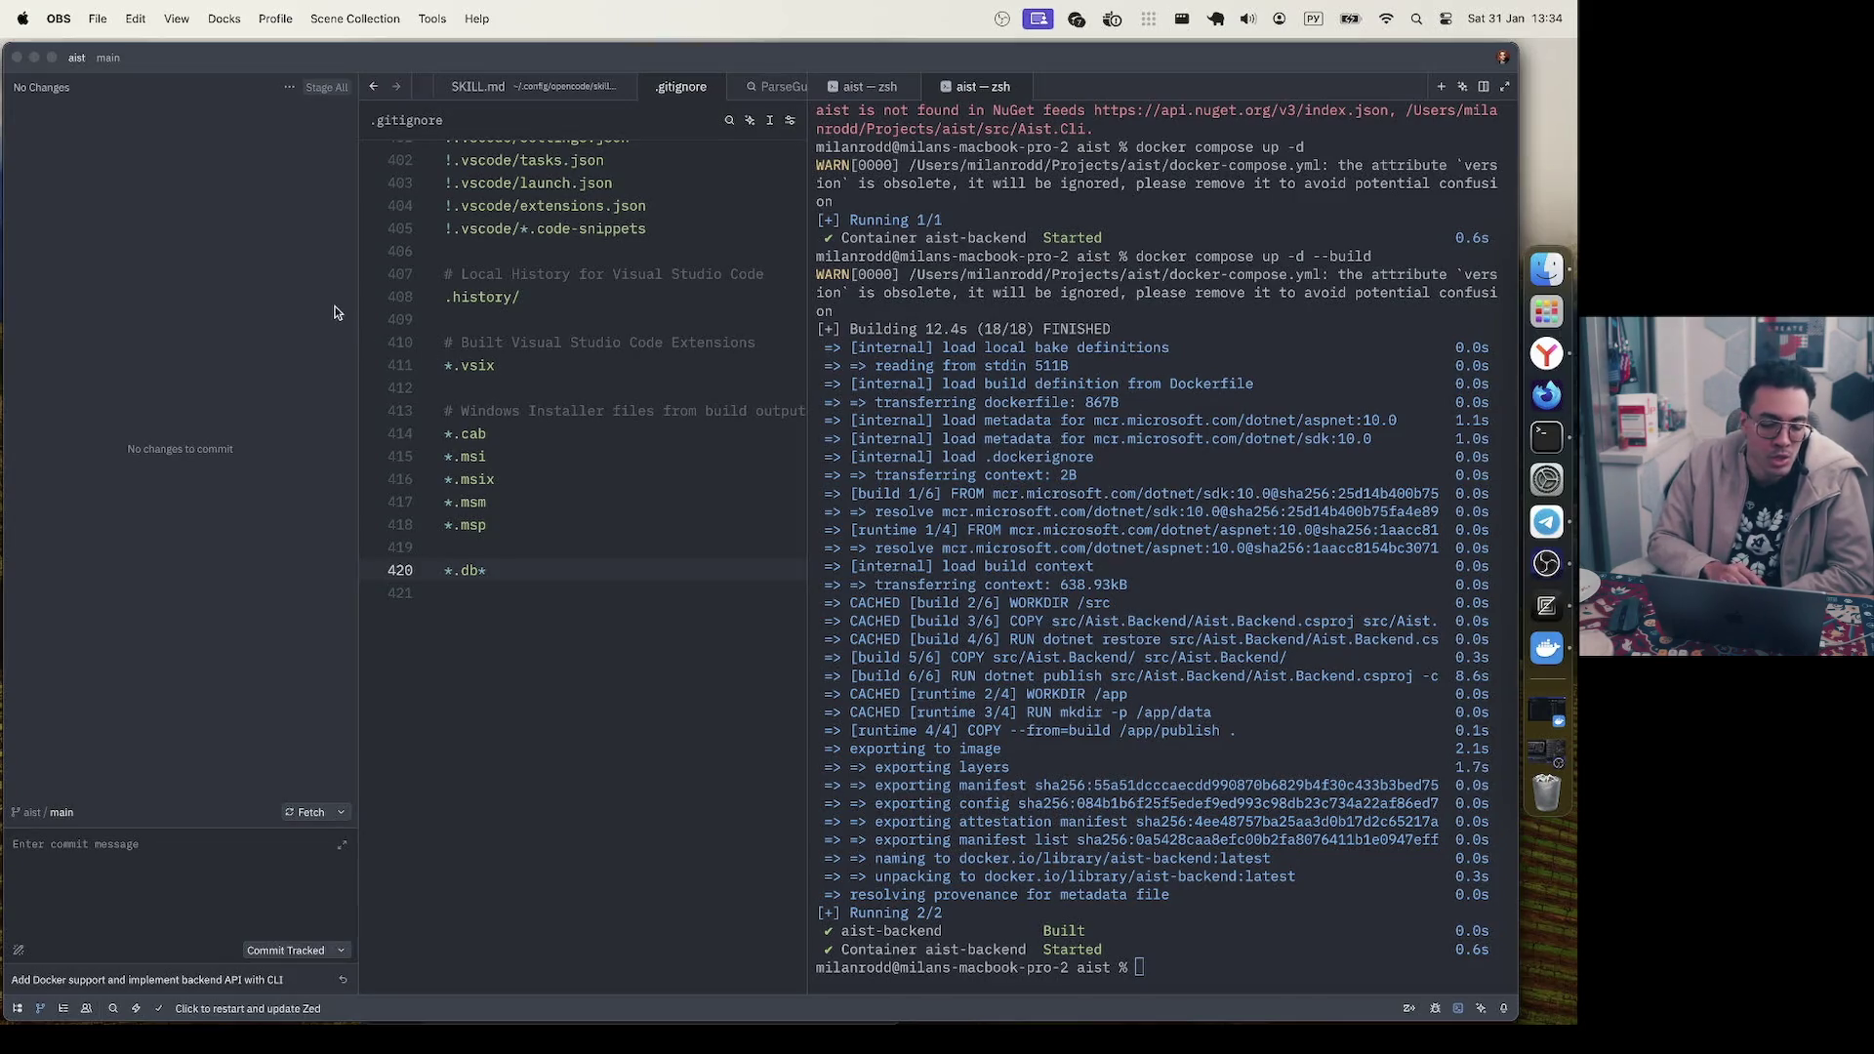
- Narrow Zed's Git changes panel and shift the editor/terminal divider to widen the terminal
drag(357, 320, 265, 309)
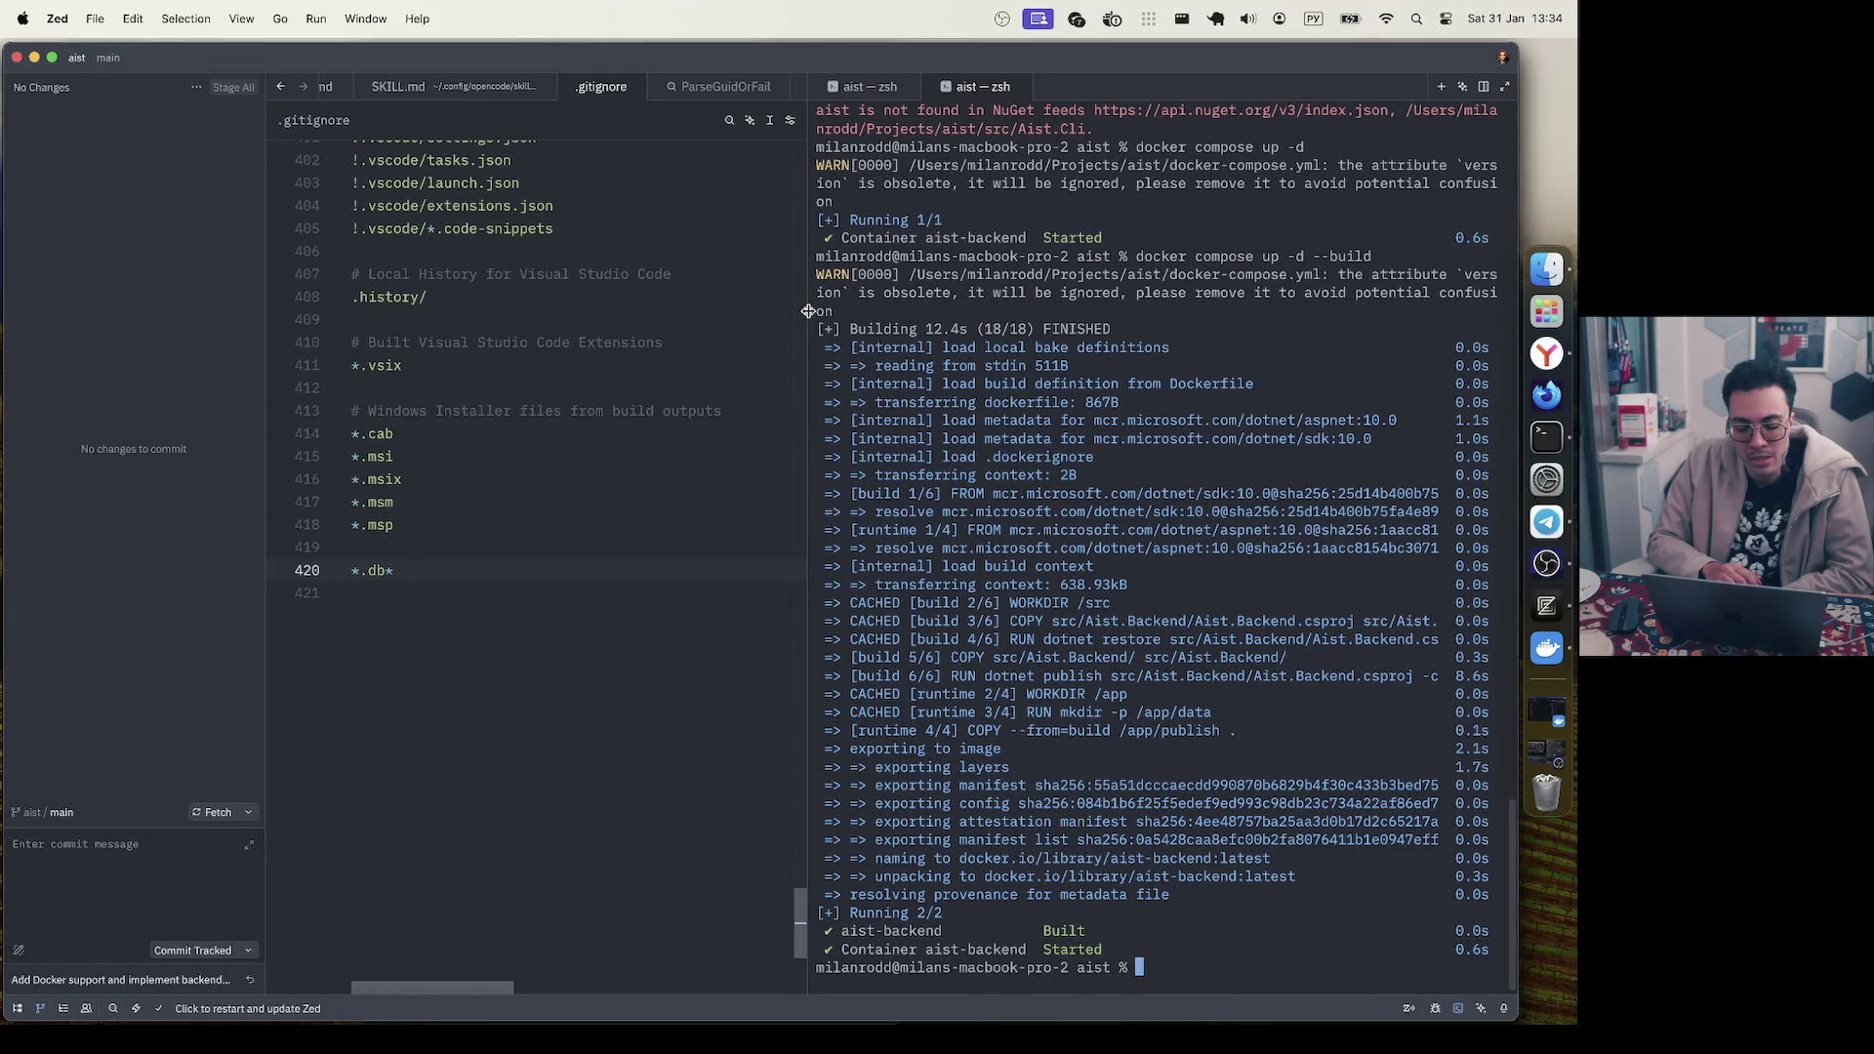
mouse_move(805, 311)
mouse_down()
mouse_move(891, 305)
mouse_move(803, 339)
mouse_up()
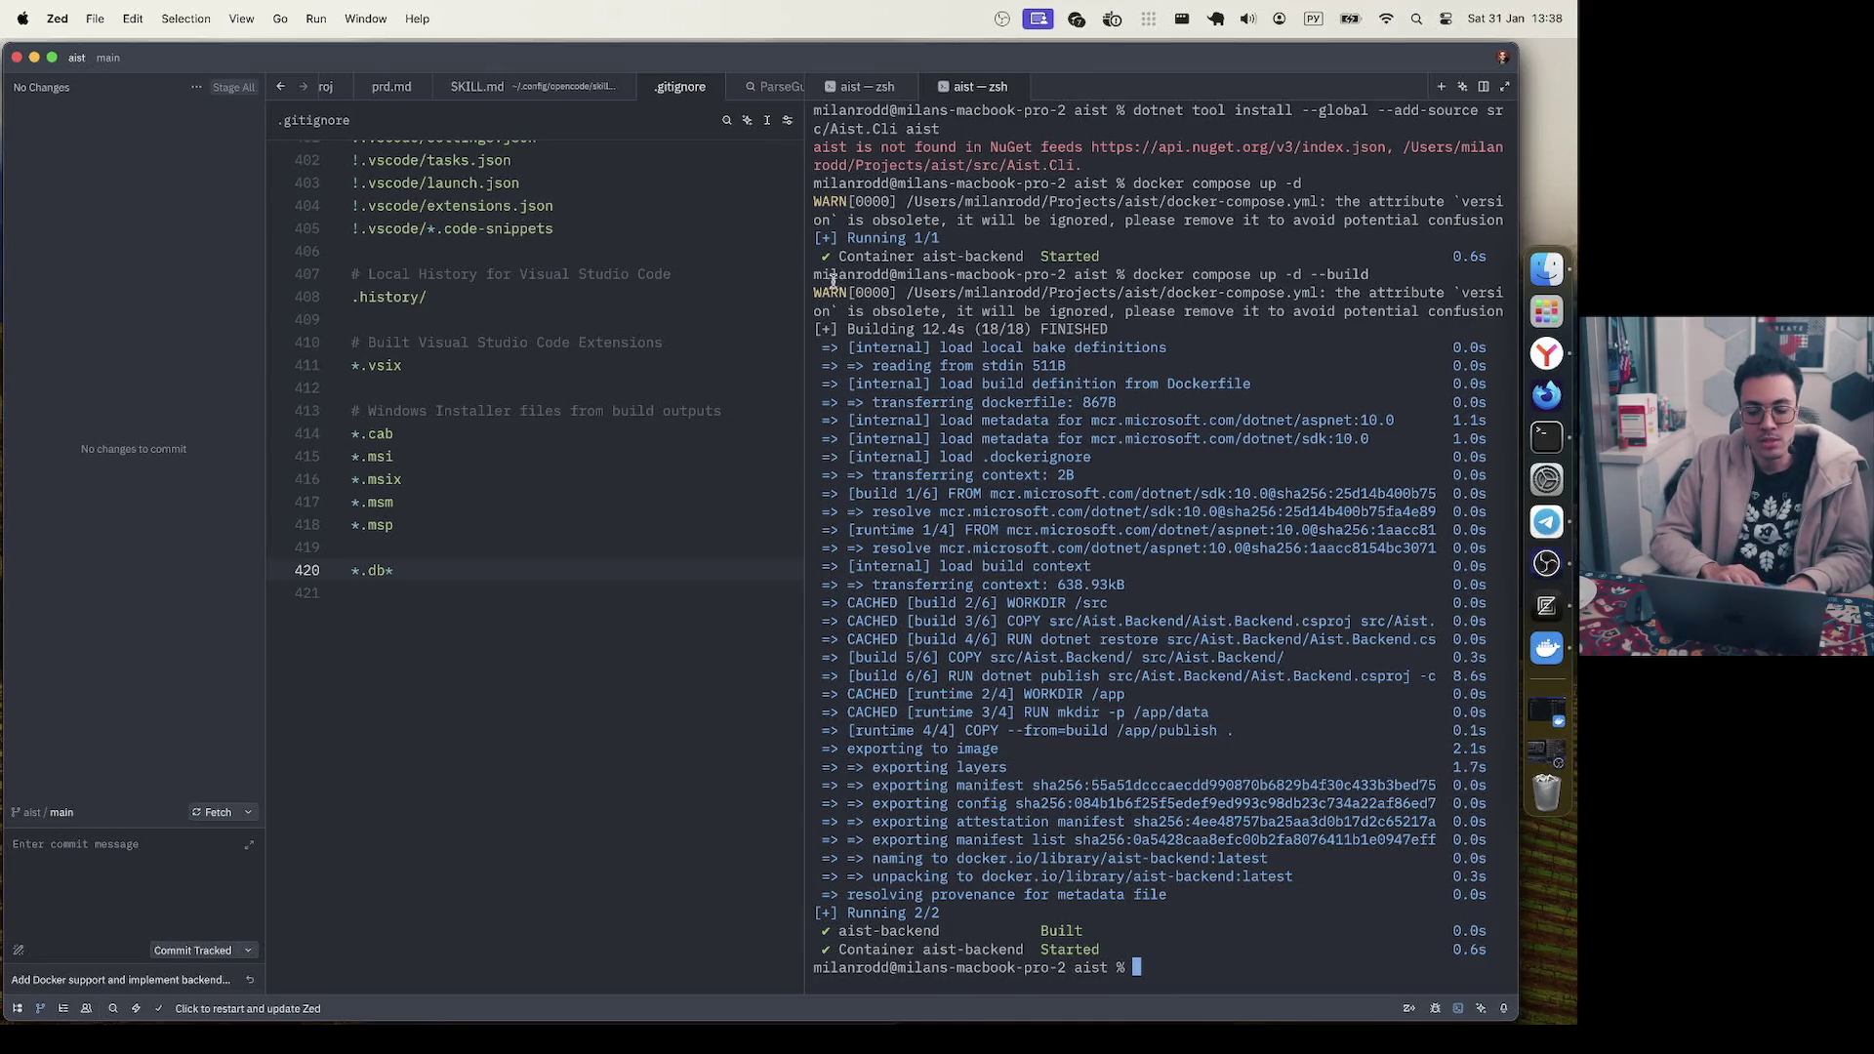
drag(806, 278, 779, 279)
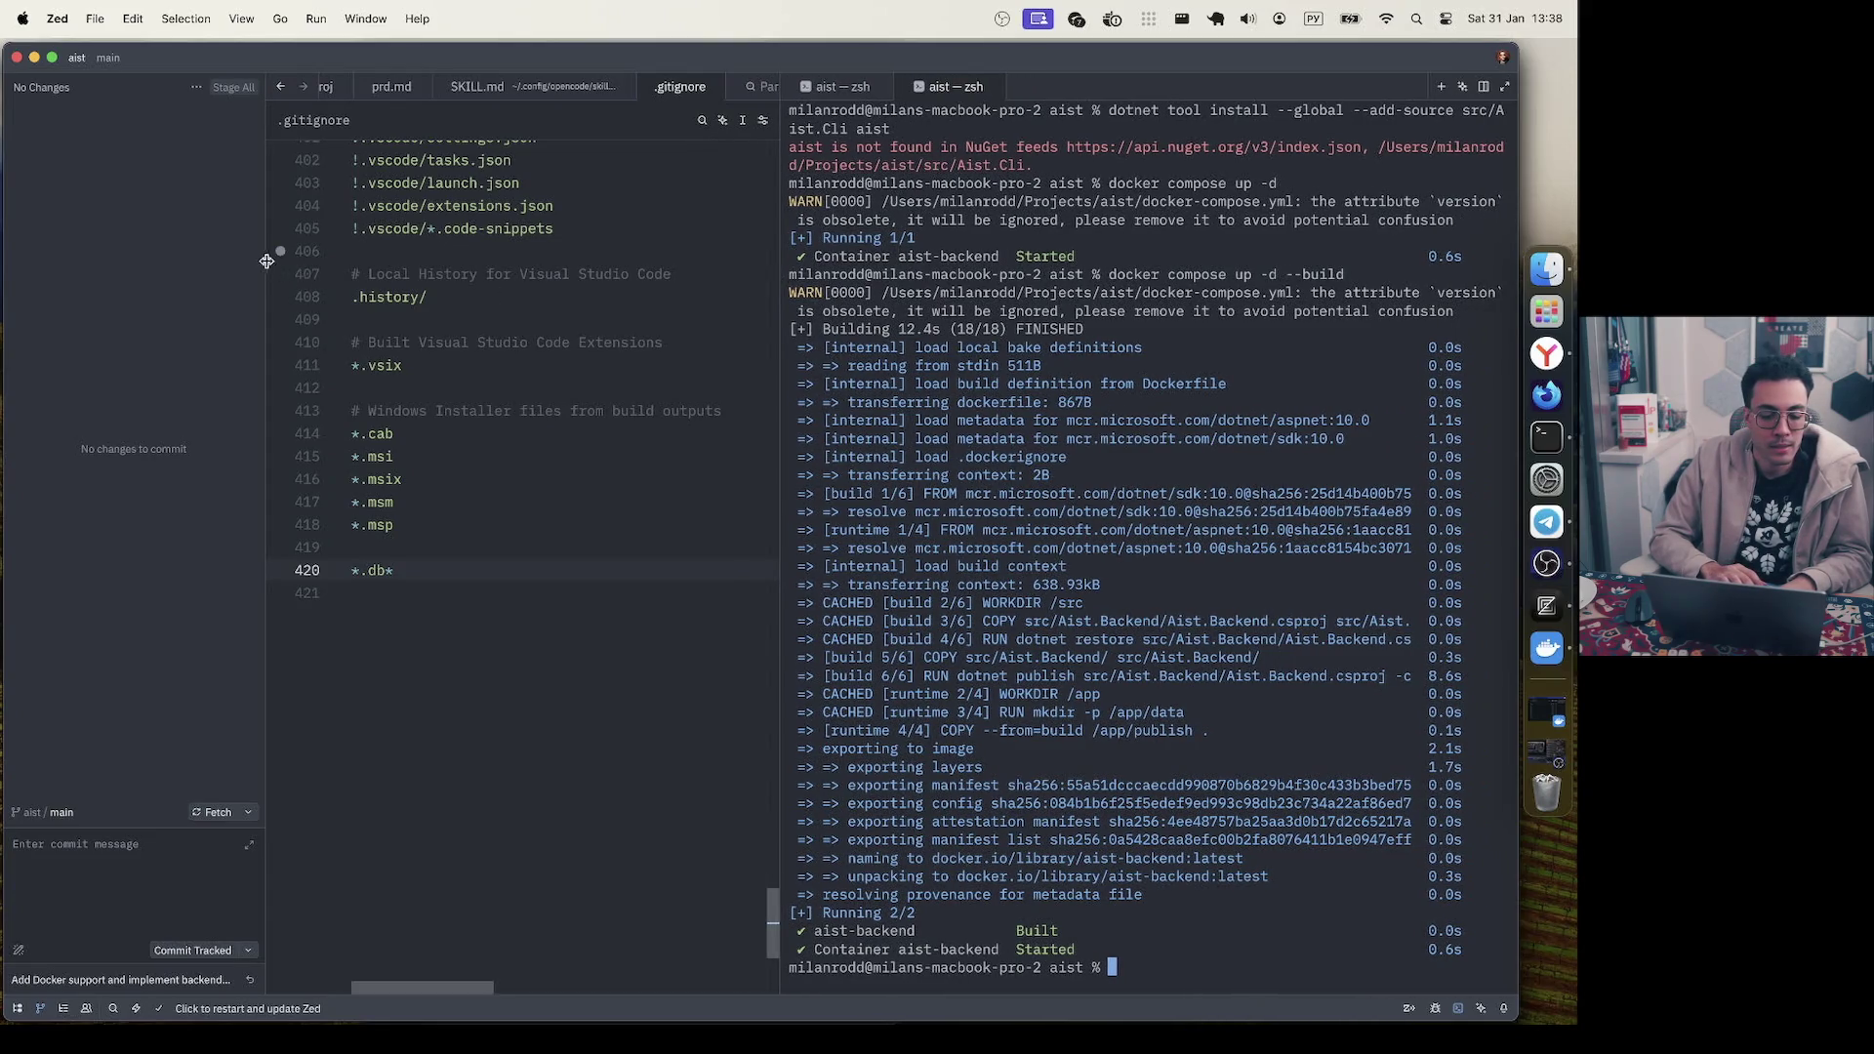
- Shrink the Git panel further, switch to the second zsh terminal, and show the Project tree
drag(267, 261, 235, 261)
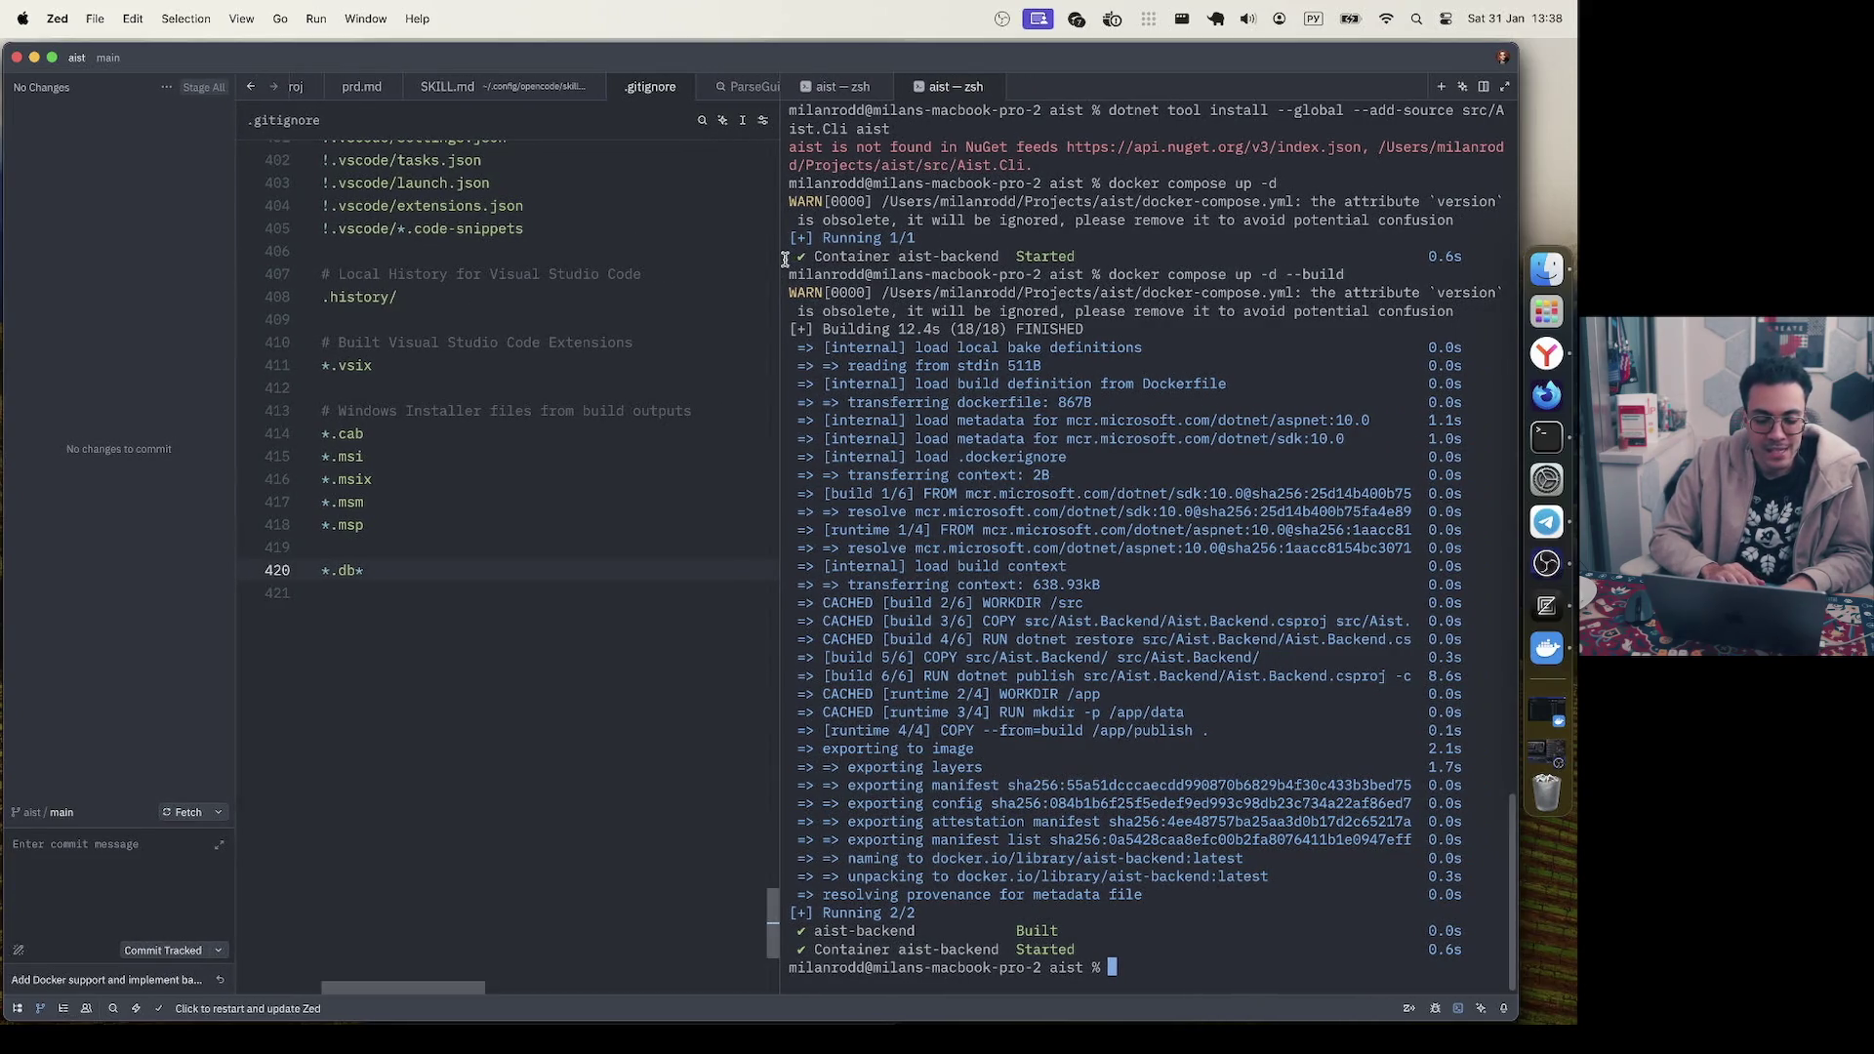
mouse_move(781, 259)
mouse_down()
mouse_move(828, 258)
mouse_move(787, 268)
mouse_up()
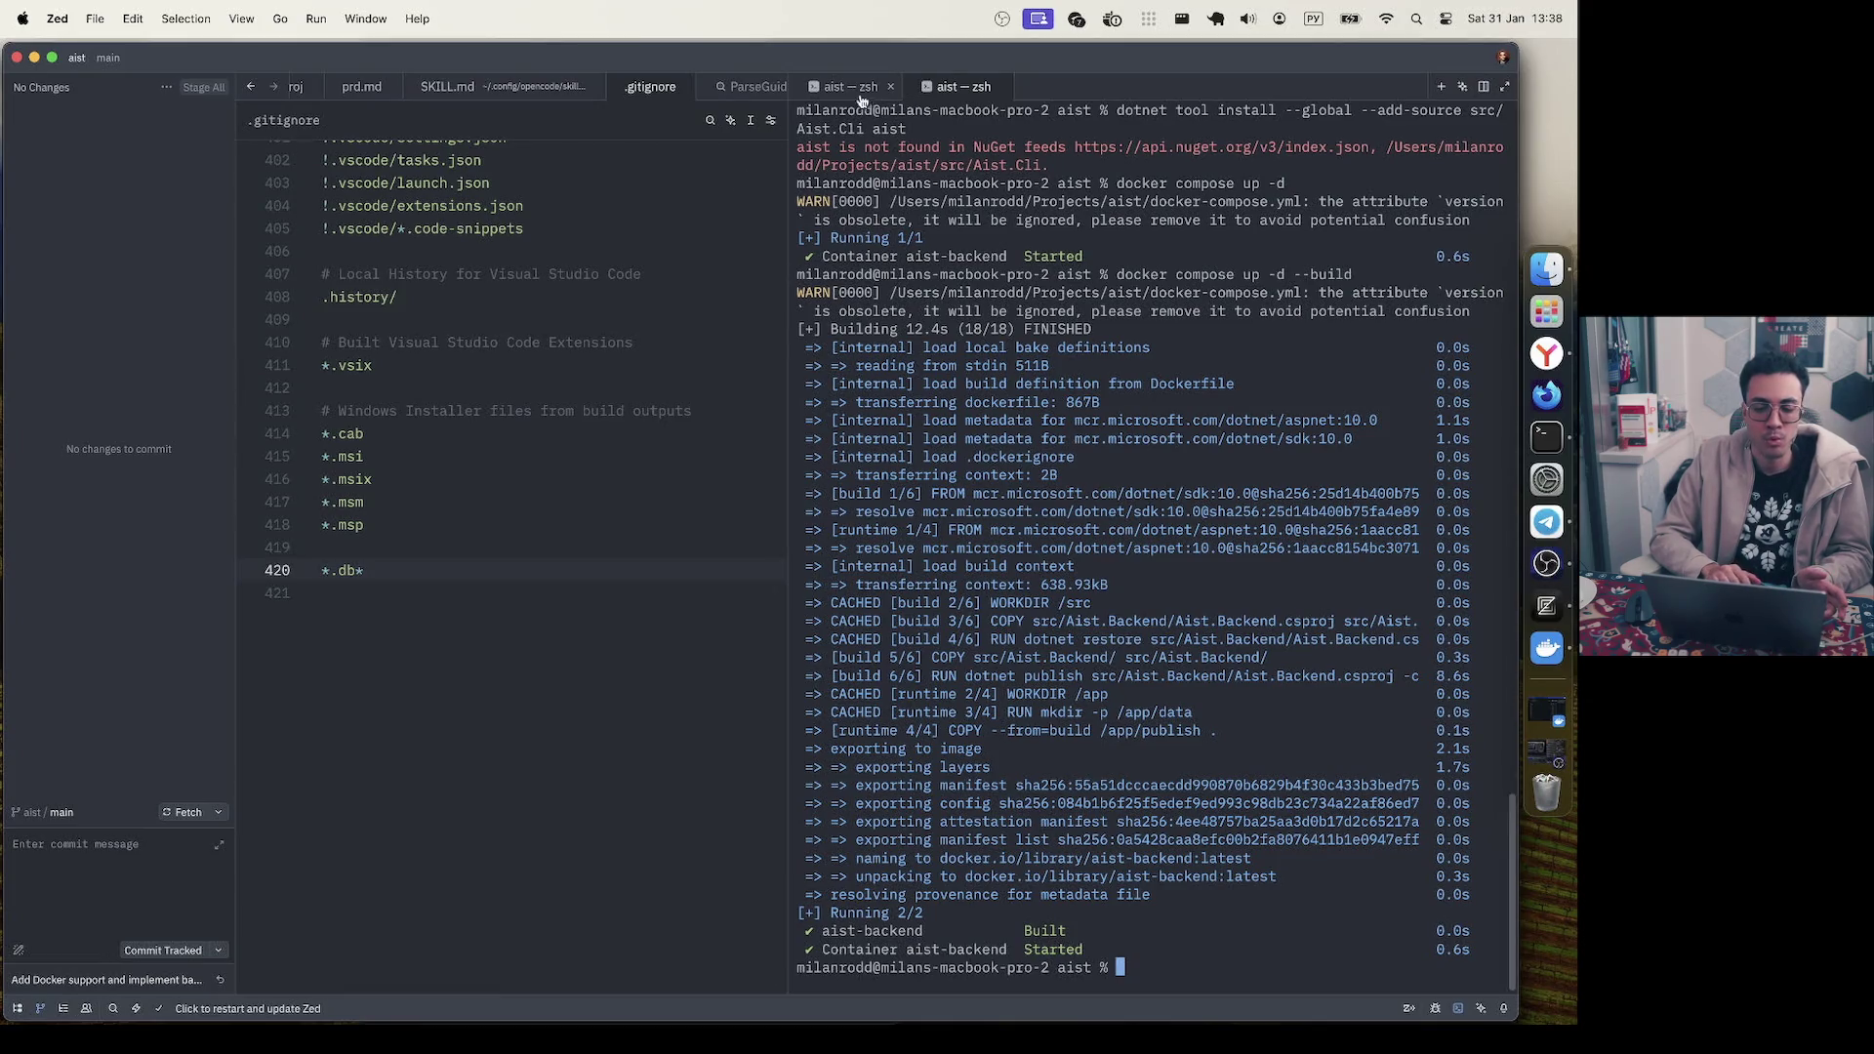
click(929, 90)
text(opencode)
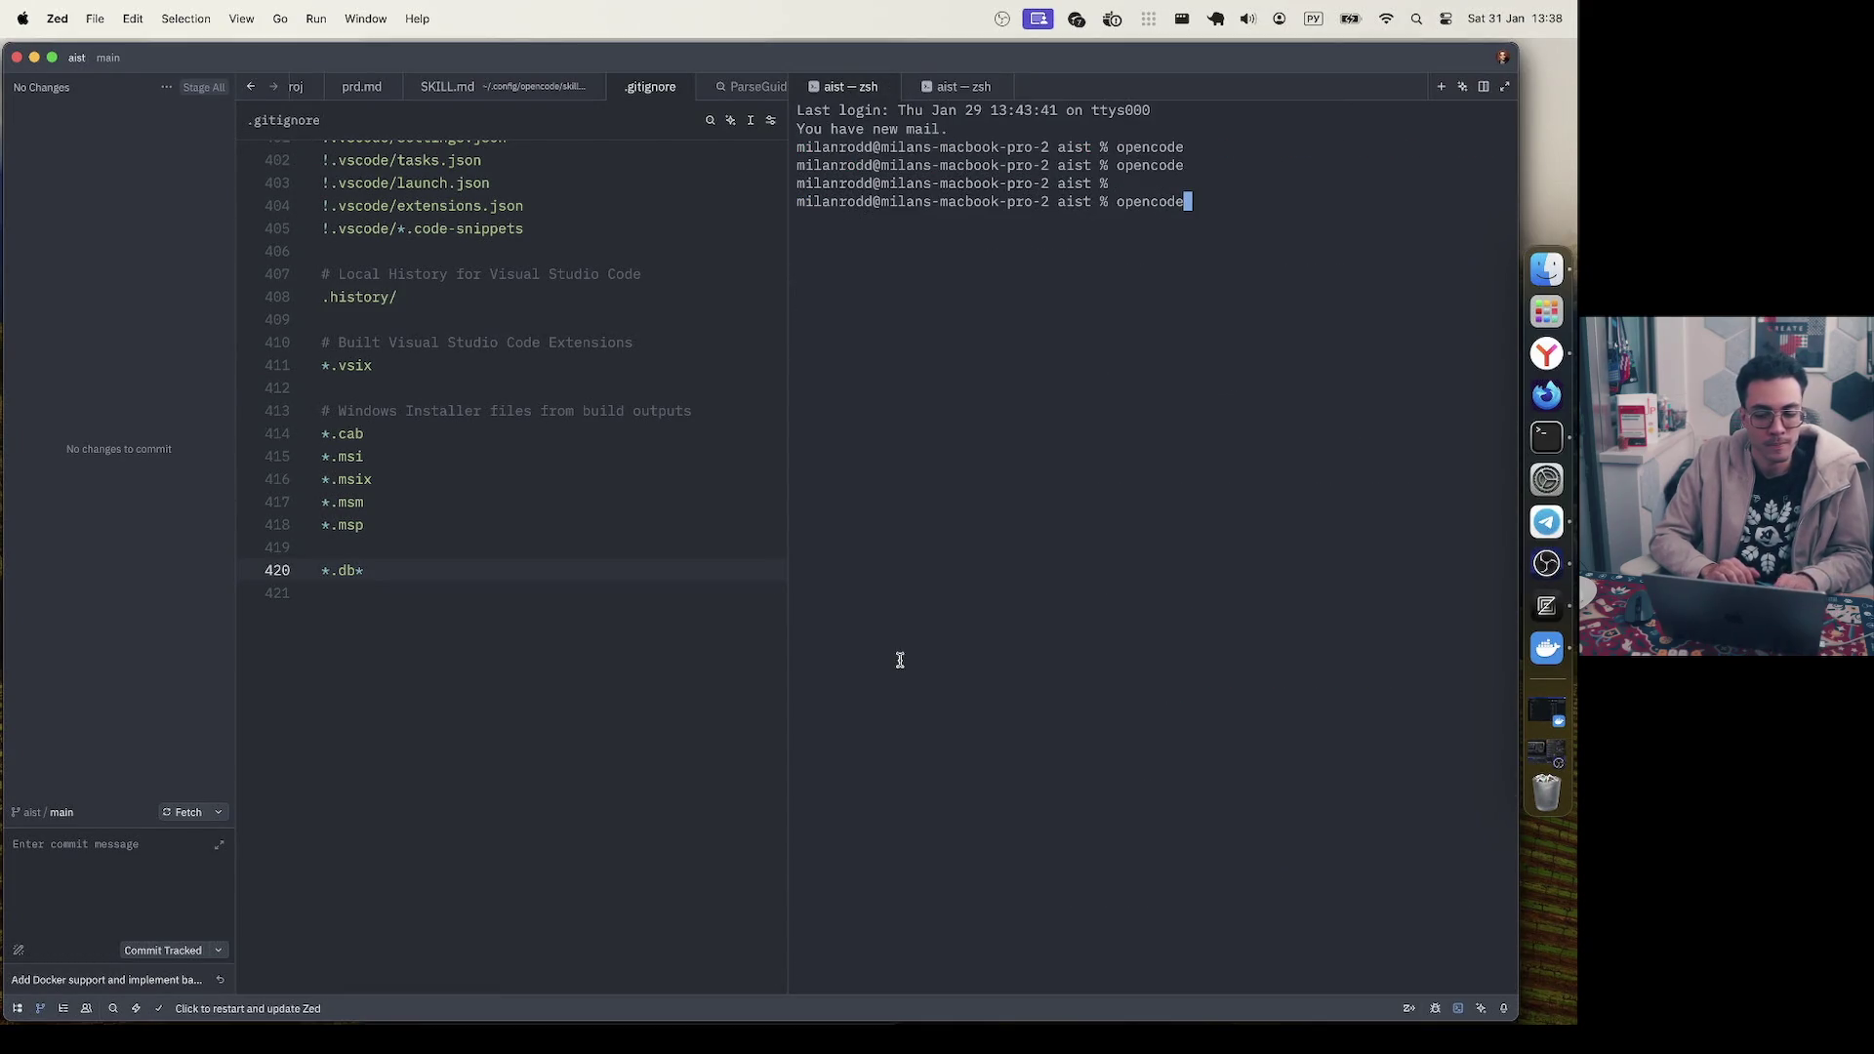
click(17, 1008)
- Launch opencode in the terminal after switching the keyboard layout to Latin
click(1025, 226)
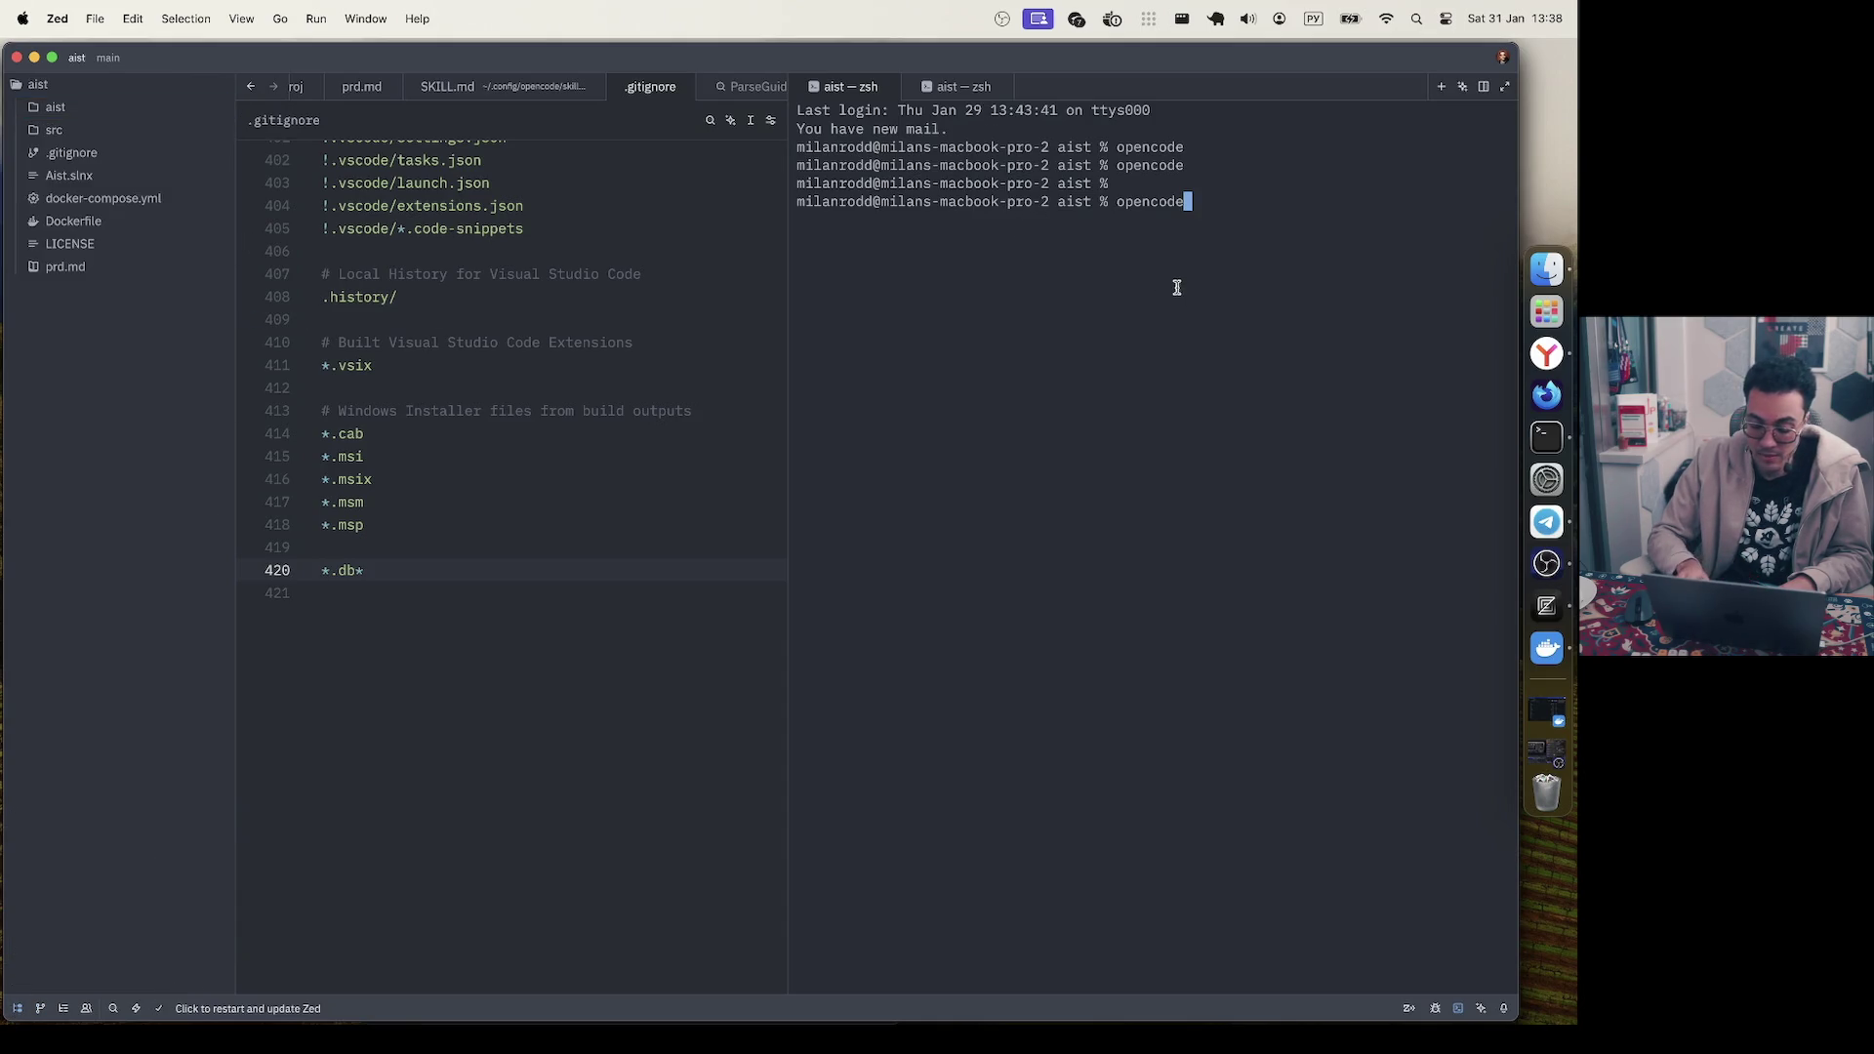
text(цуи)
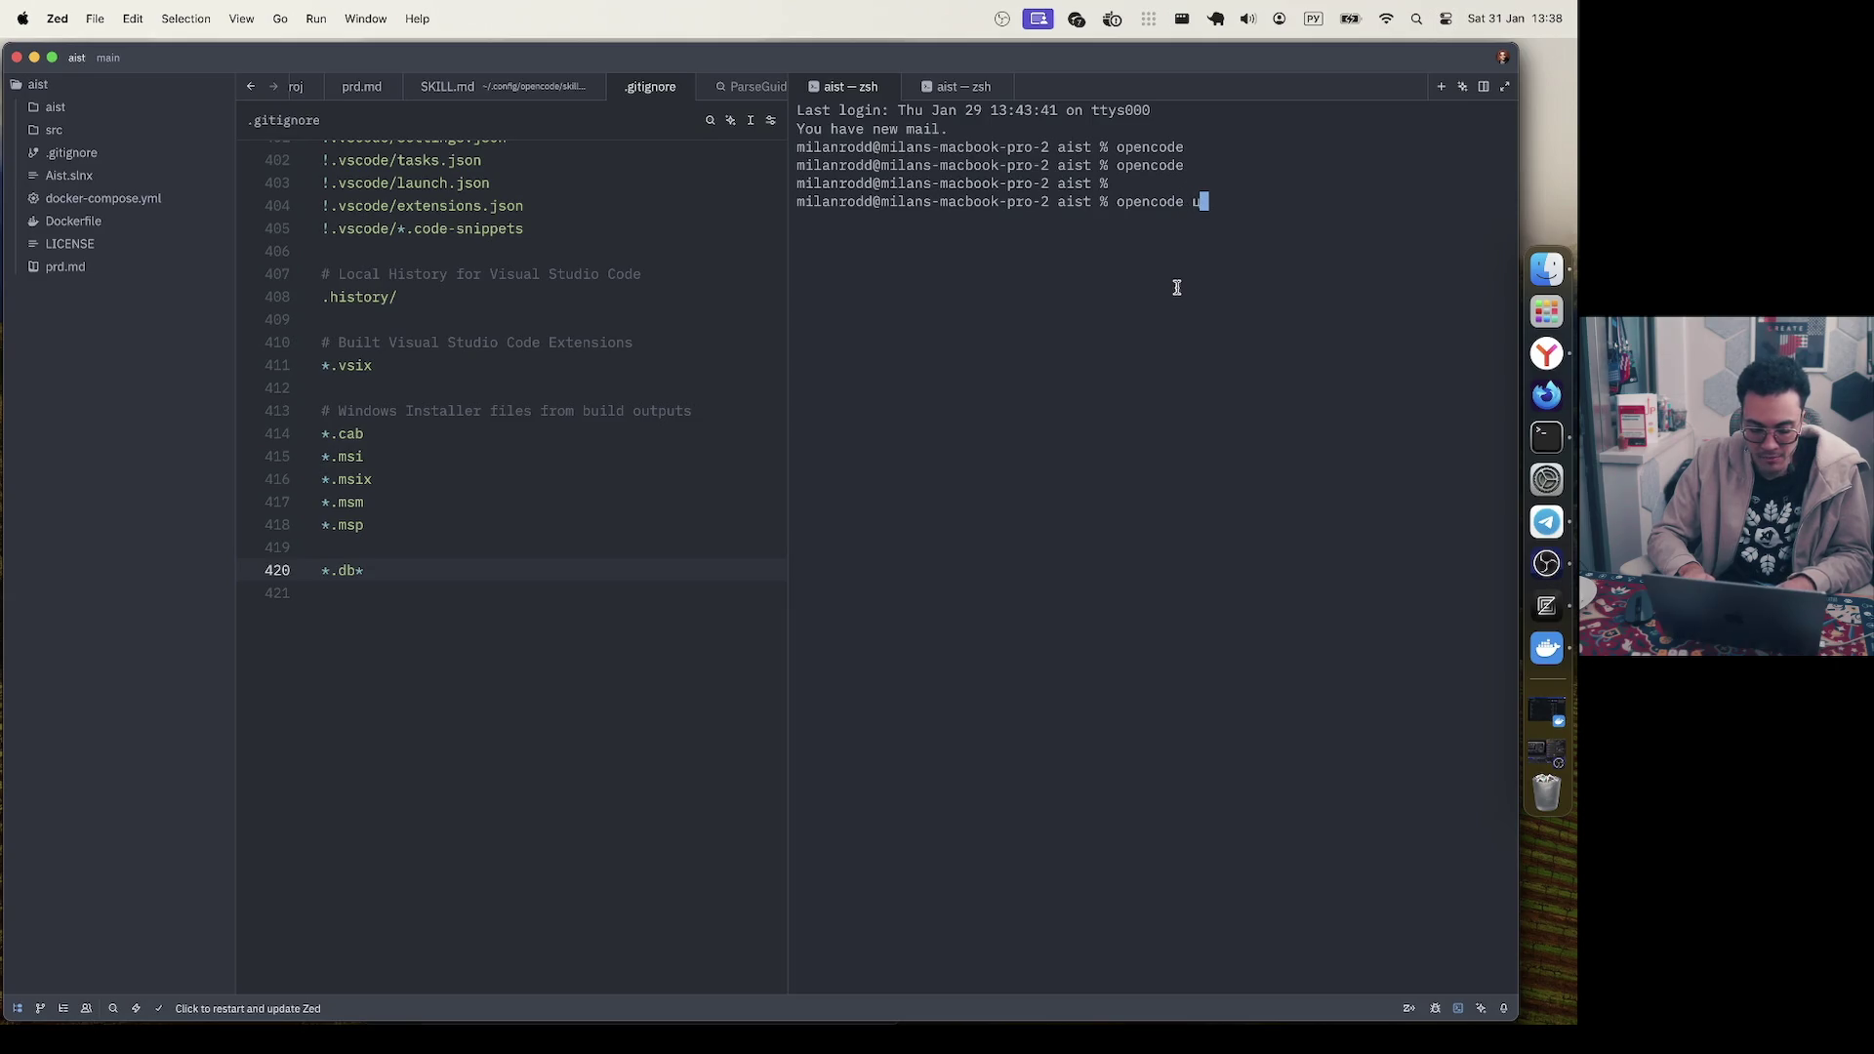
key(BackSpace)
key(BackSpace)
key(BackSpace)
key(ctrl+space)
text(web)
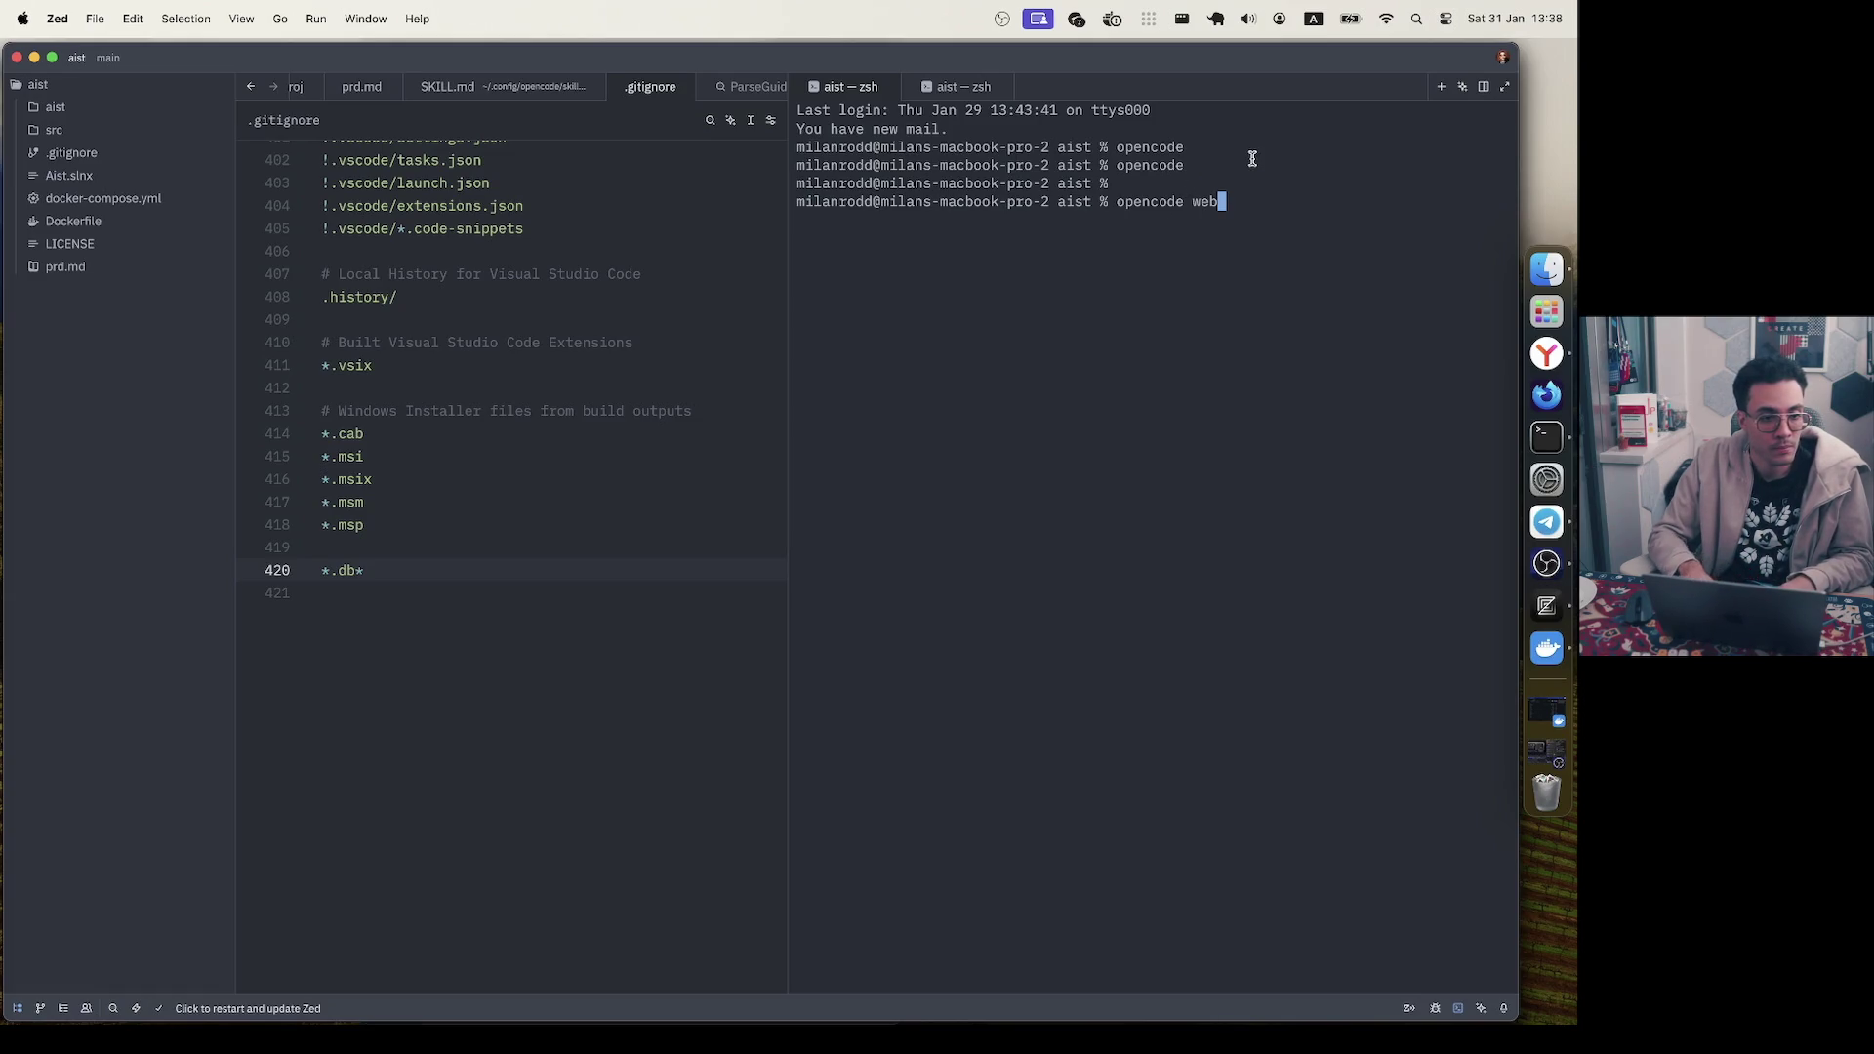
key(BackSpace)
key(BackSpace)
key(BackSpace)
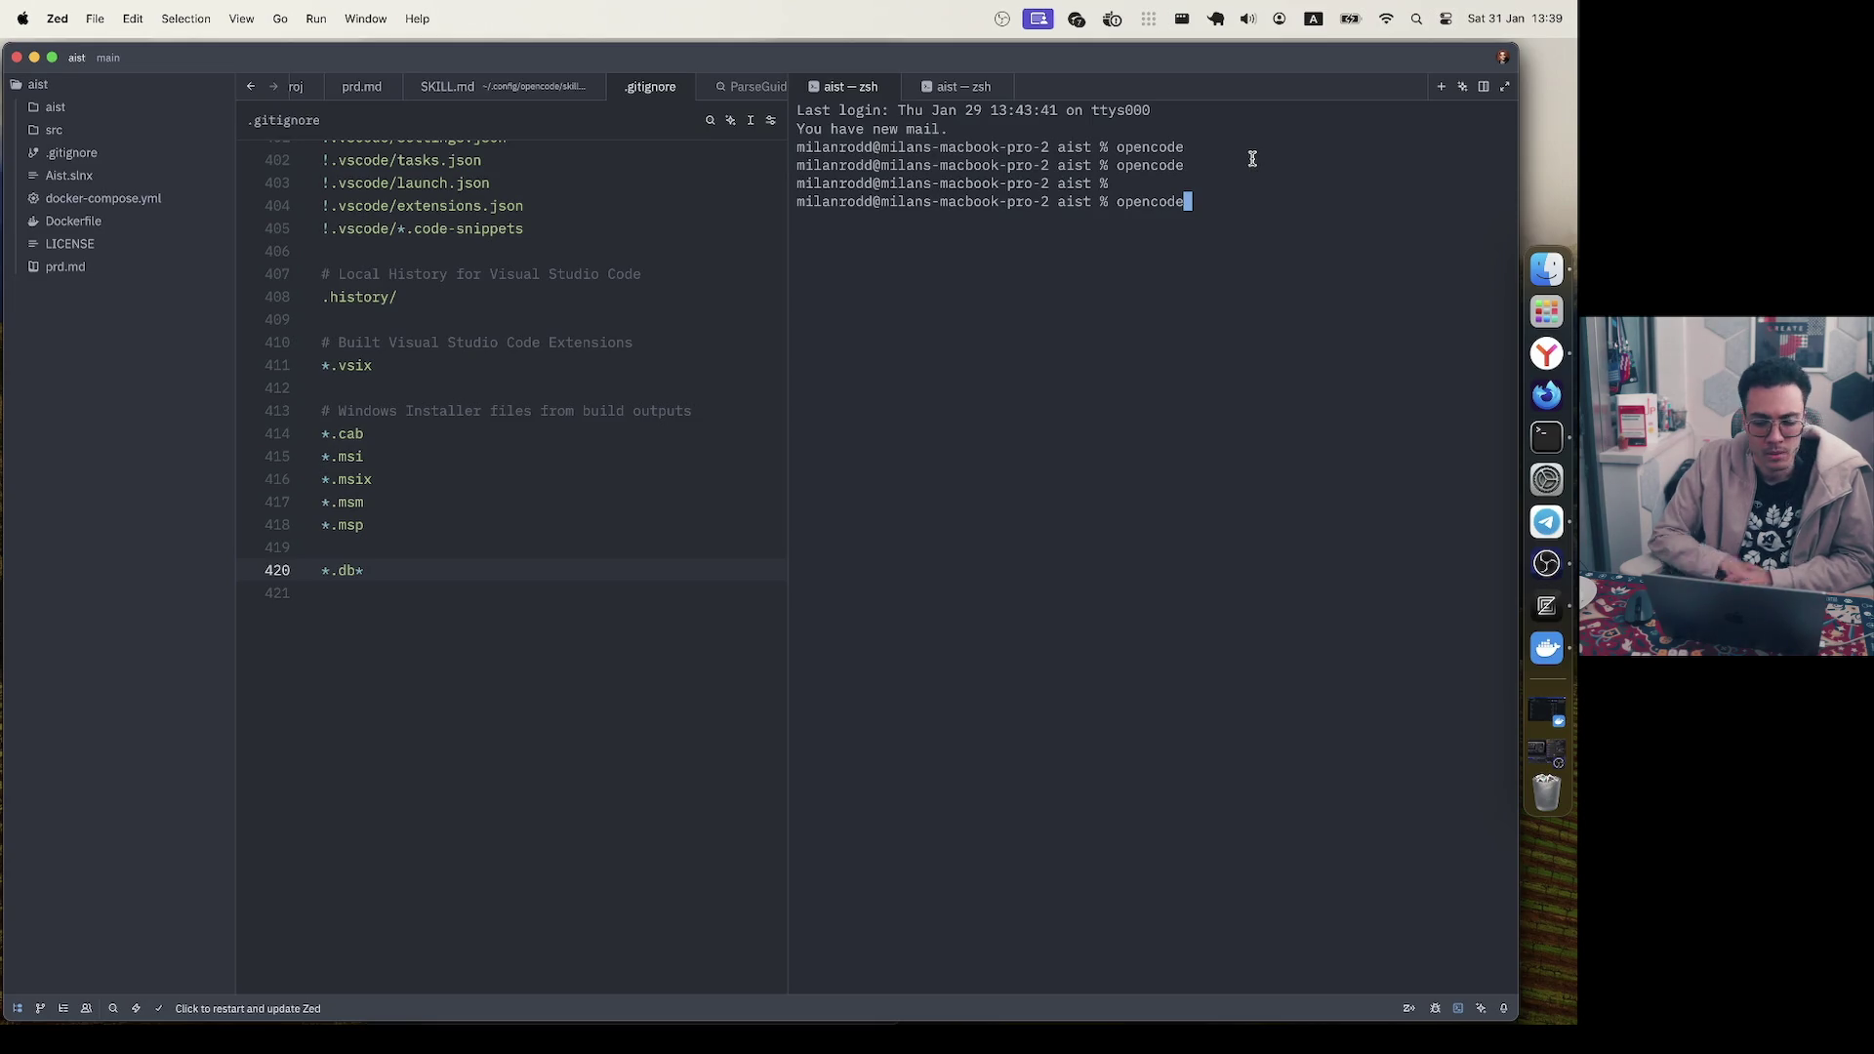
key(Return)
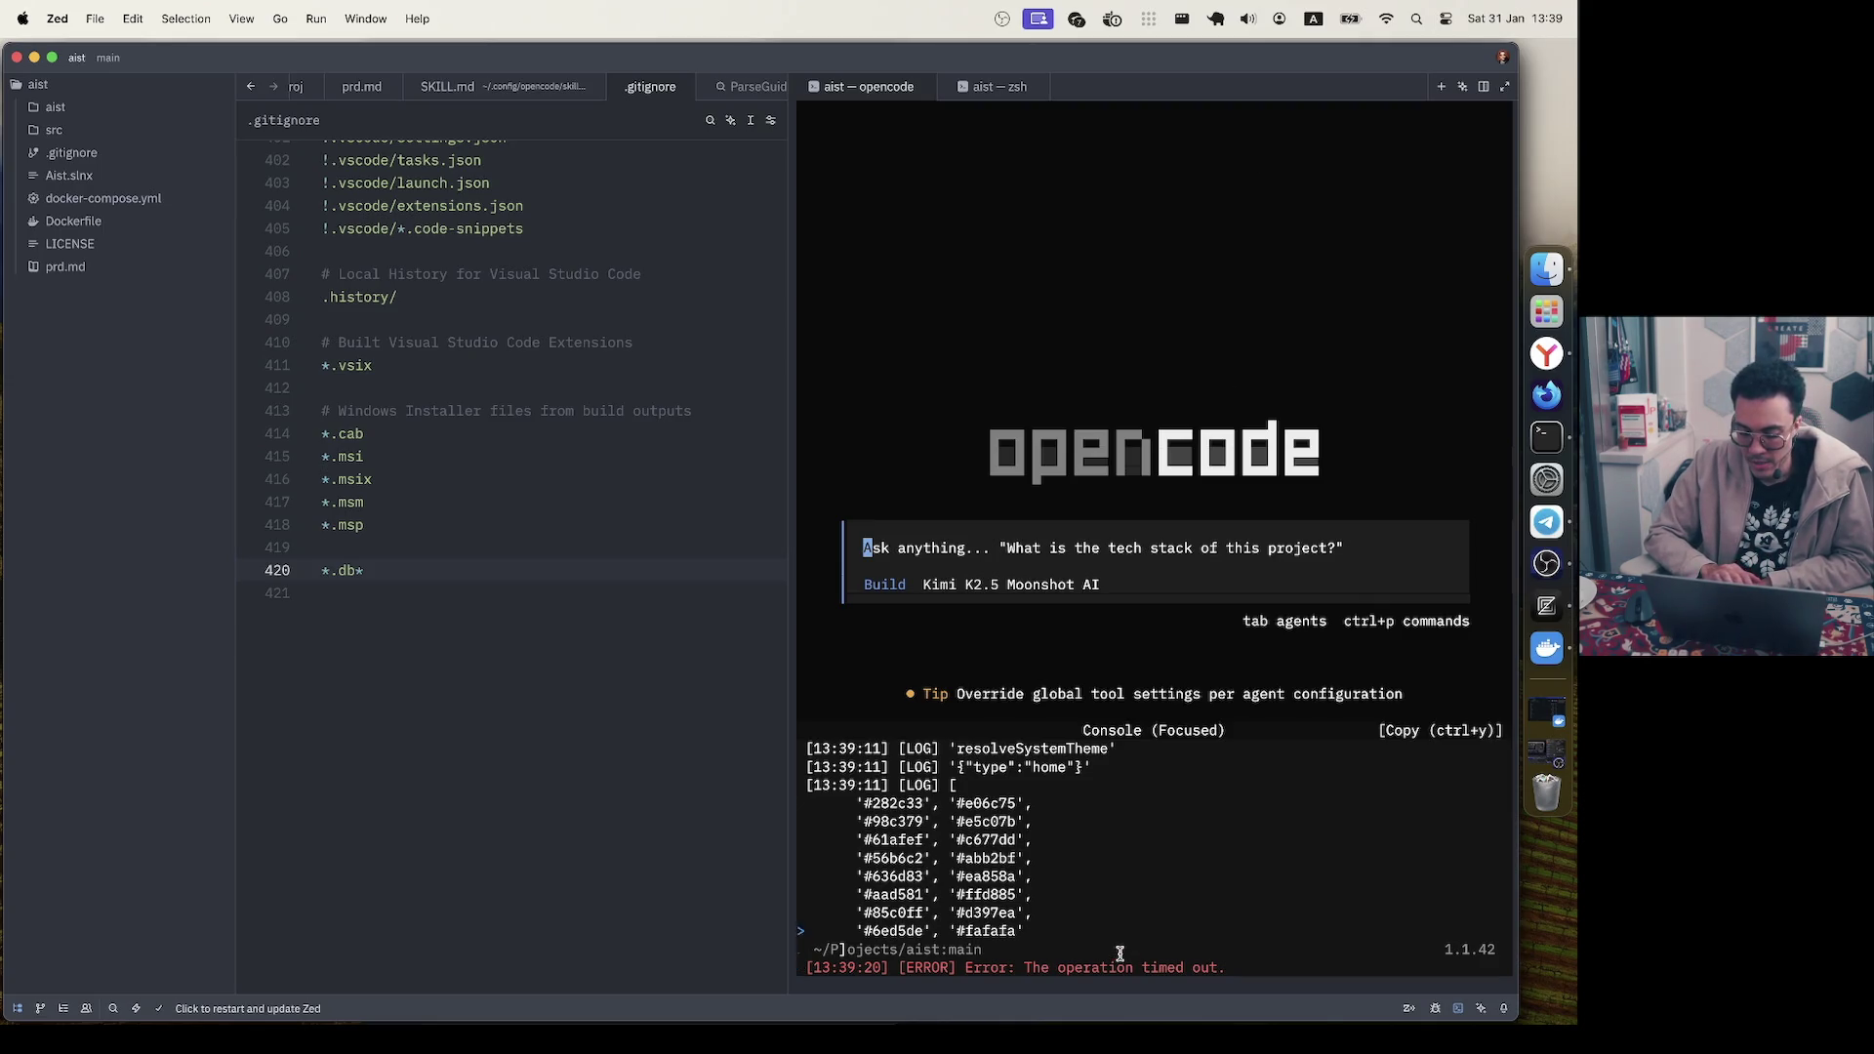
- Scroll opencode's Console log to read the 'operation timed out' error
scroll(1120, 953, up, 1)
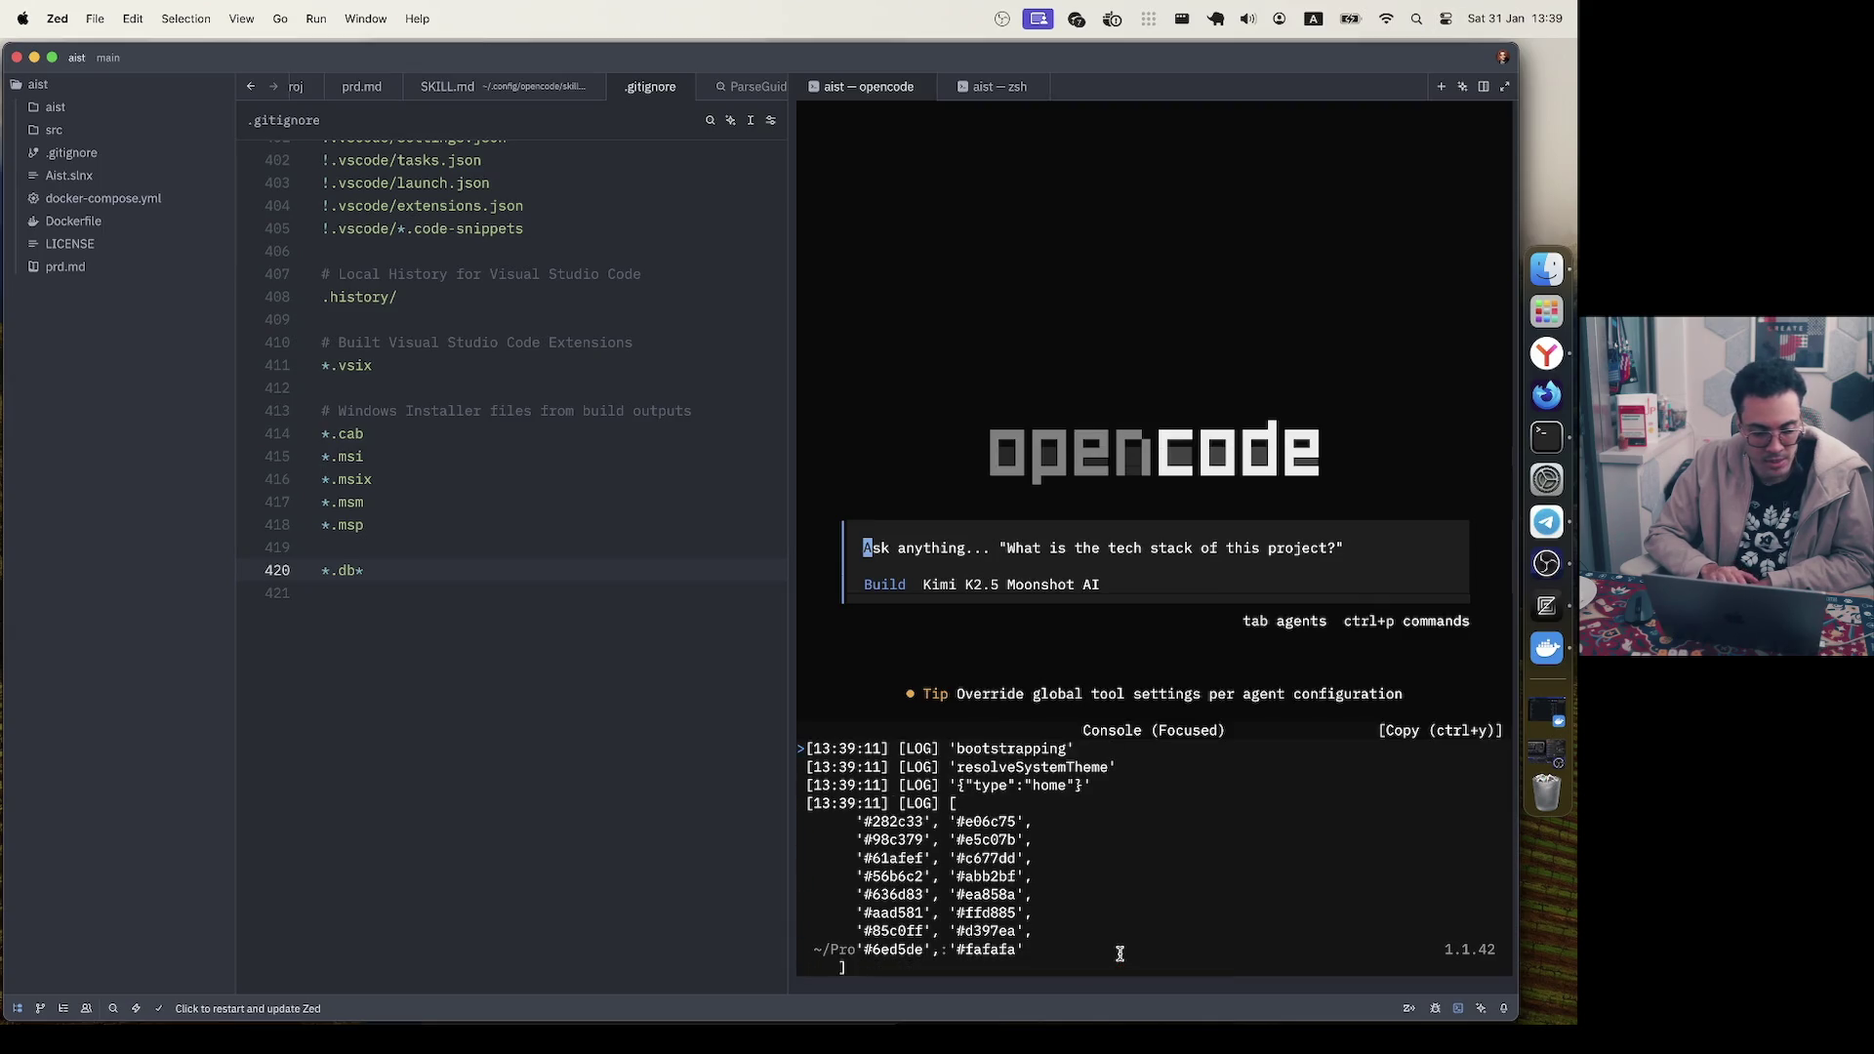
scroll(1120, 954, down, 1)
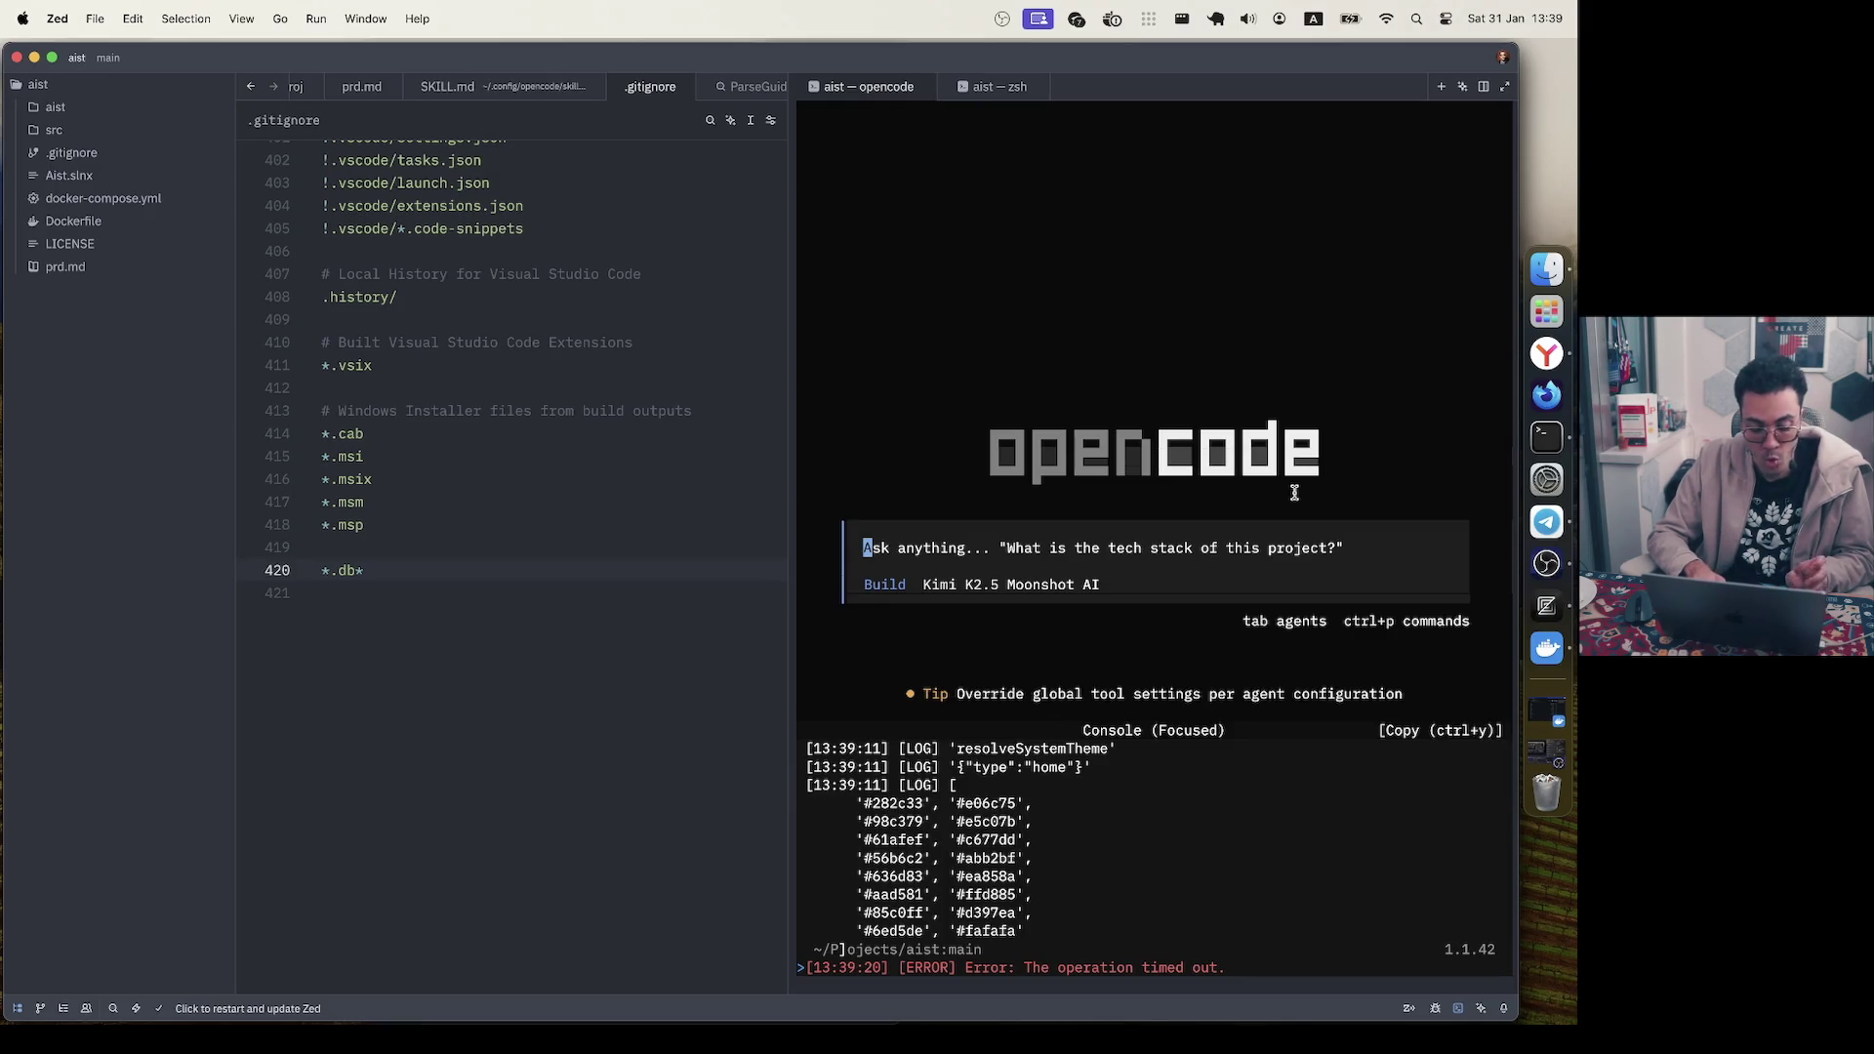
key(ctrl+p)
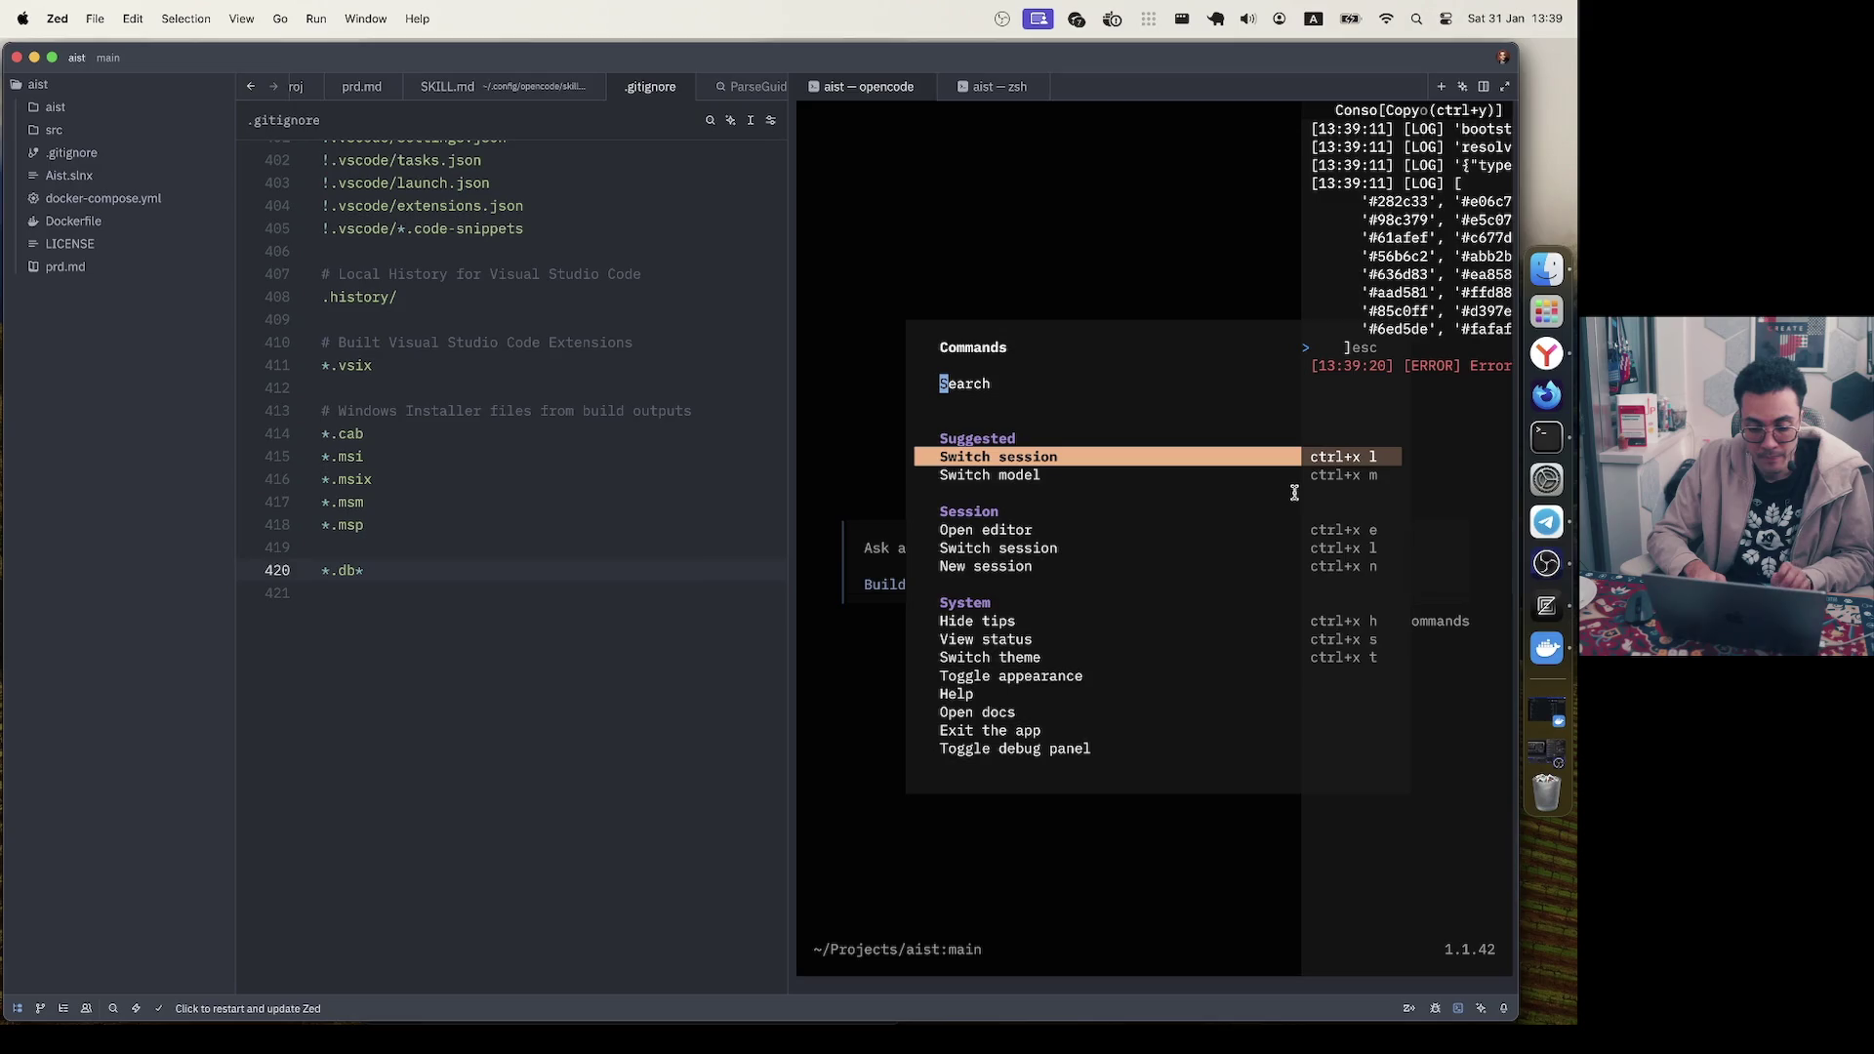
- Run Toggle console from the Commands palette repeatedly, leaving the console hidden
text(console)
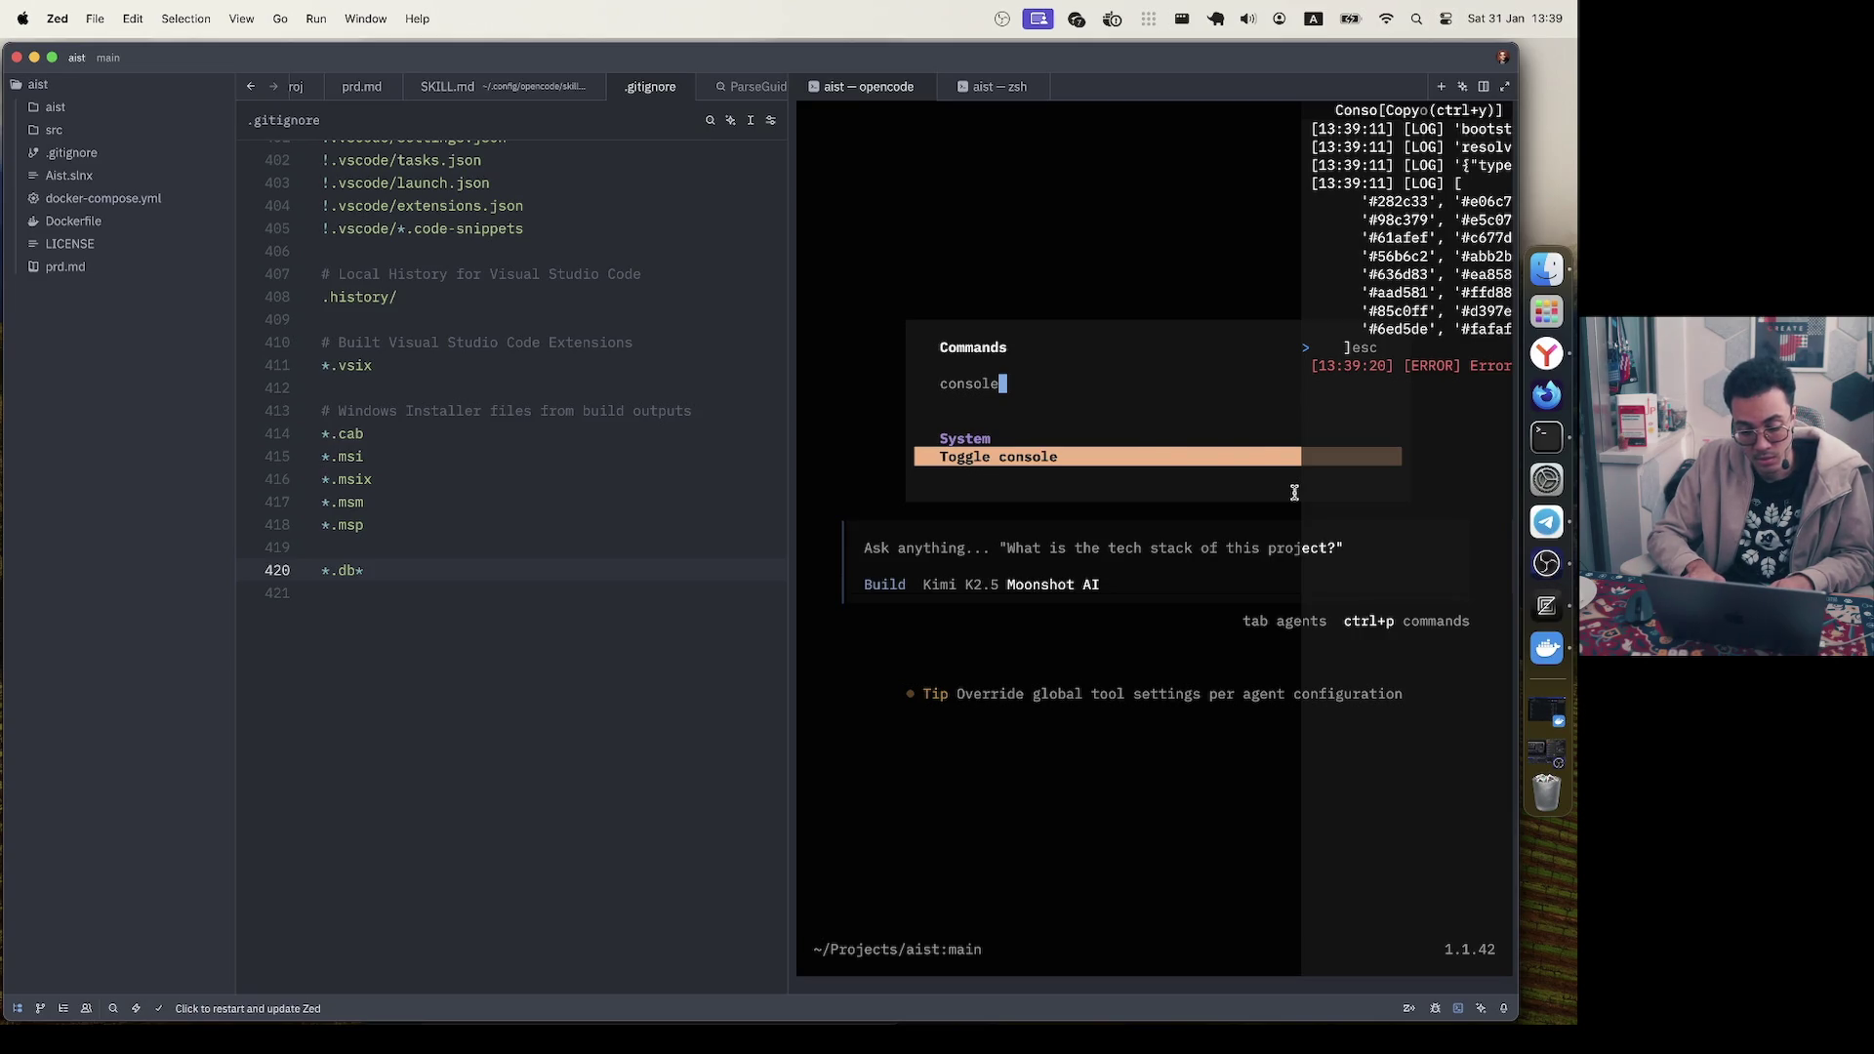
key(Return)
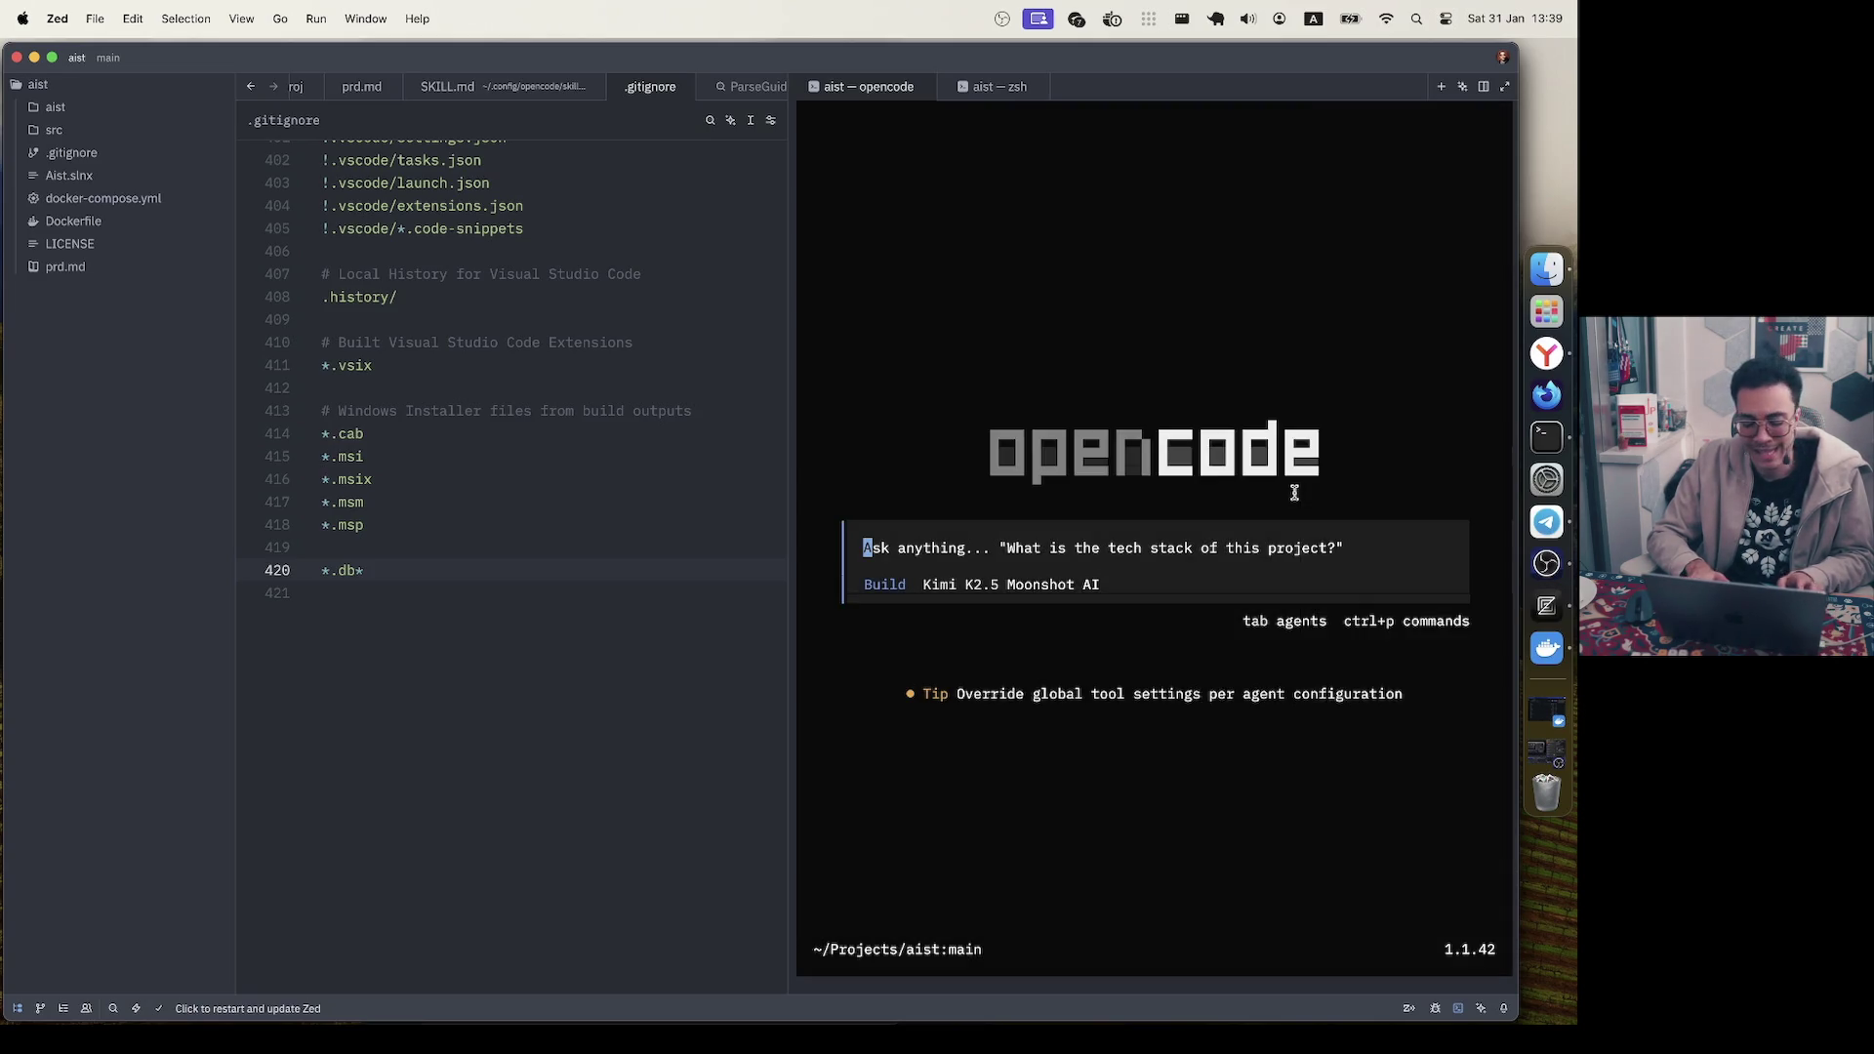
key(ctrl+p)
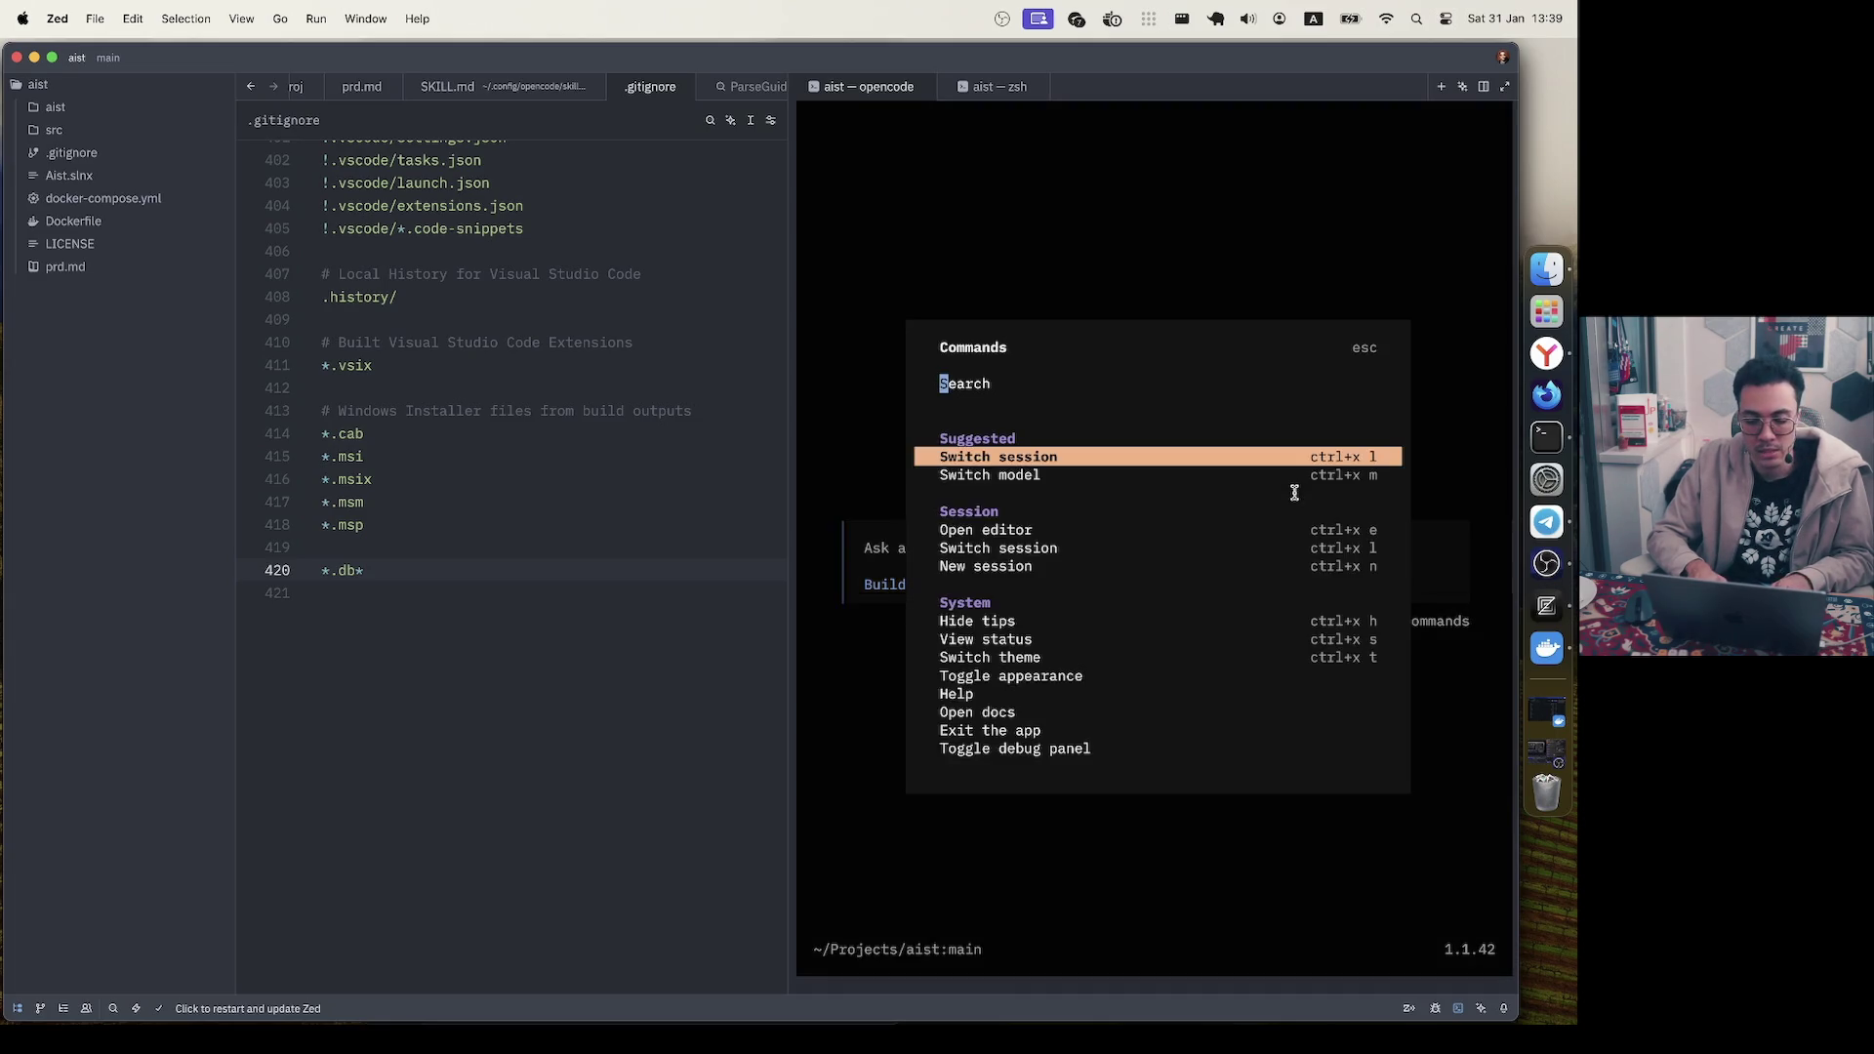
text(console)
key(Return)
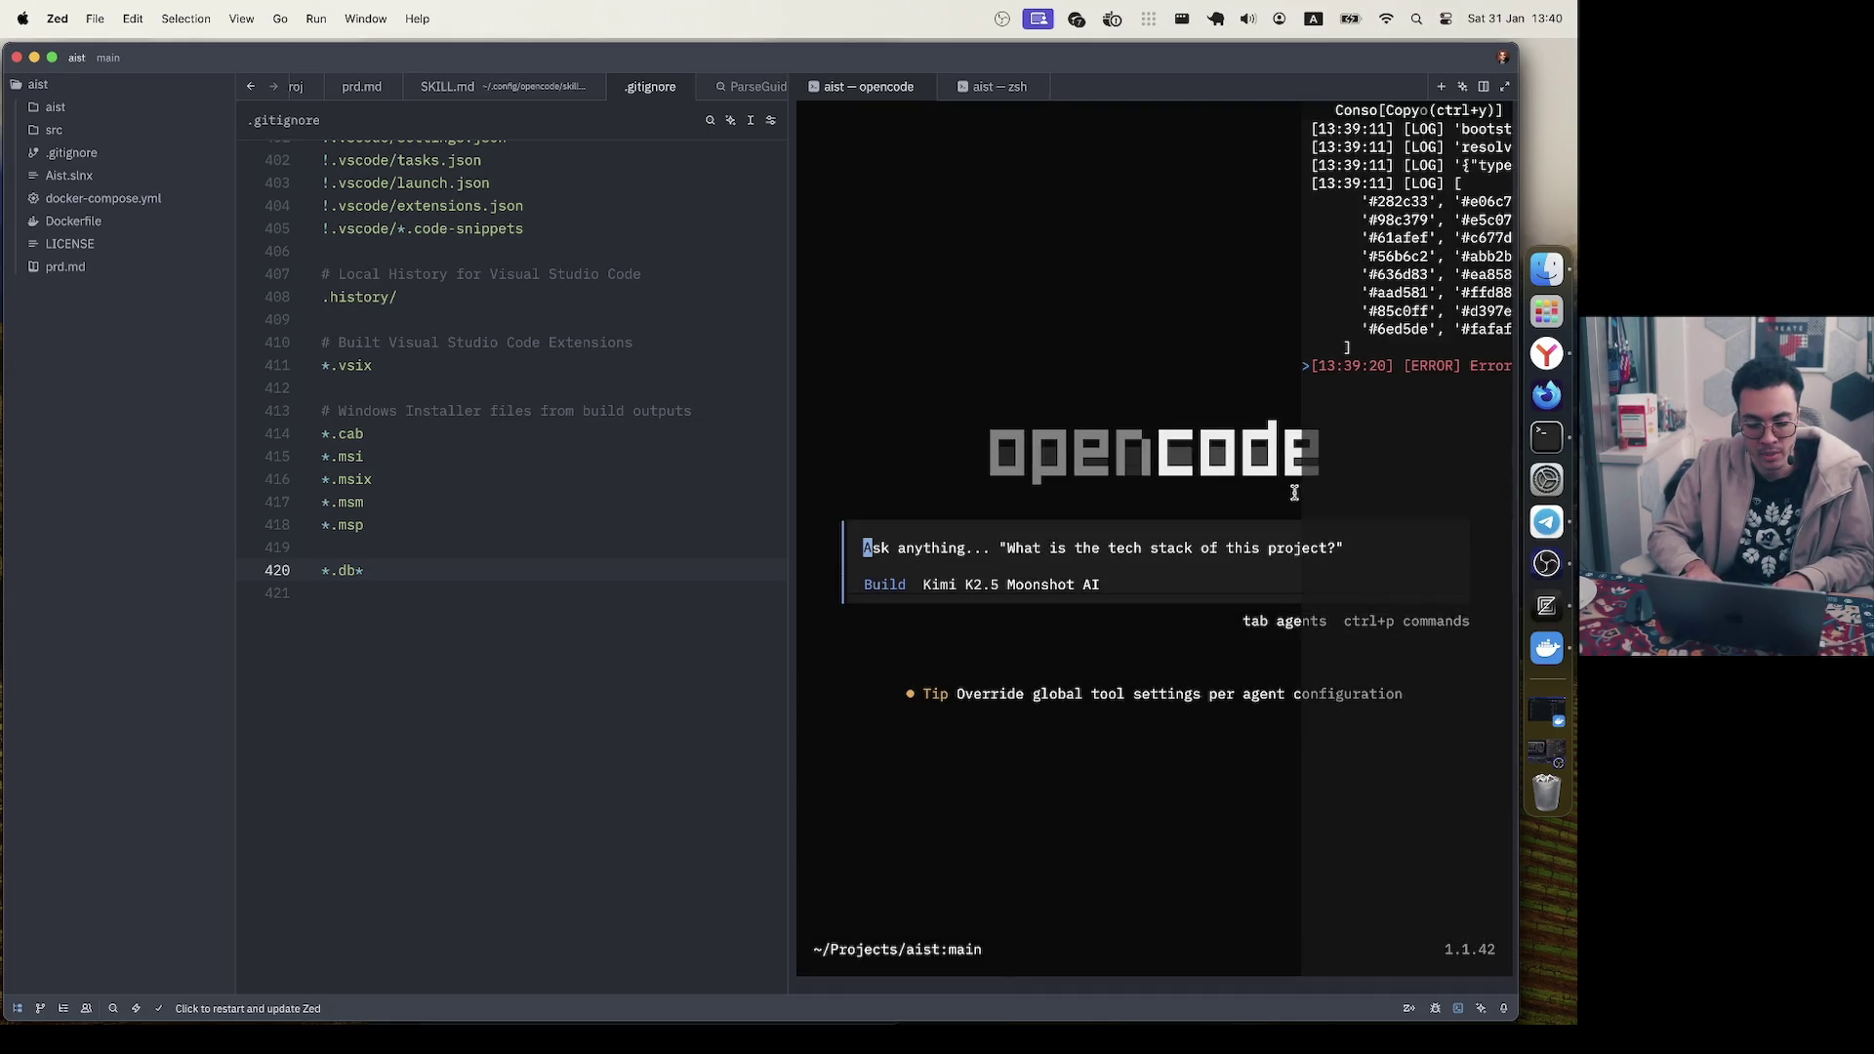
key(ctrl+p)
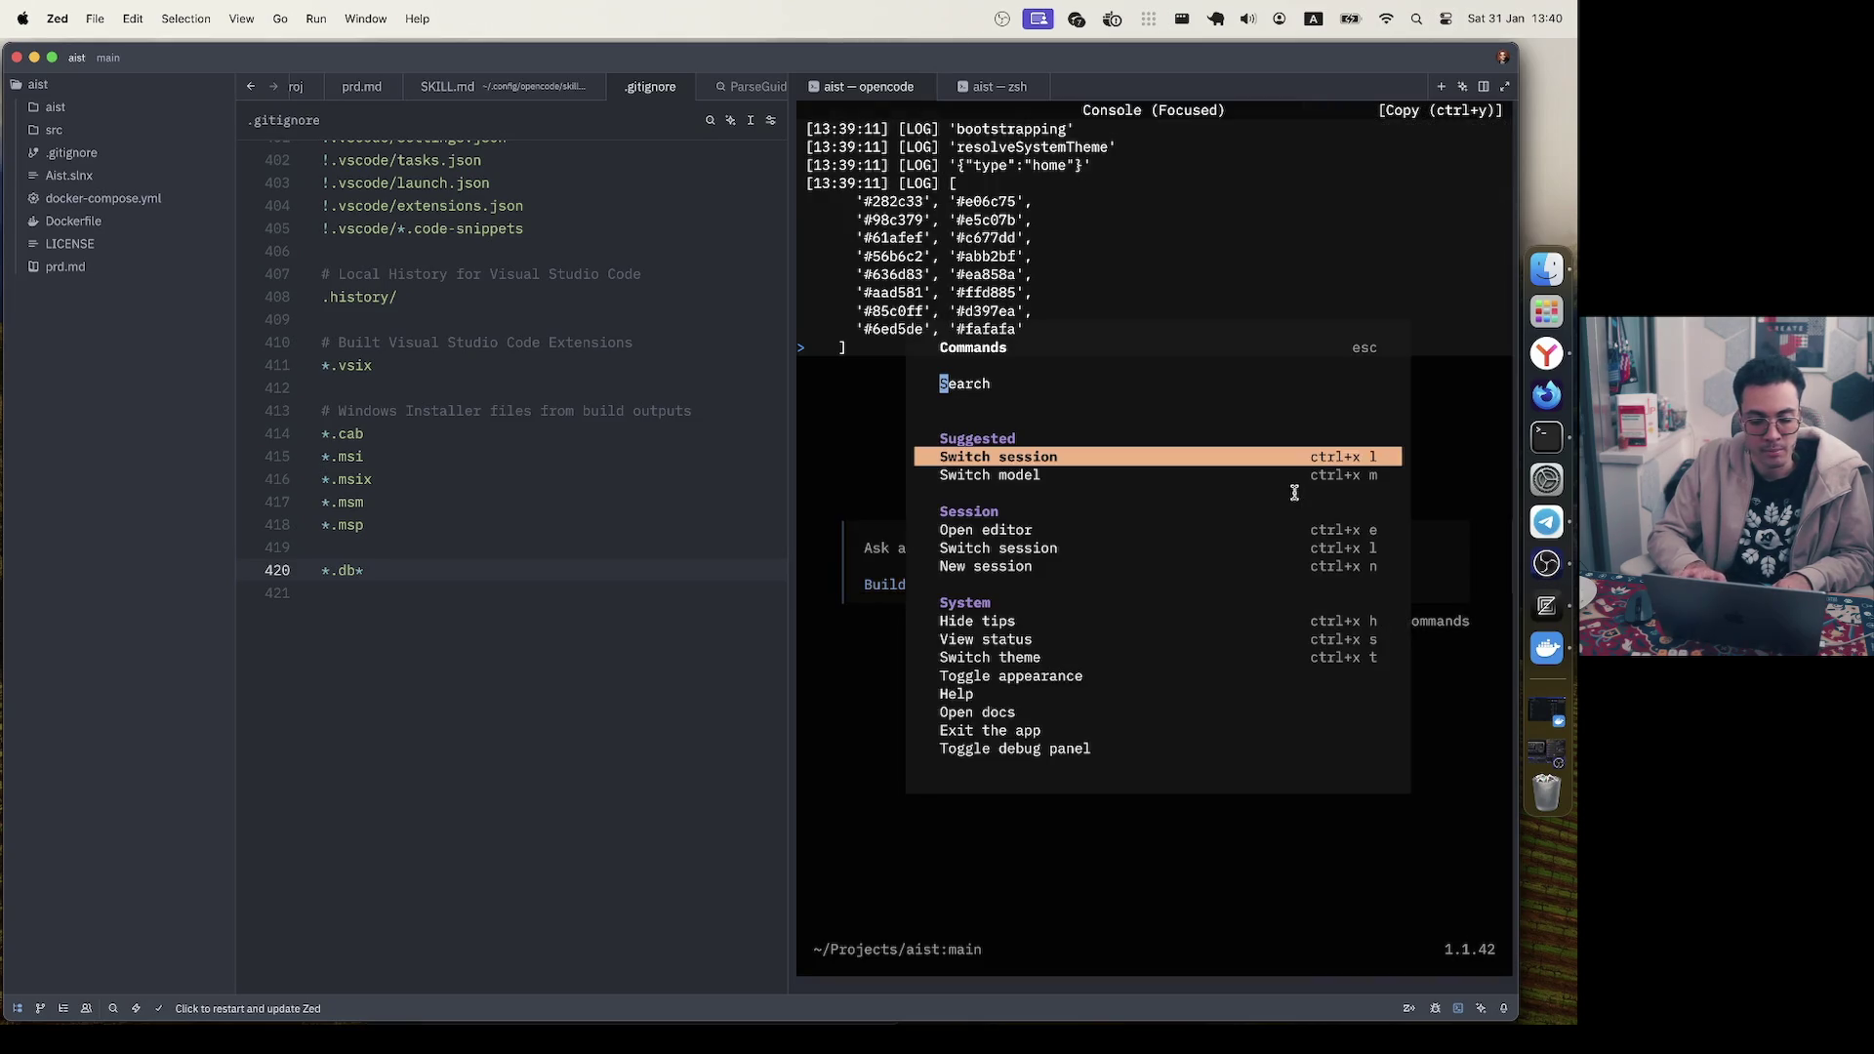
text(console)
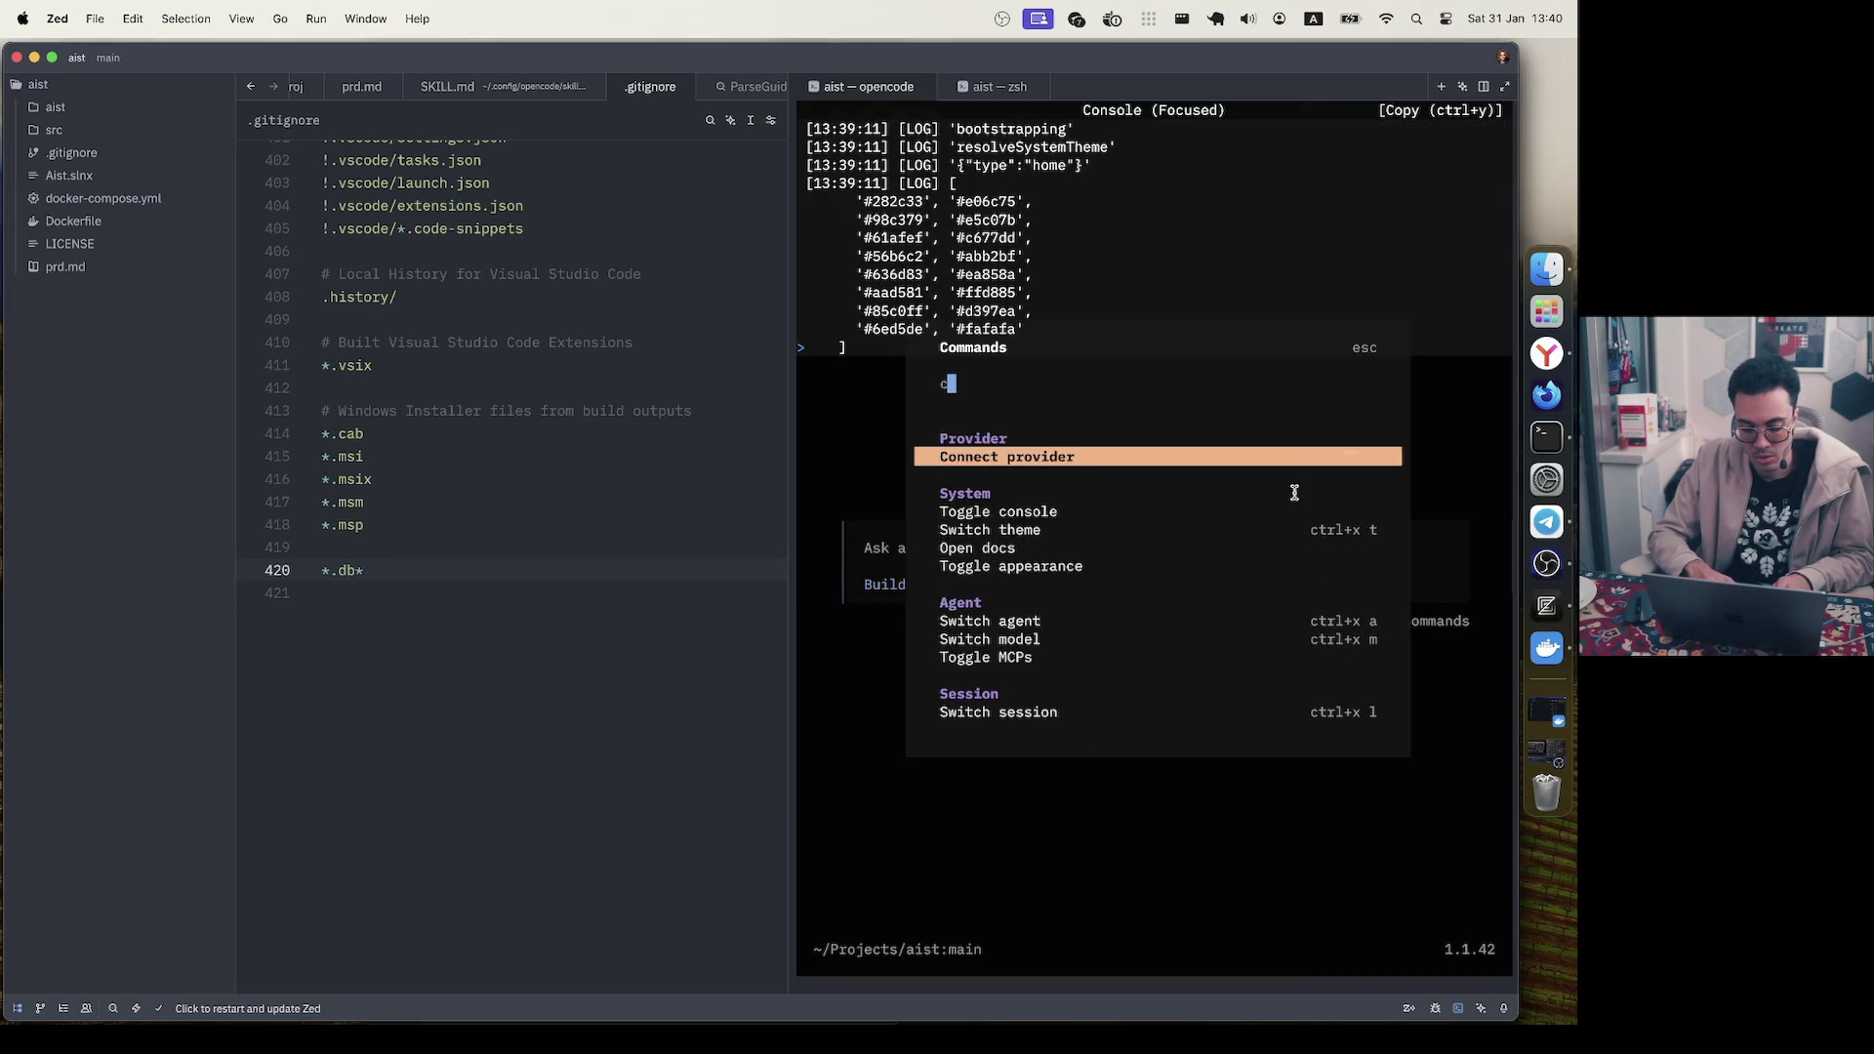
key(Return)
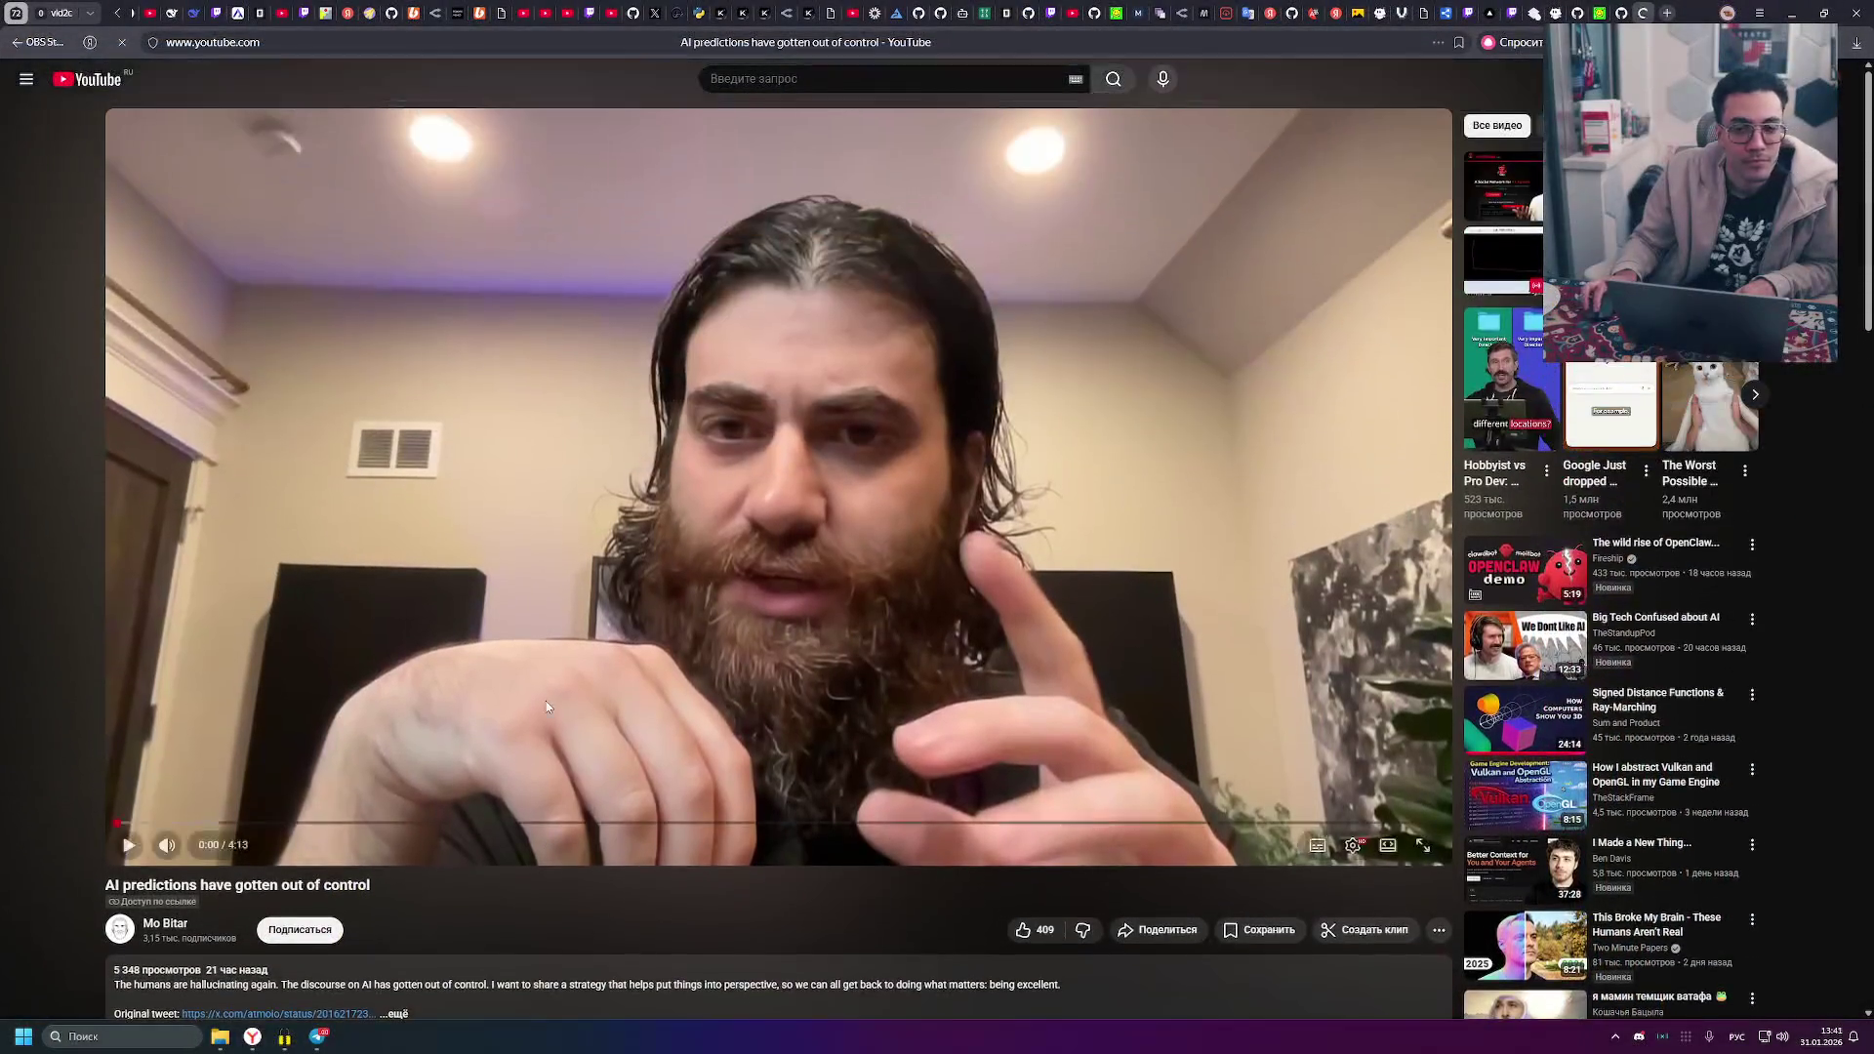
- Enable speech translation on the AI predictions video and go to the Mo Bitar channel
click(1308, 458)
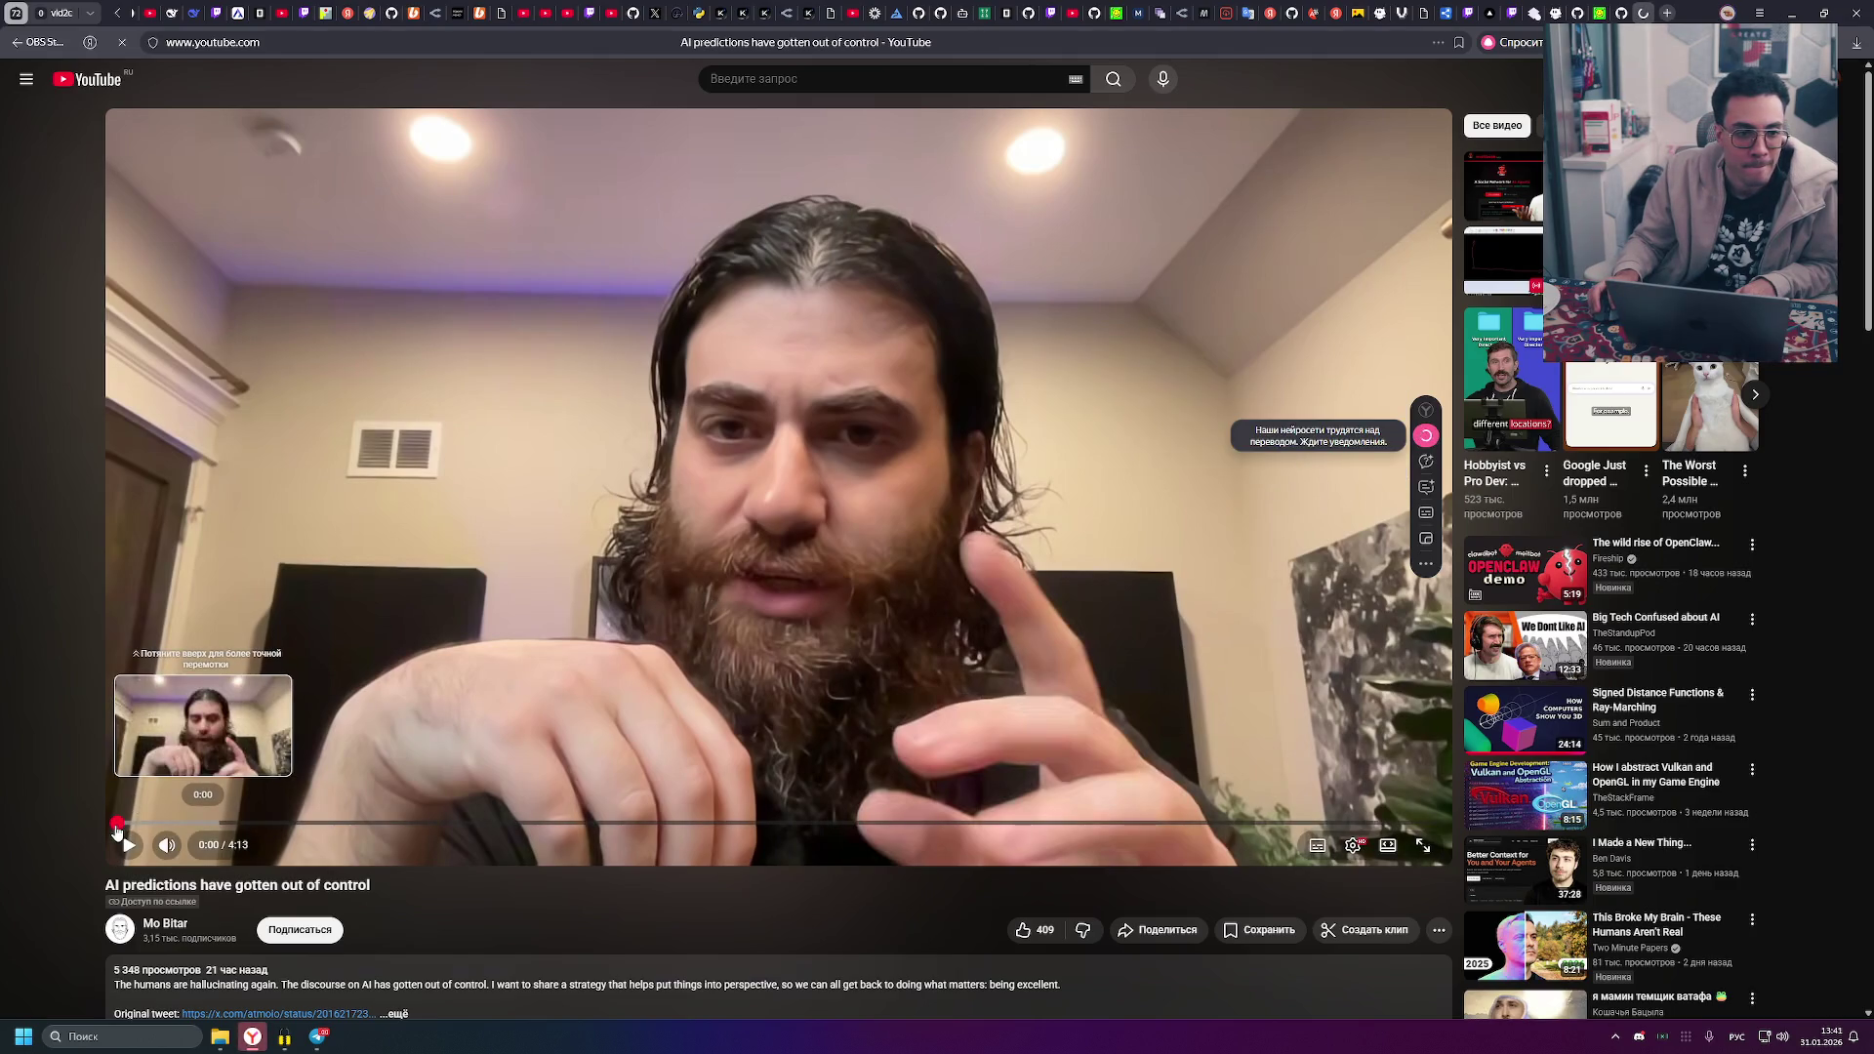
click(164, 924)
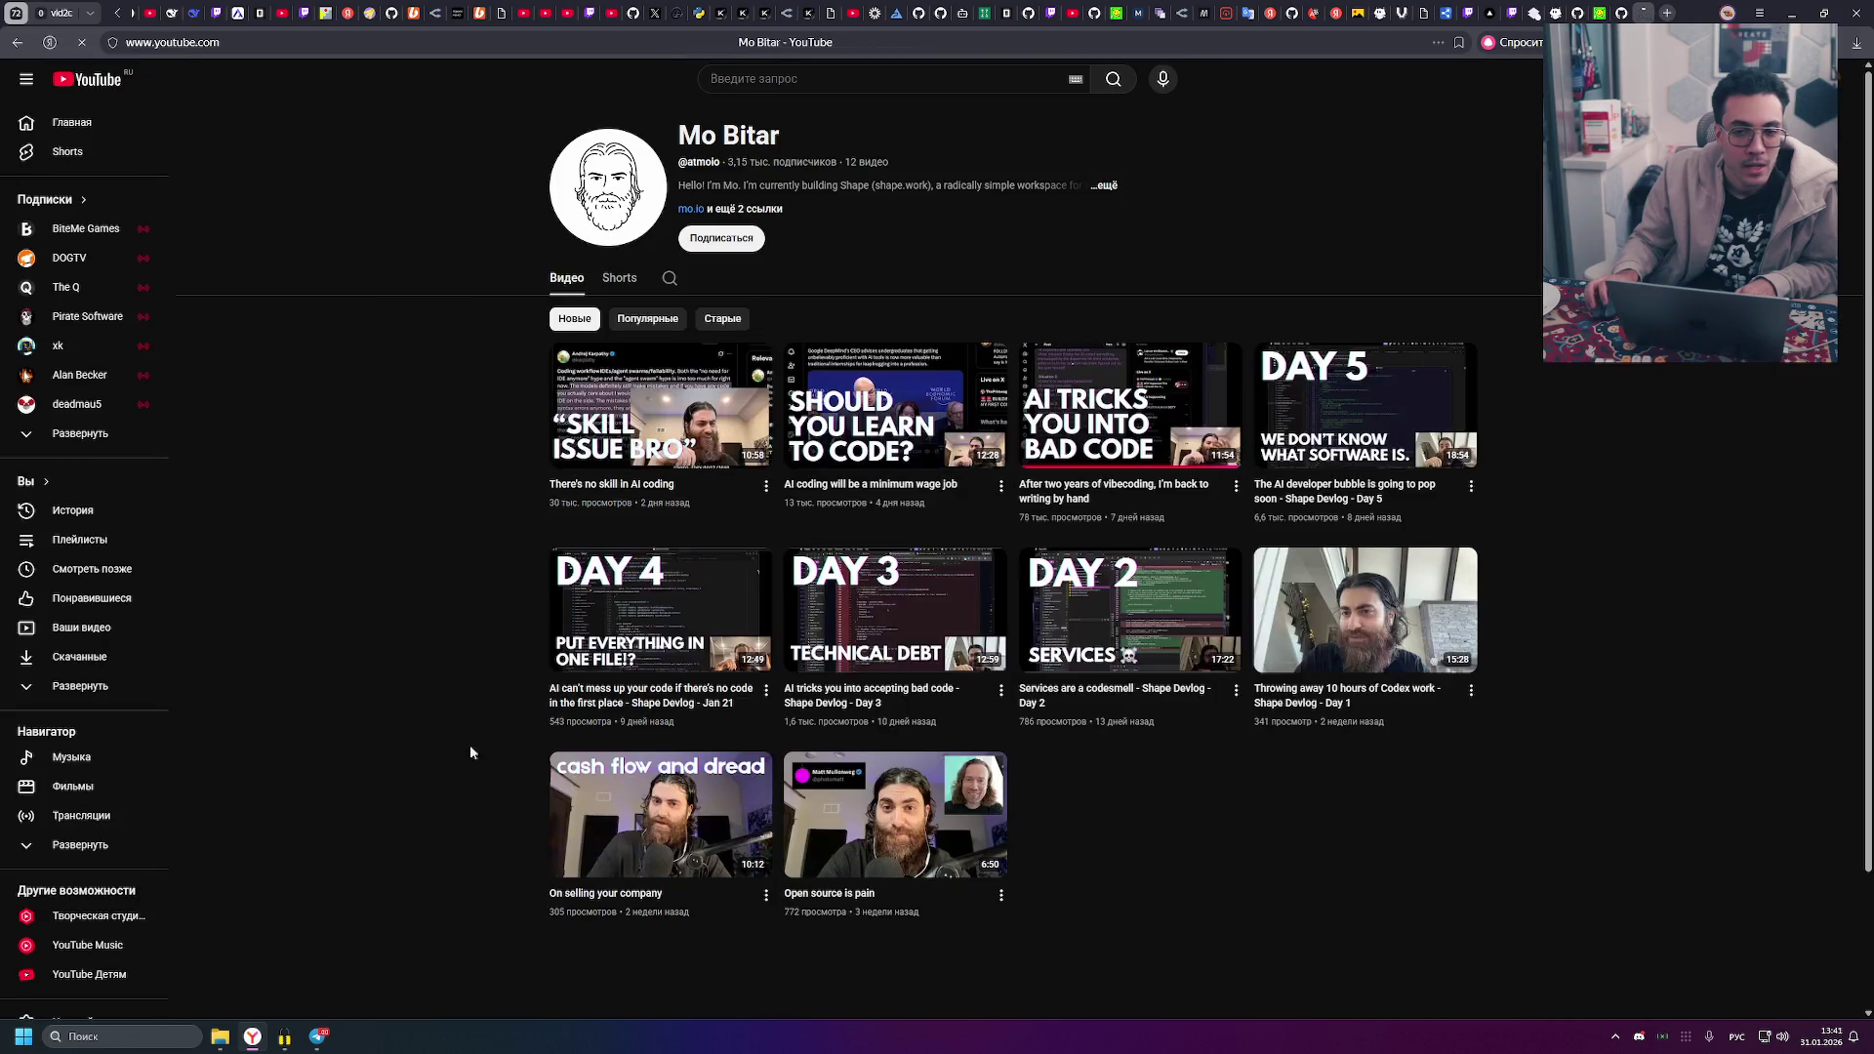
- Browse the Mo Bitar channel's Shorts and Videos tabs, returning to the Shorts list
click(618, 281)
click(578, 289)
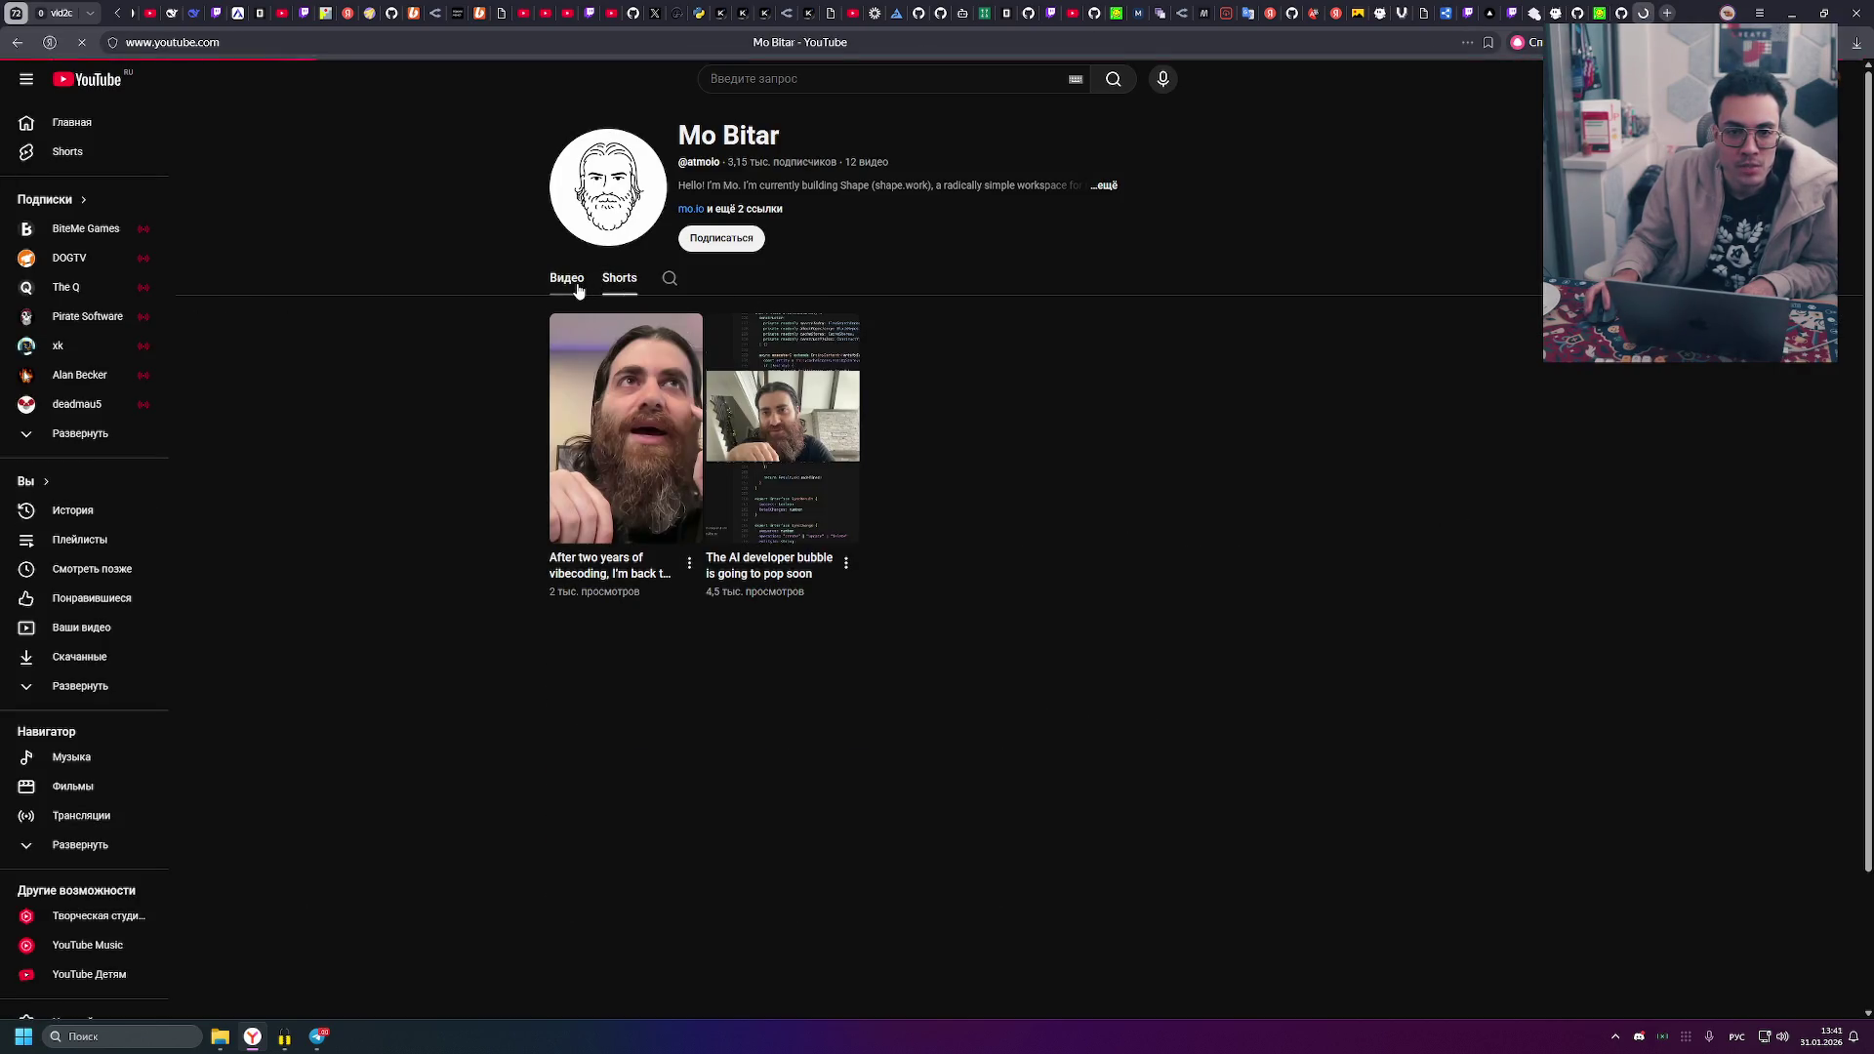
mouse_move(672, 411)
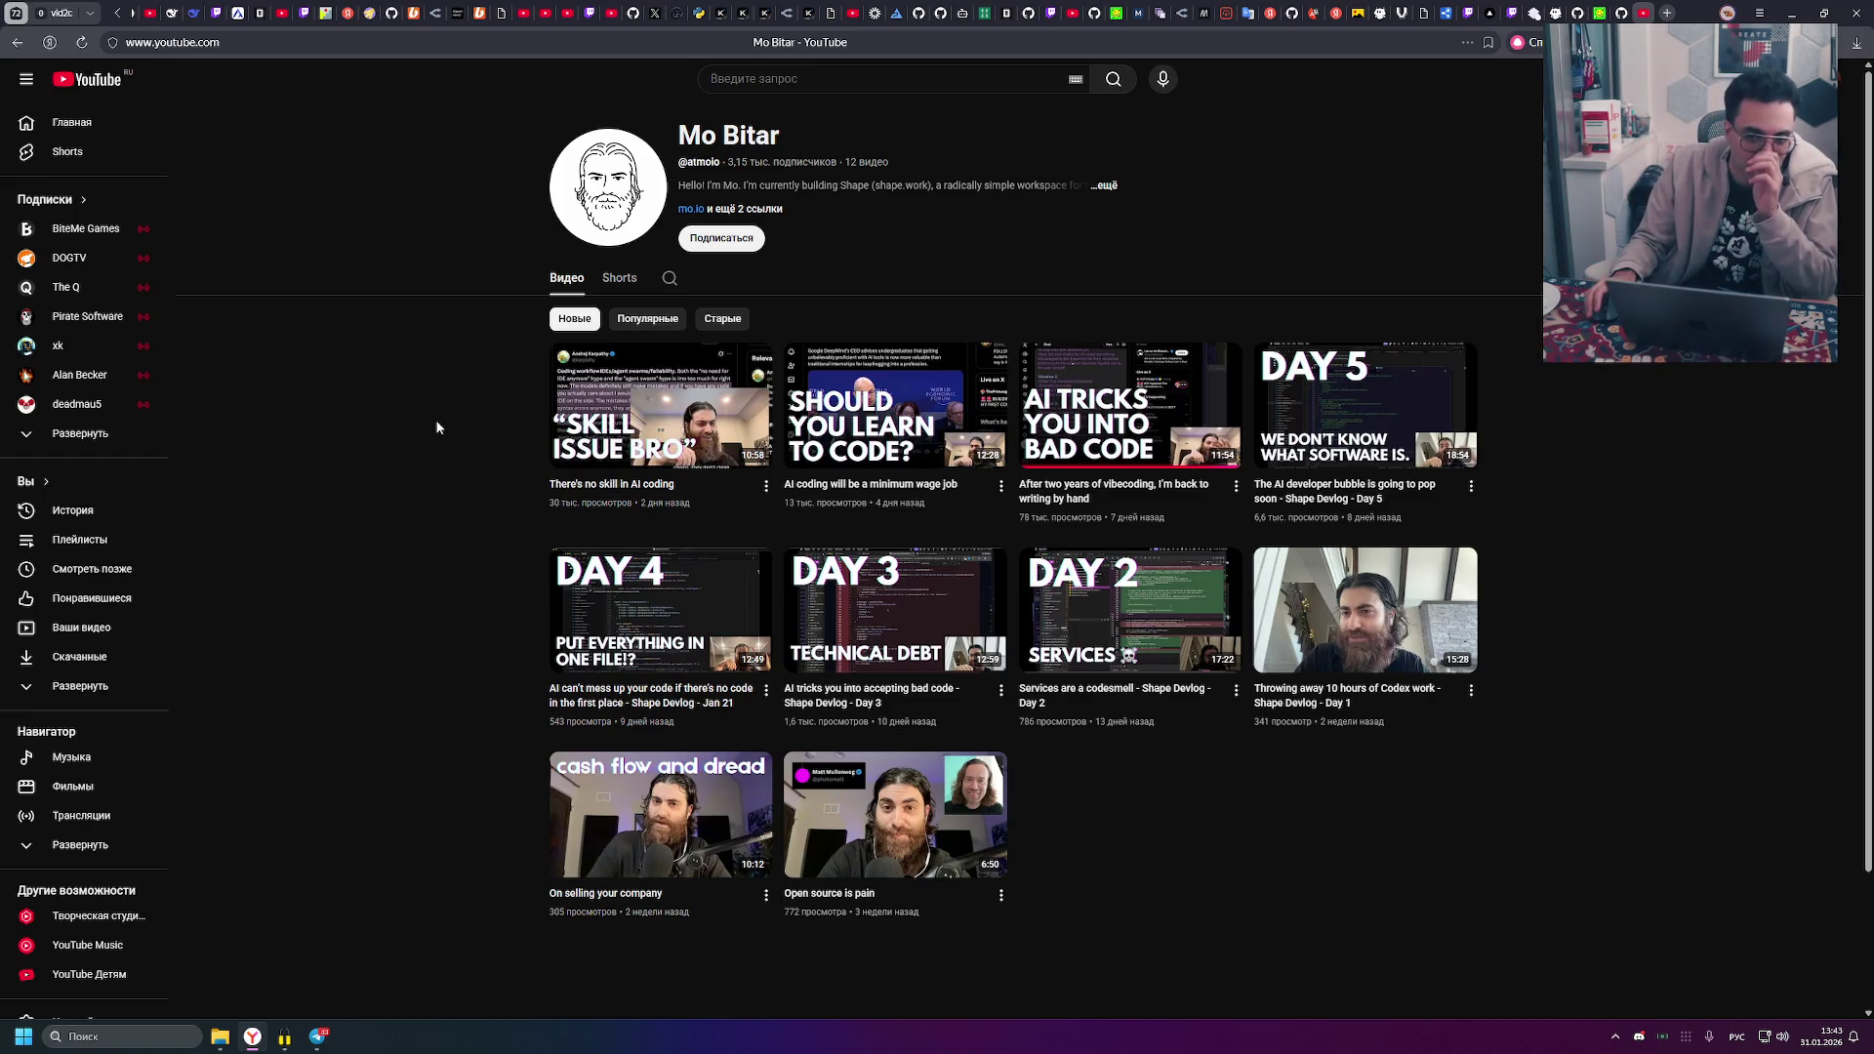
click(13, 46)
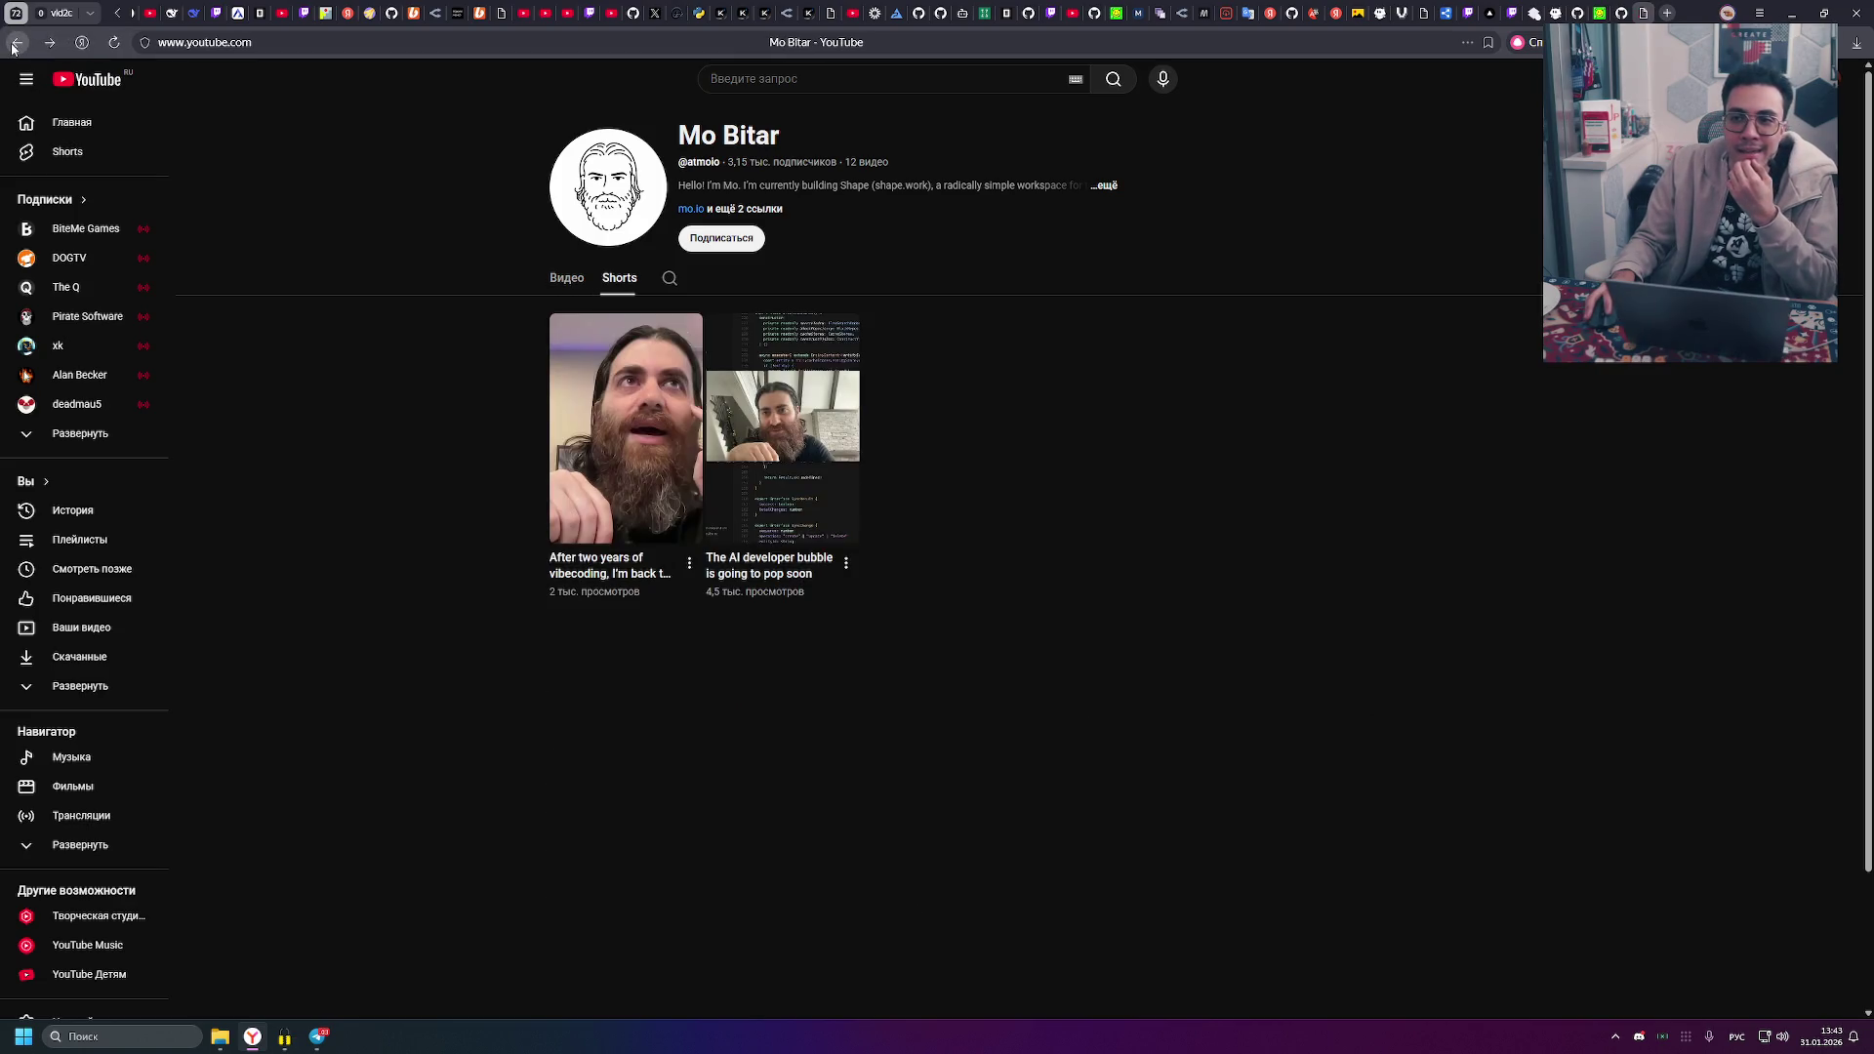
- Go back twice from the Mo Bitar channel to the 'AI predictions' watch page
click(13, 46)
click(13, 46)
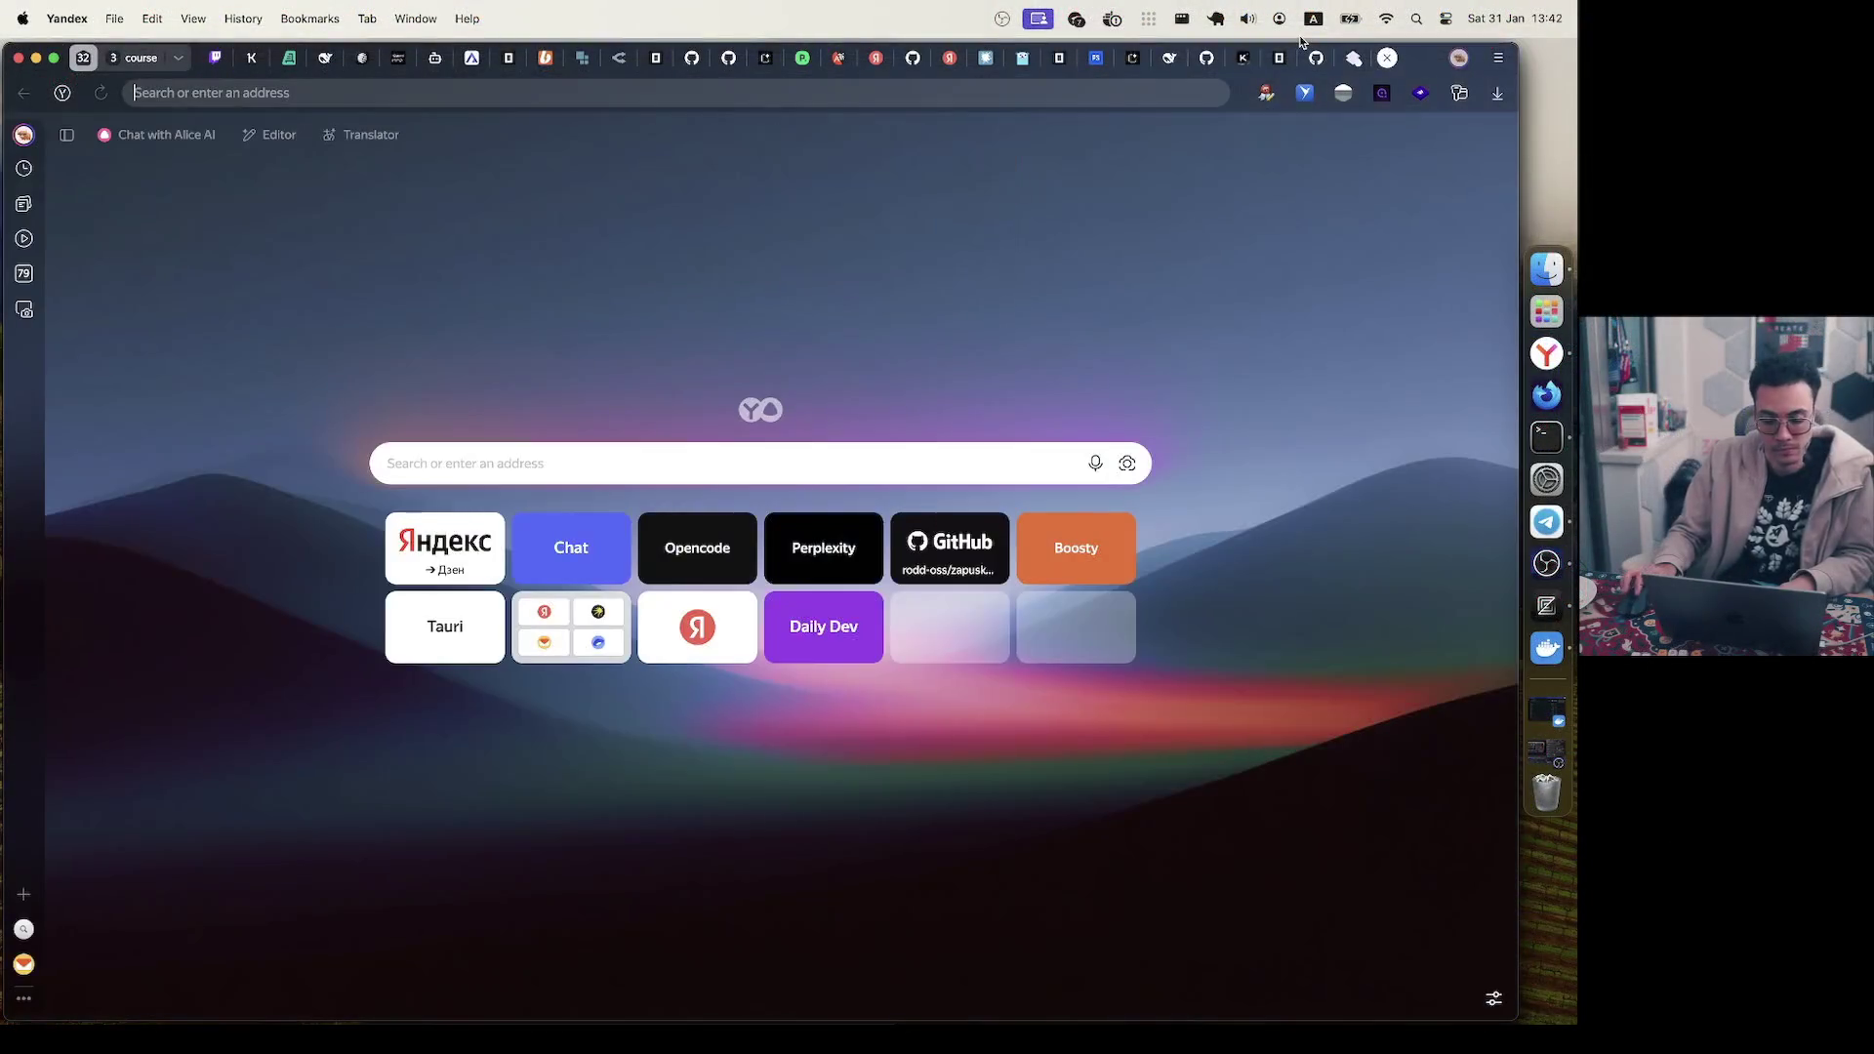
- Load btca.dev from the address bar and open its CLI page
key(super+l)
text(tbtca)
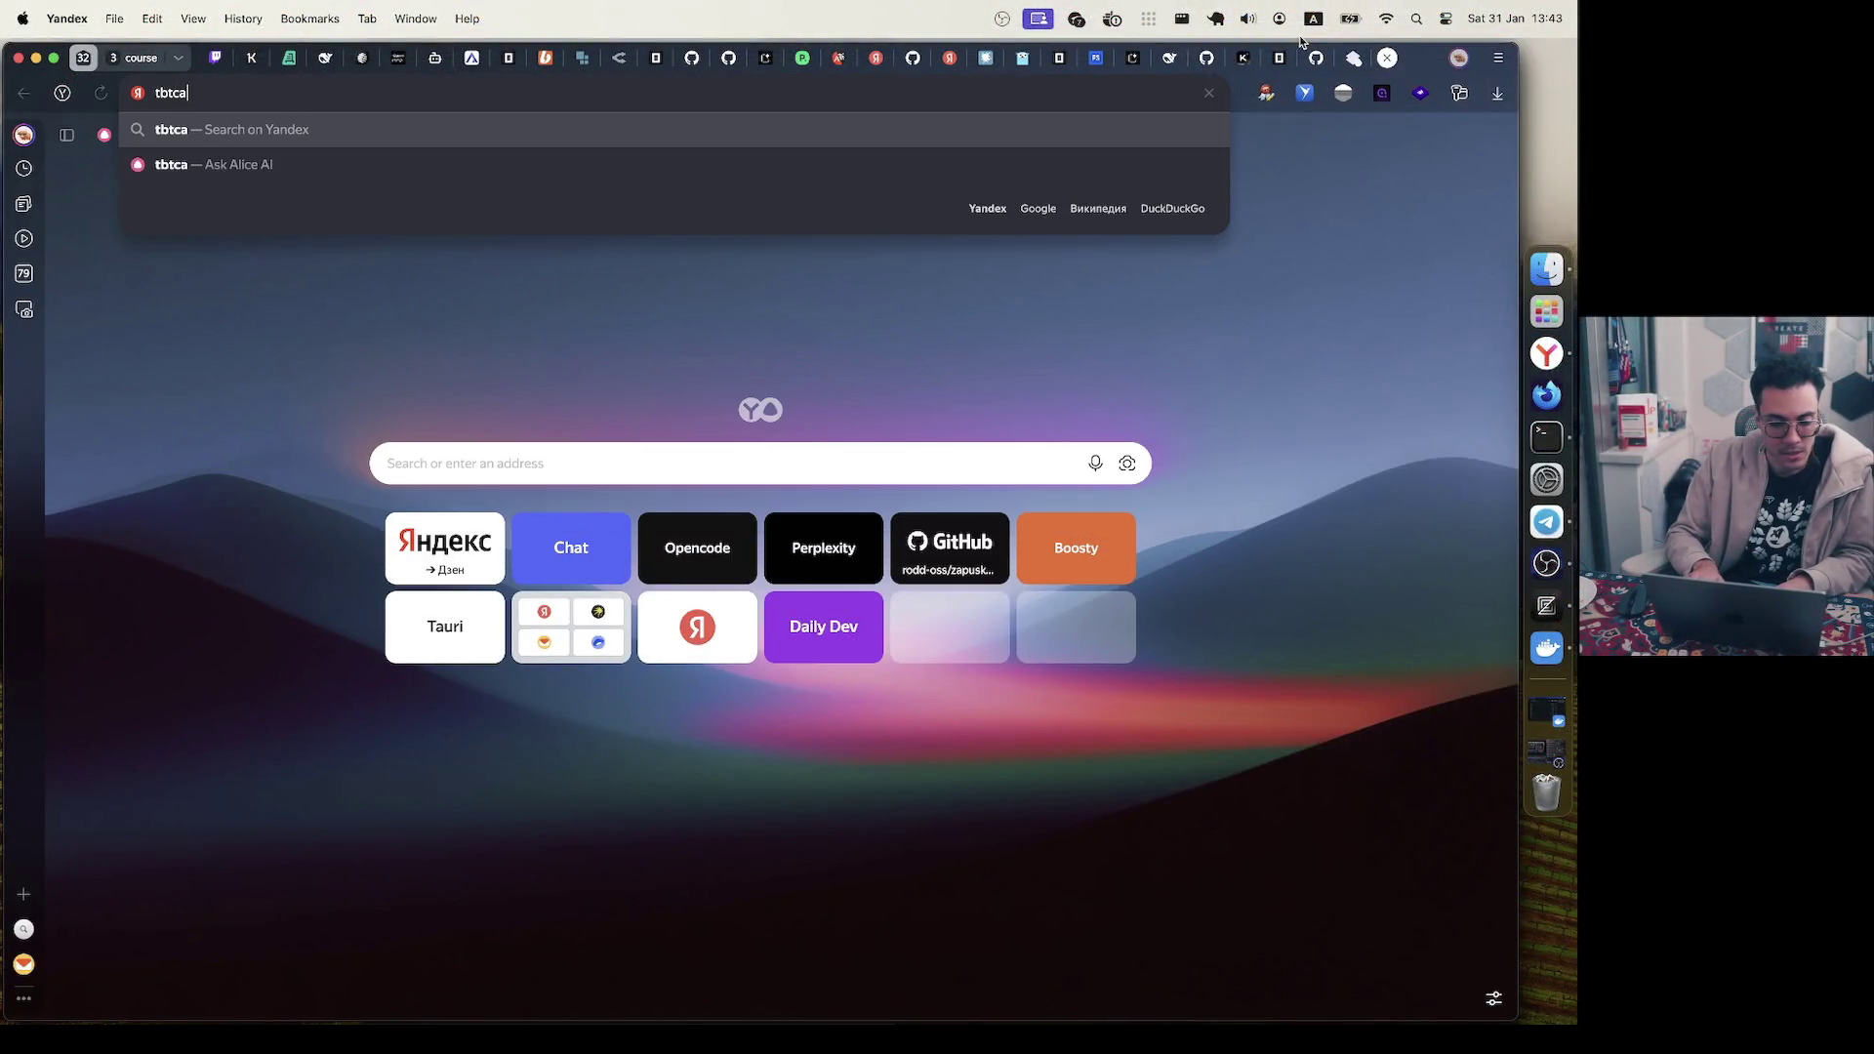
key(super+a)
text(btca)
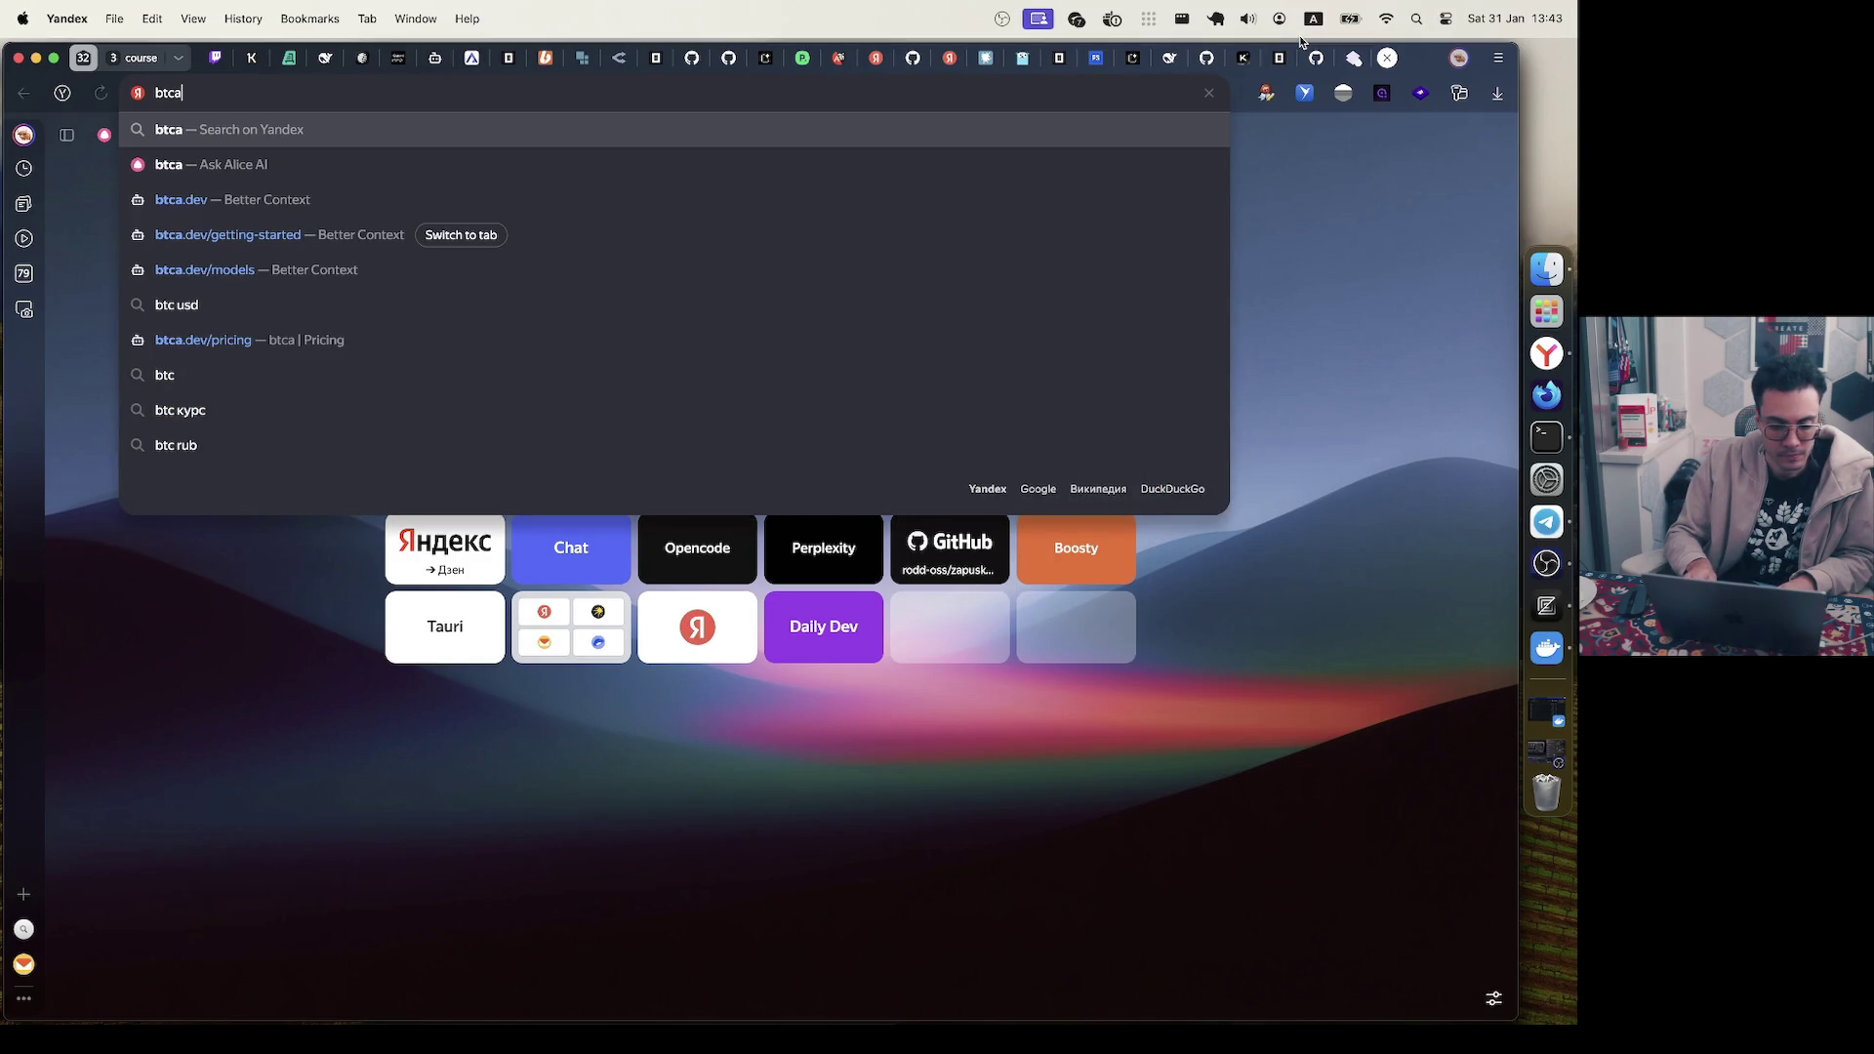
key(Down)
key(Down)
key(Return)
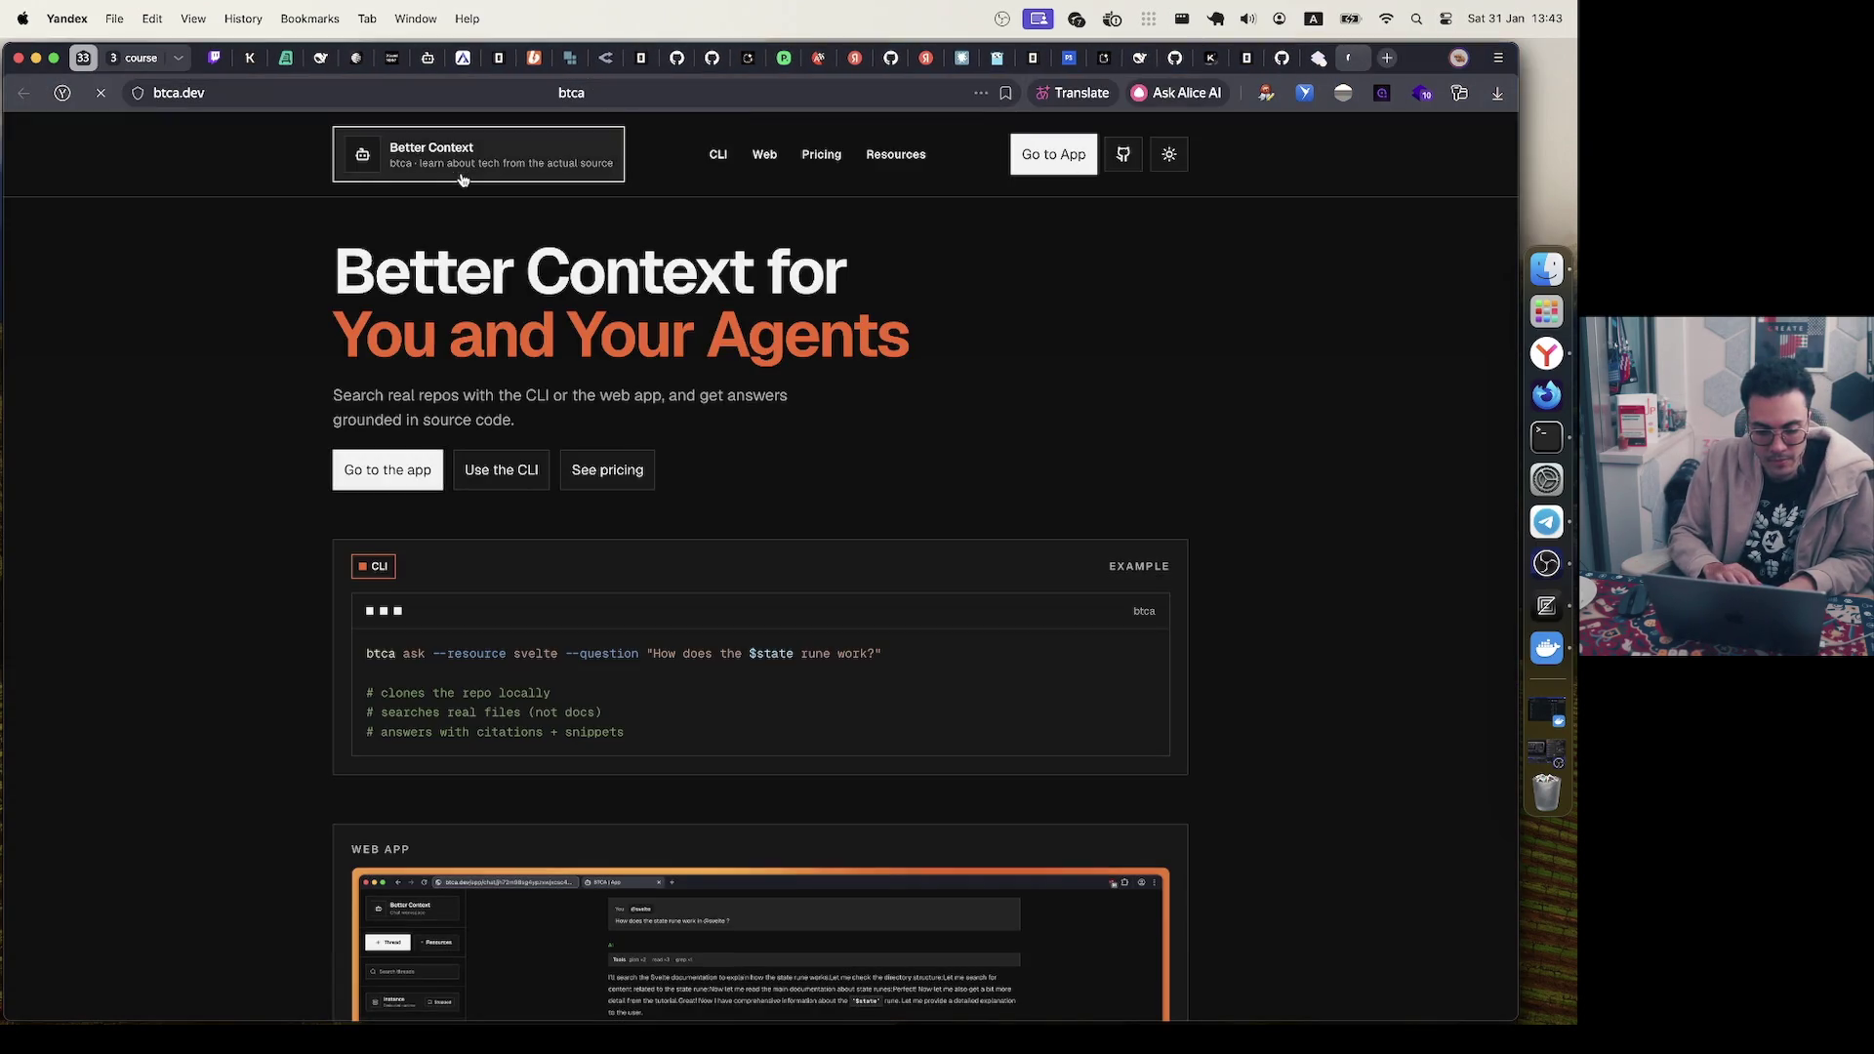
click(524, 470)
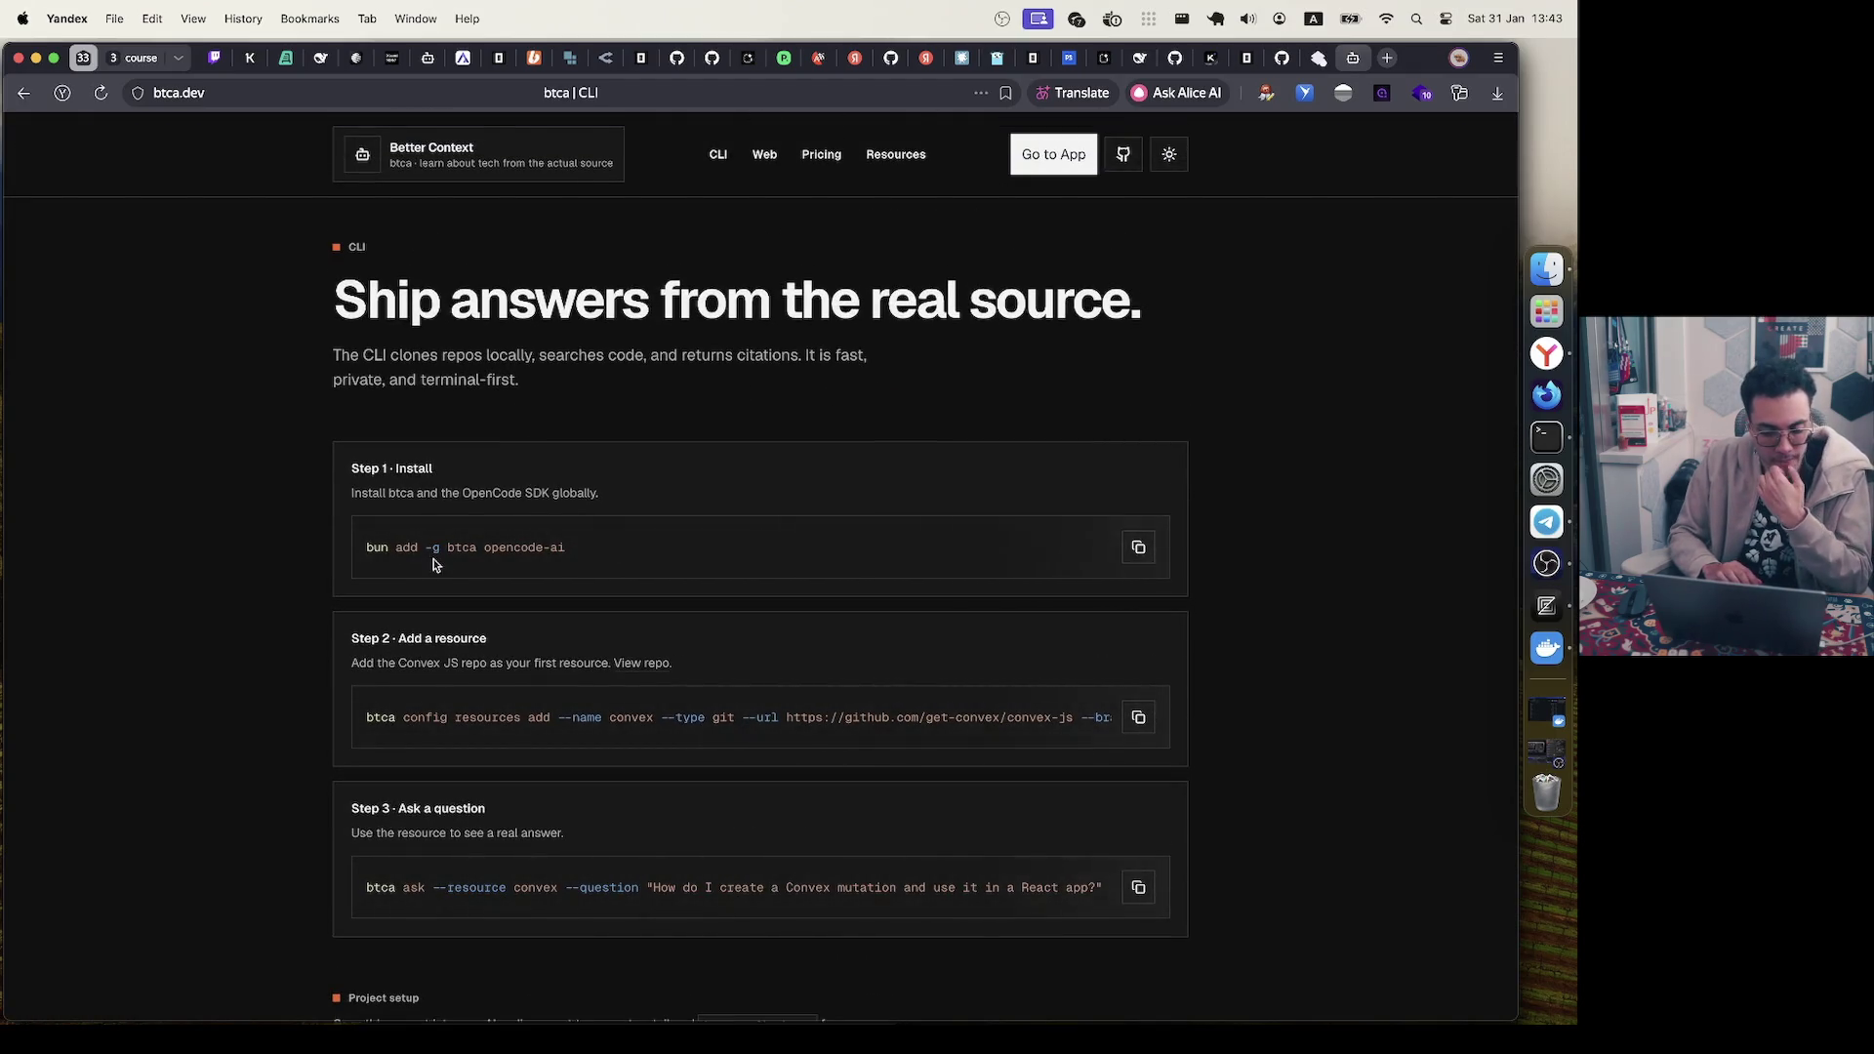
- Inspect the Step 1 'bun add -g btca opencode-ai' install command, zooming the page to 125%
drag(586, 552, 320, 553)
click(657, 535)
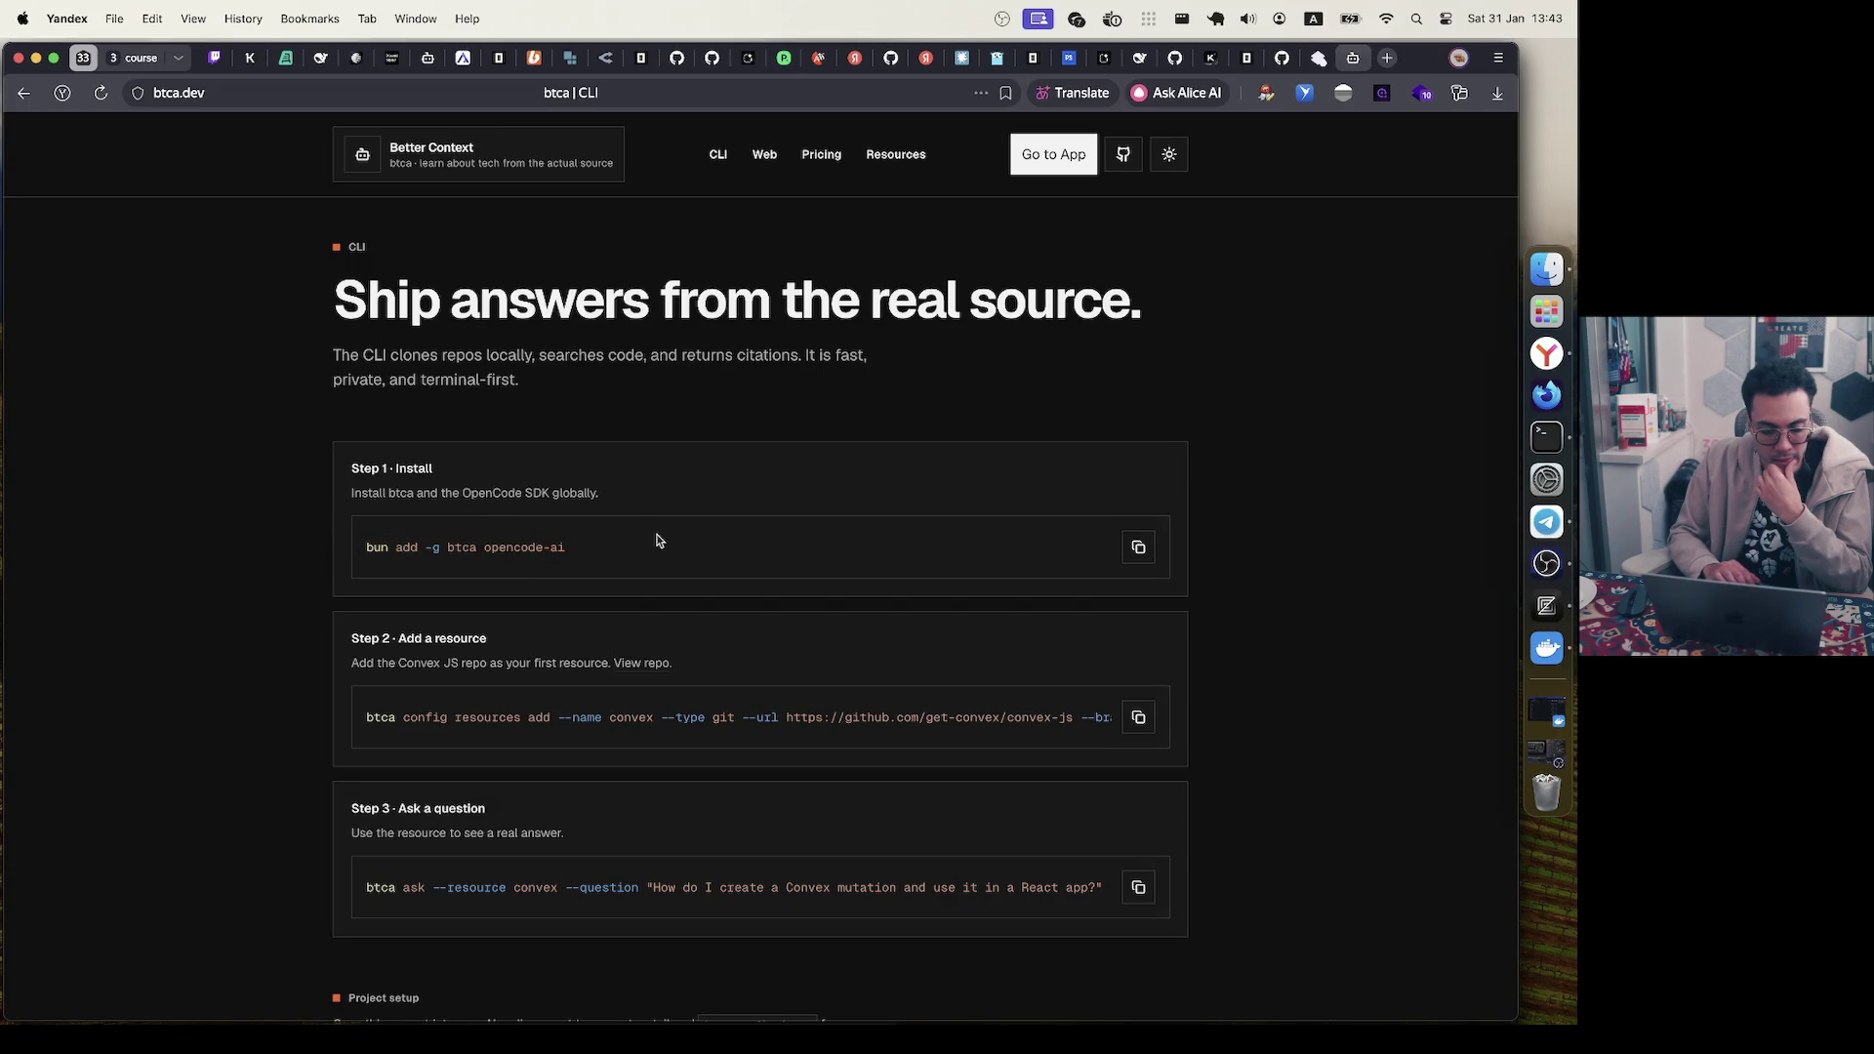
mouse_move(438, 493)
mouse_down()
mouse_move(648, 503)
mouse_move(349, 493)
mouse_up()
click(767, 471)
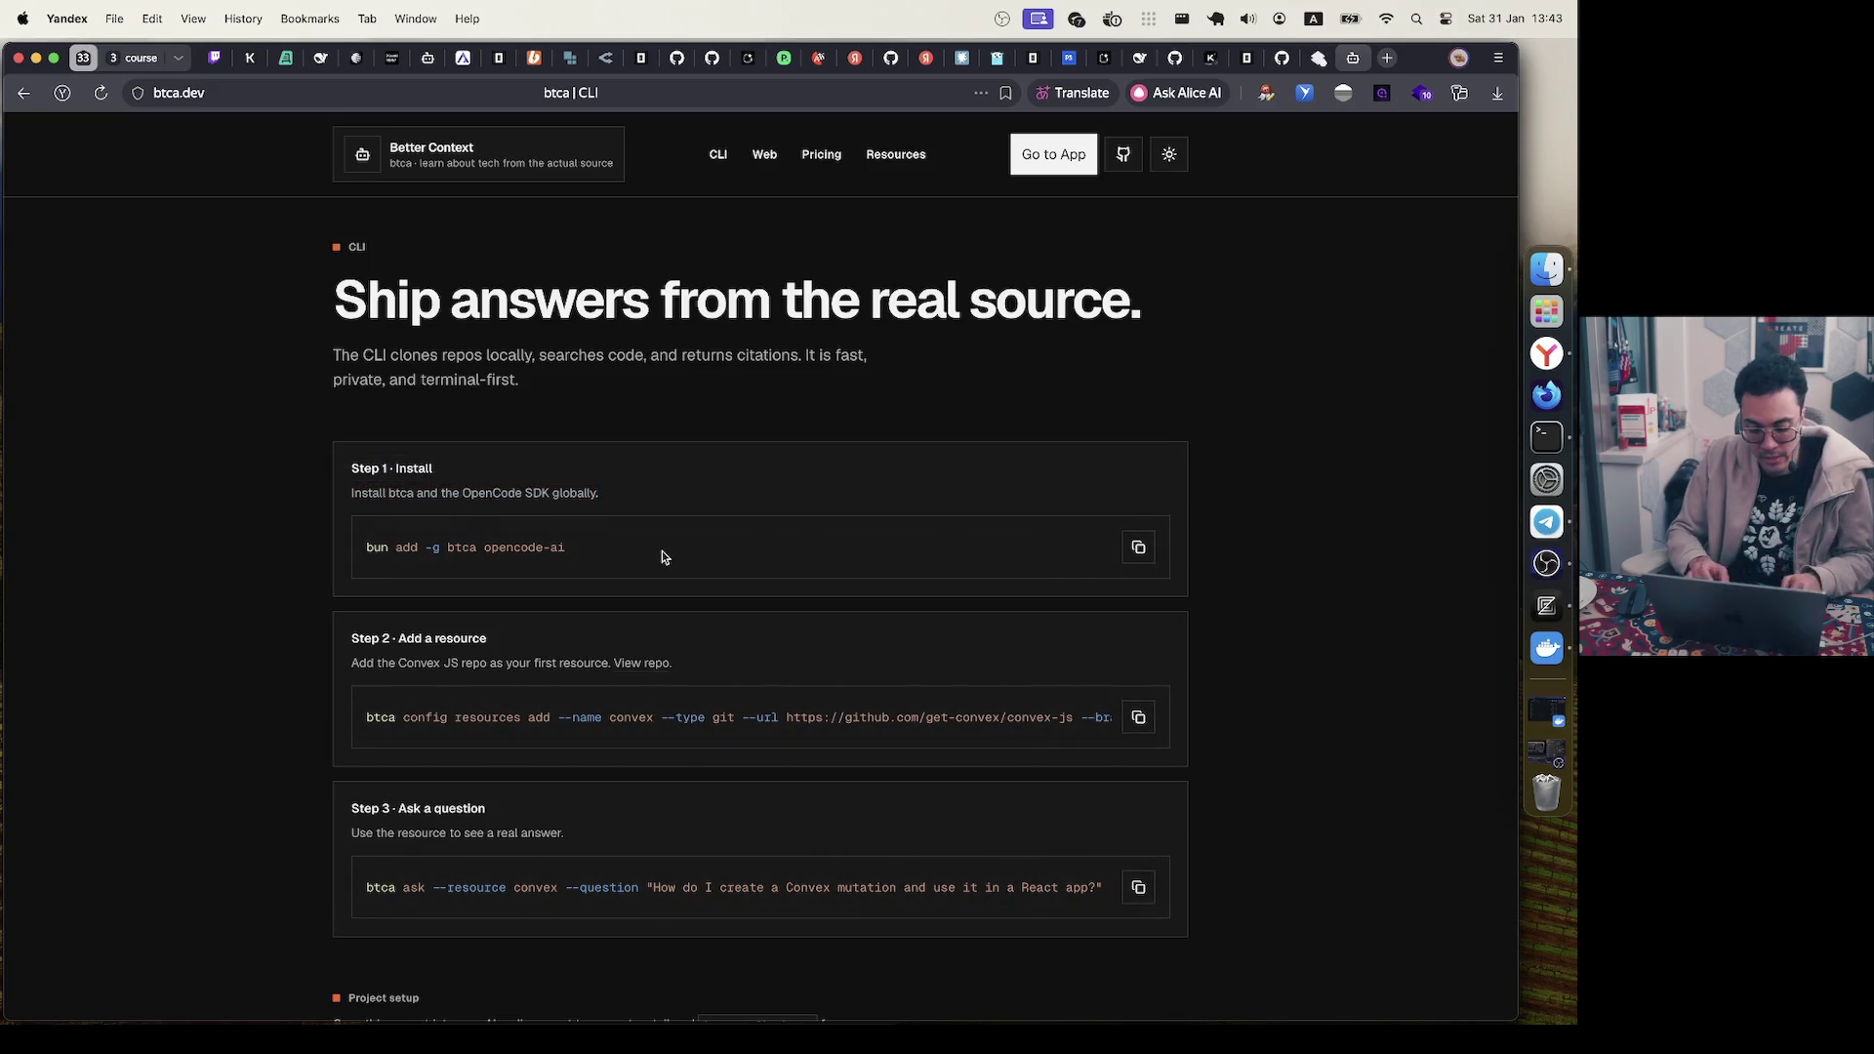
key(super+equal)
key(super+equal)
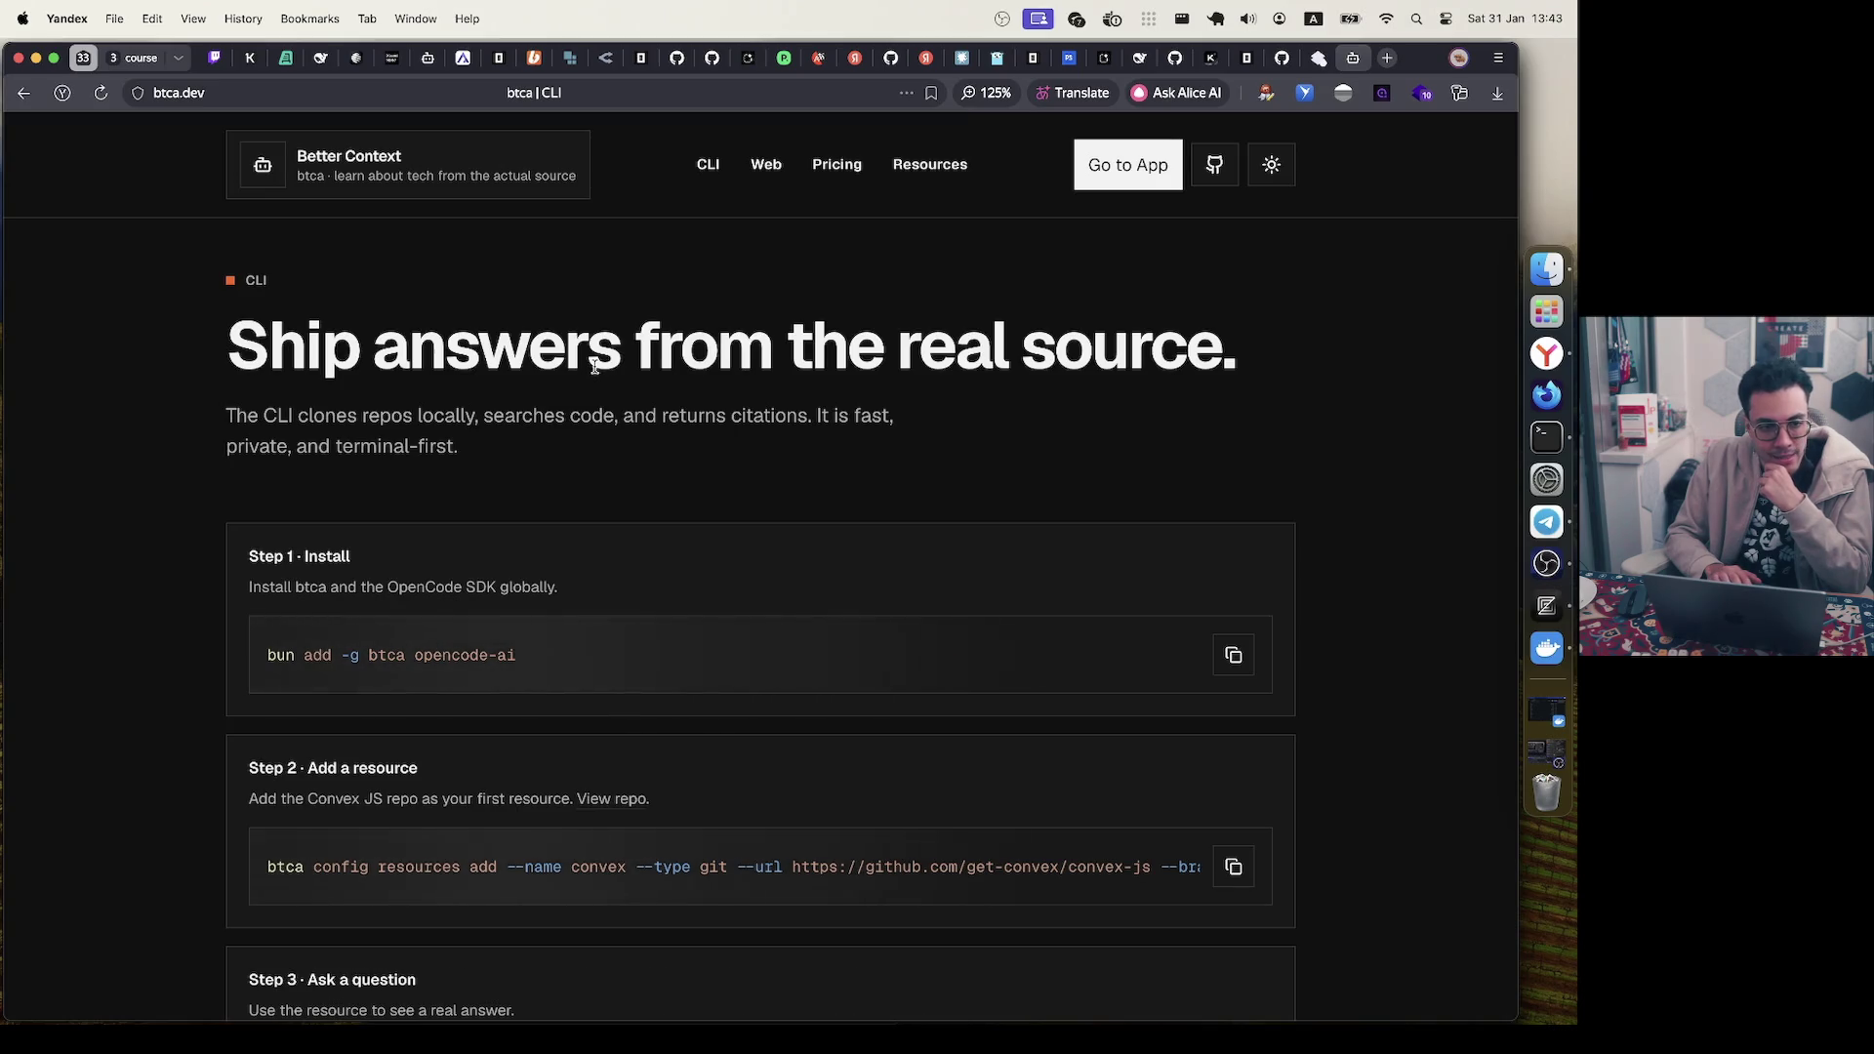
scroll(594, 366, down, 2)
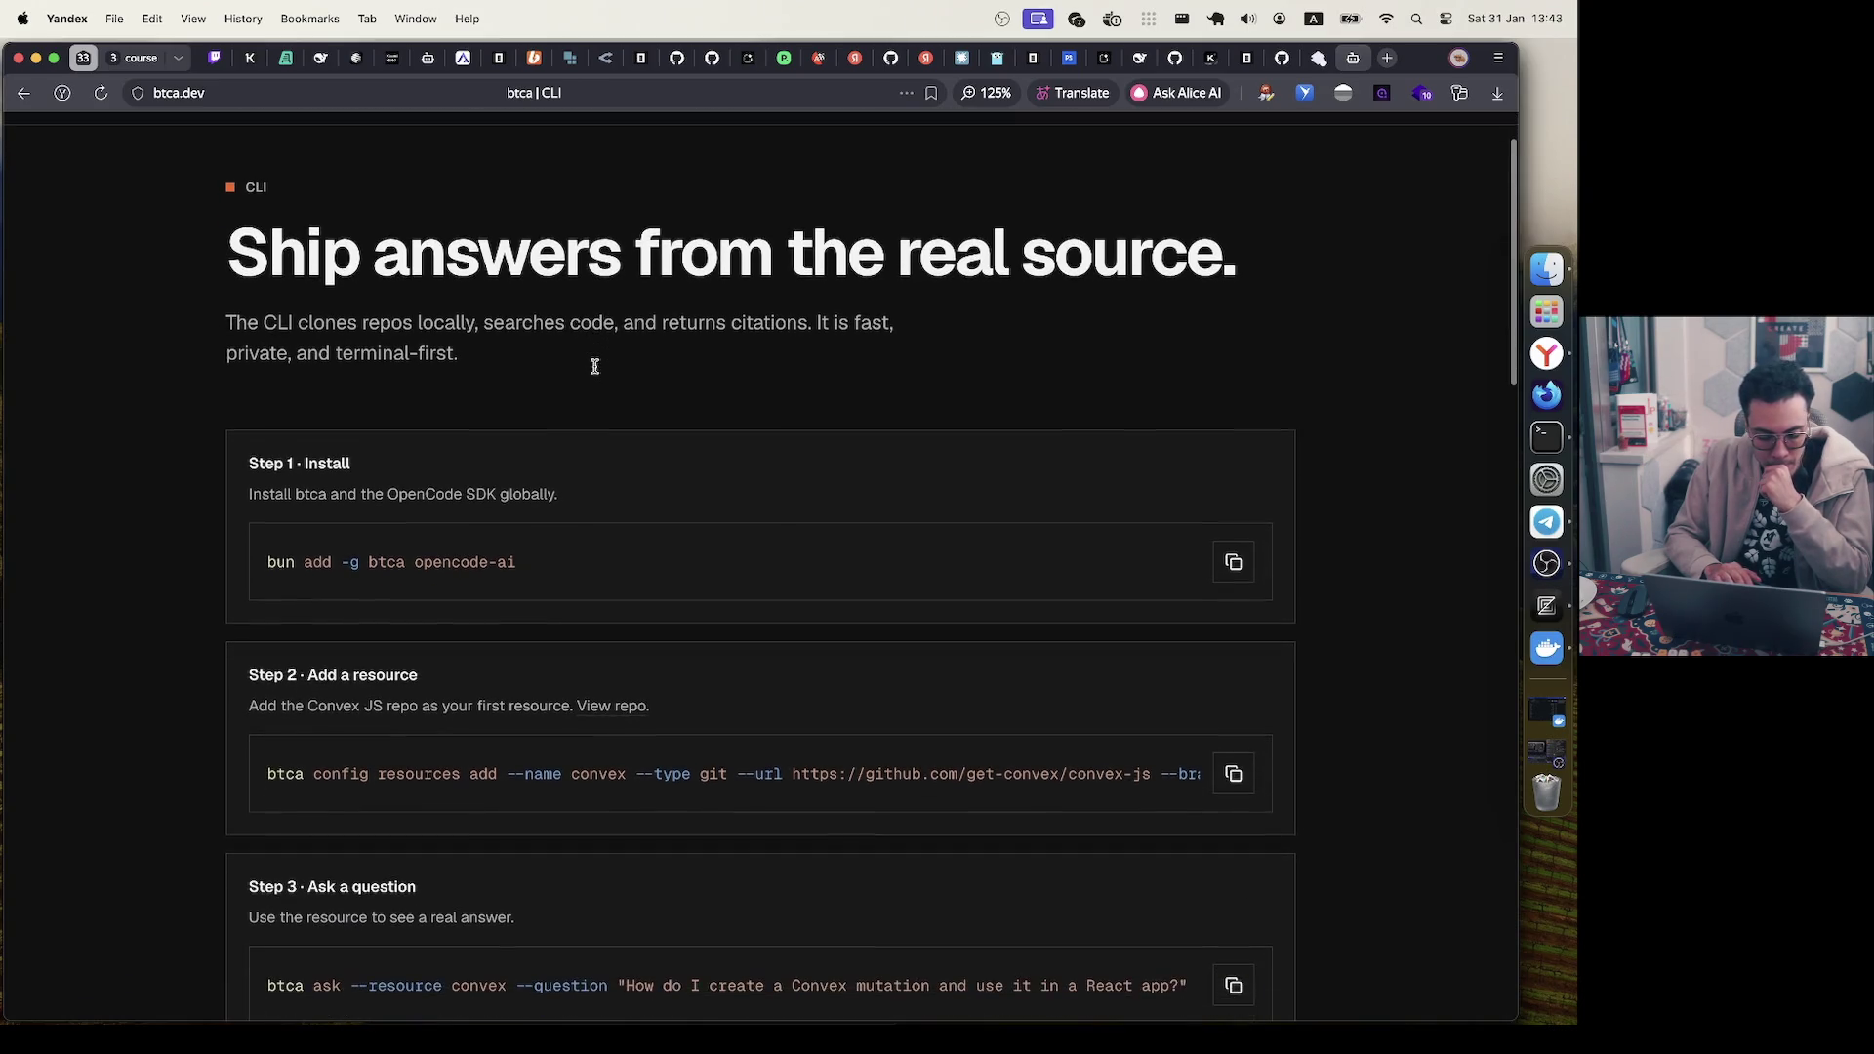
mouse_move(516, 562)
mouse_down()
mouse_move(369, 562)
mouse_move(403, 563)
mouse_up()
click(369, 563)
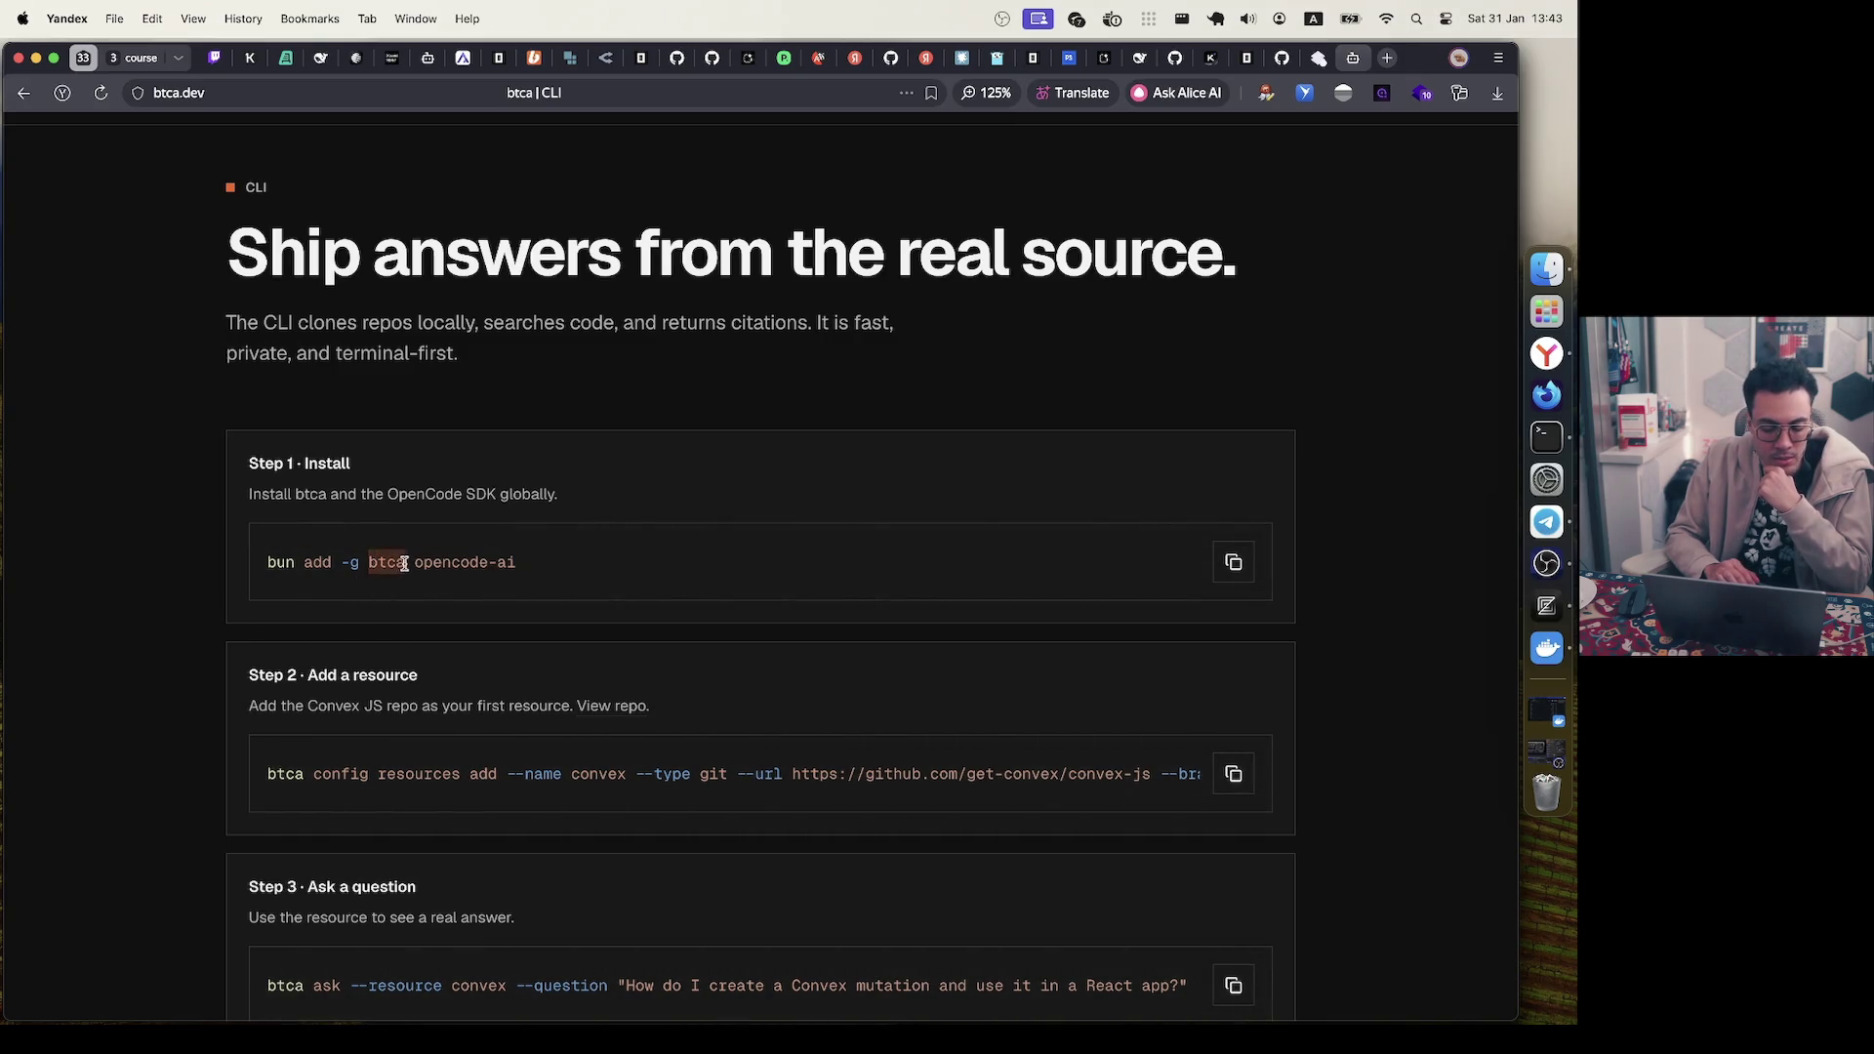
click(599, 577)
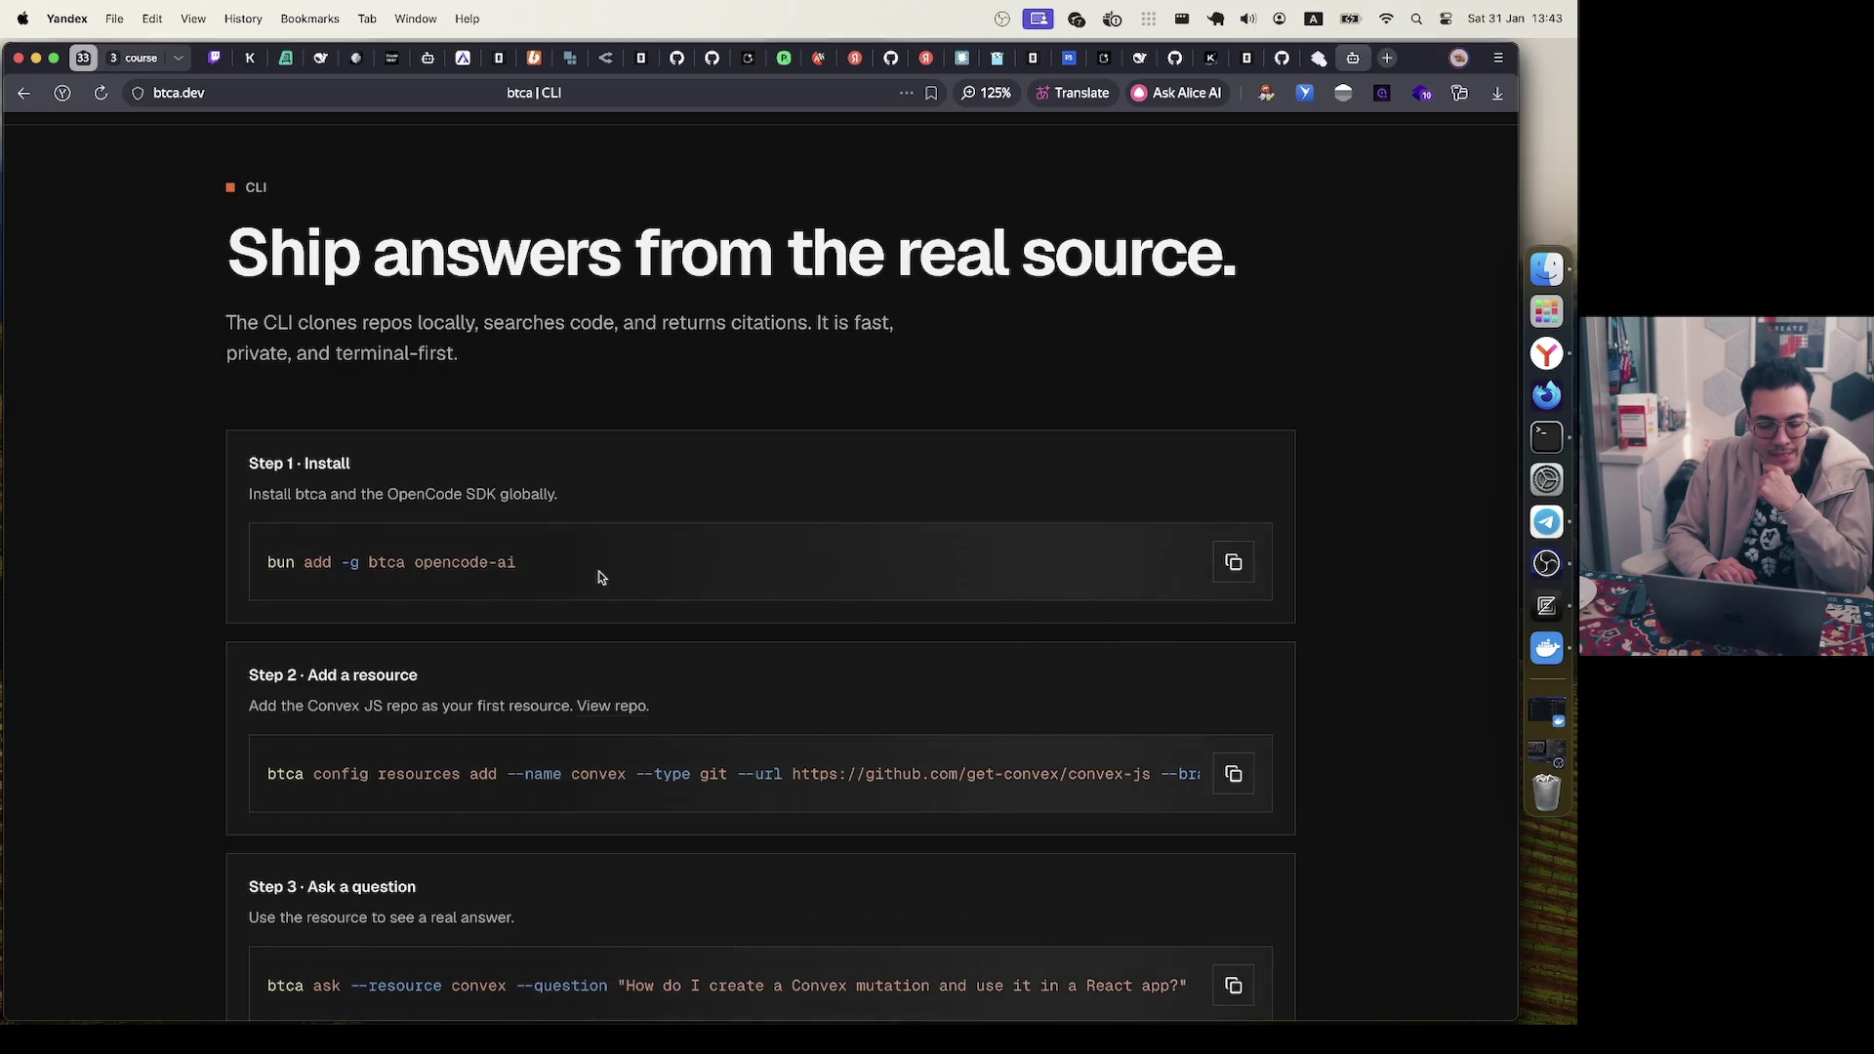
- Scroll Step 2 horizontally and select the convex-js repository URL
scroll(599, 577, down, 3)
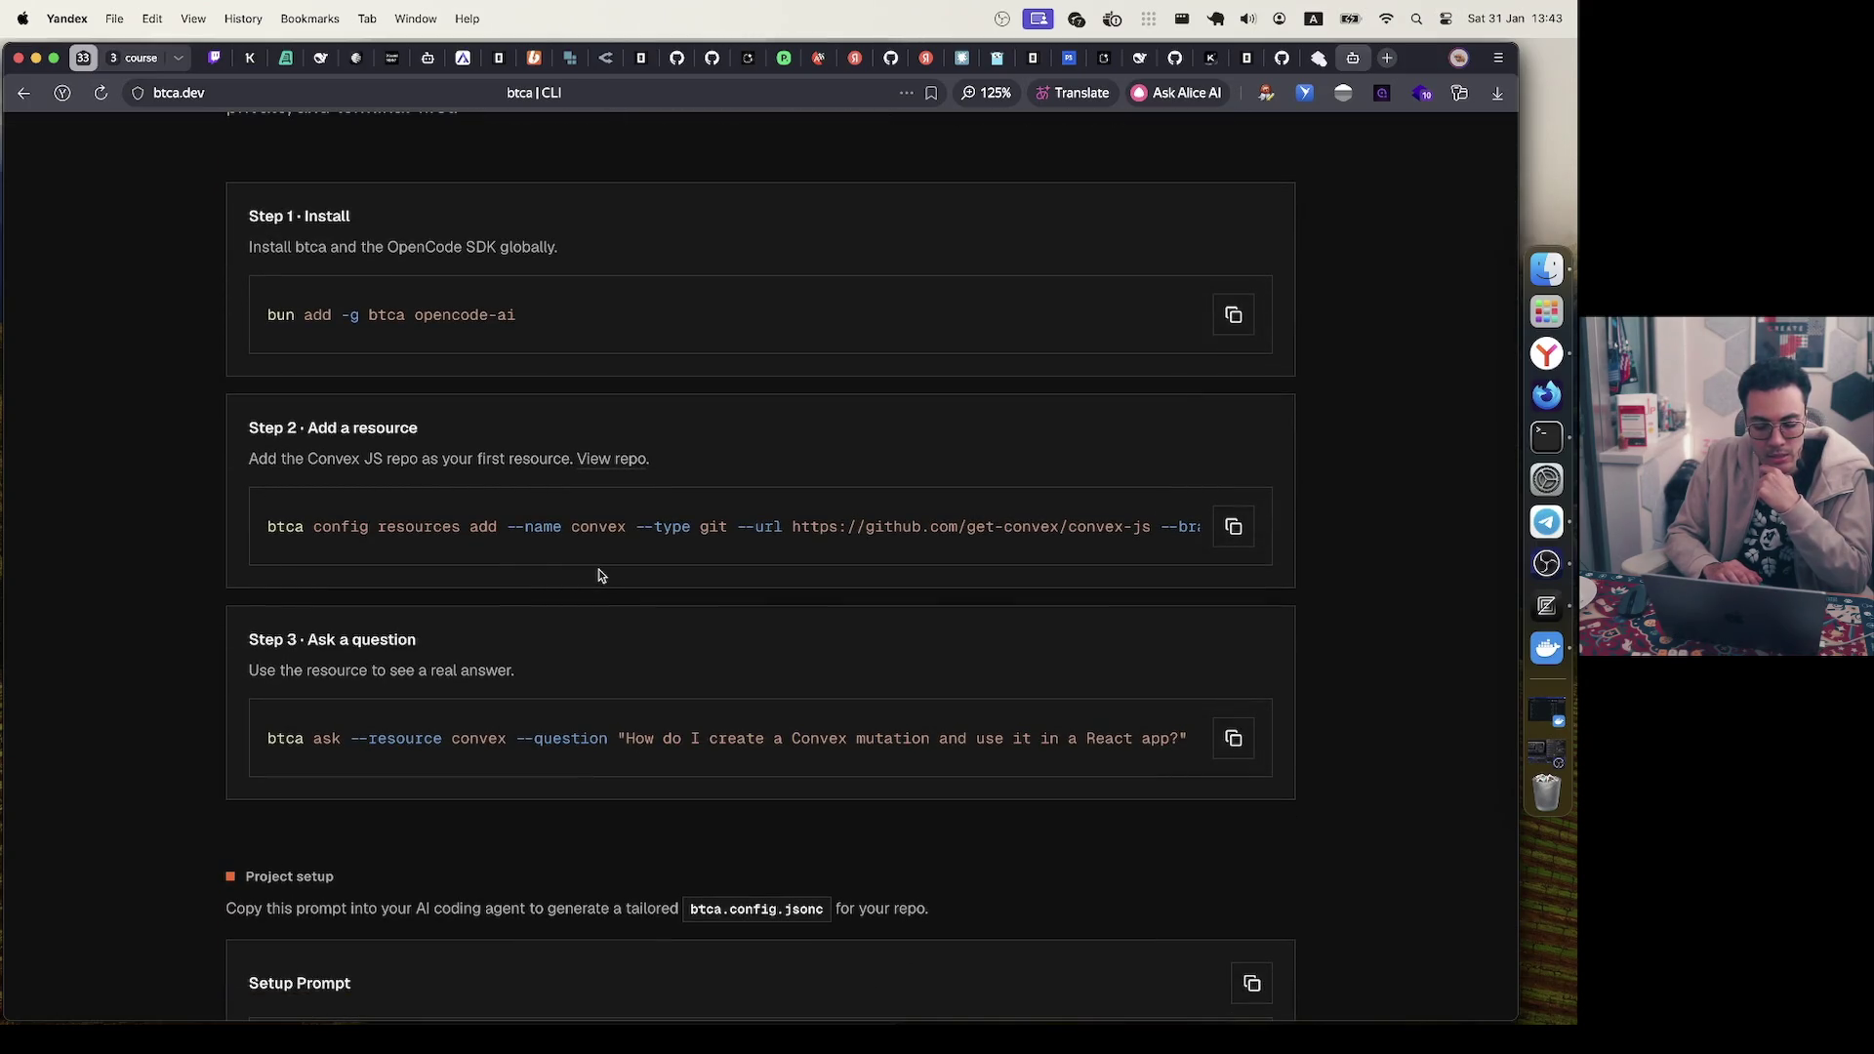
scroll(736, 521, right, 2)
scroll(736, 522, right, 1)
drag(712, 525, 1071, 526)
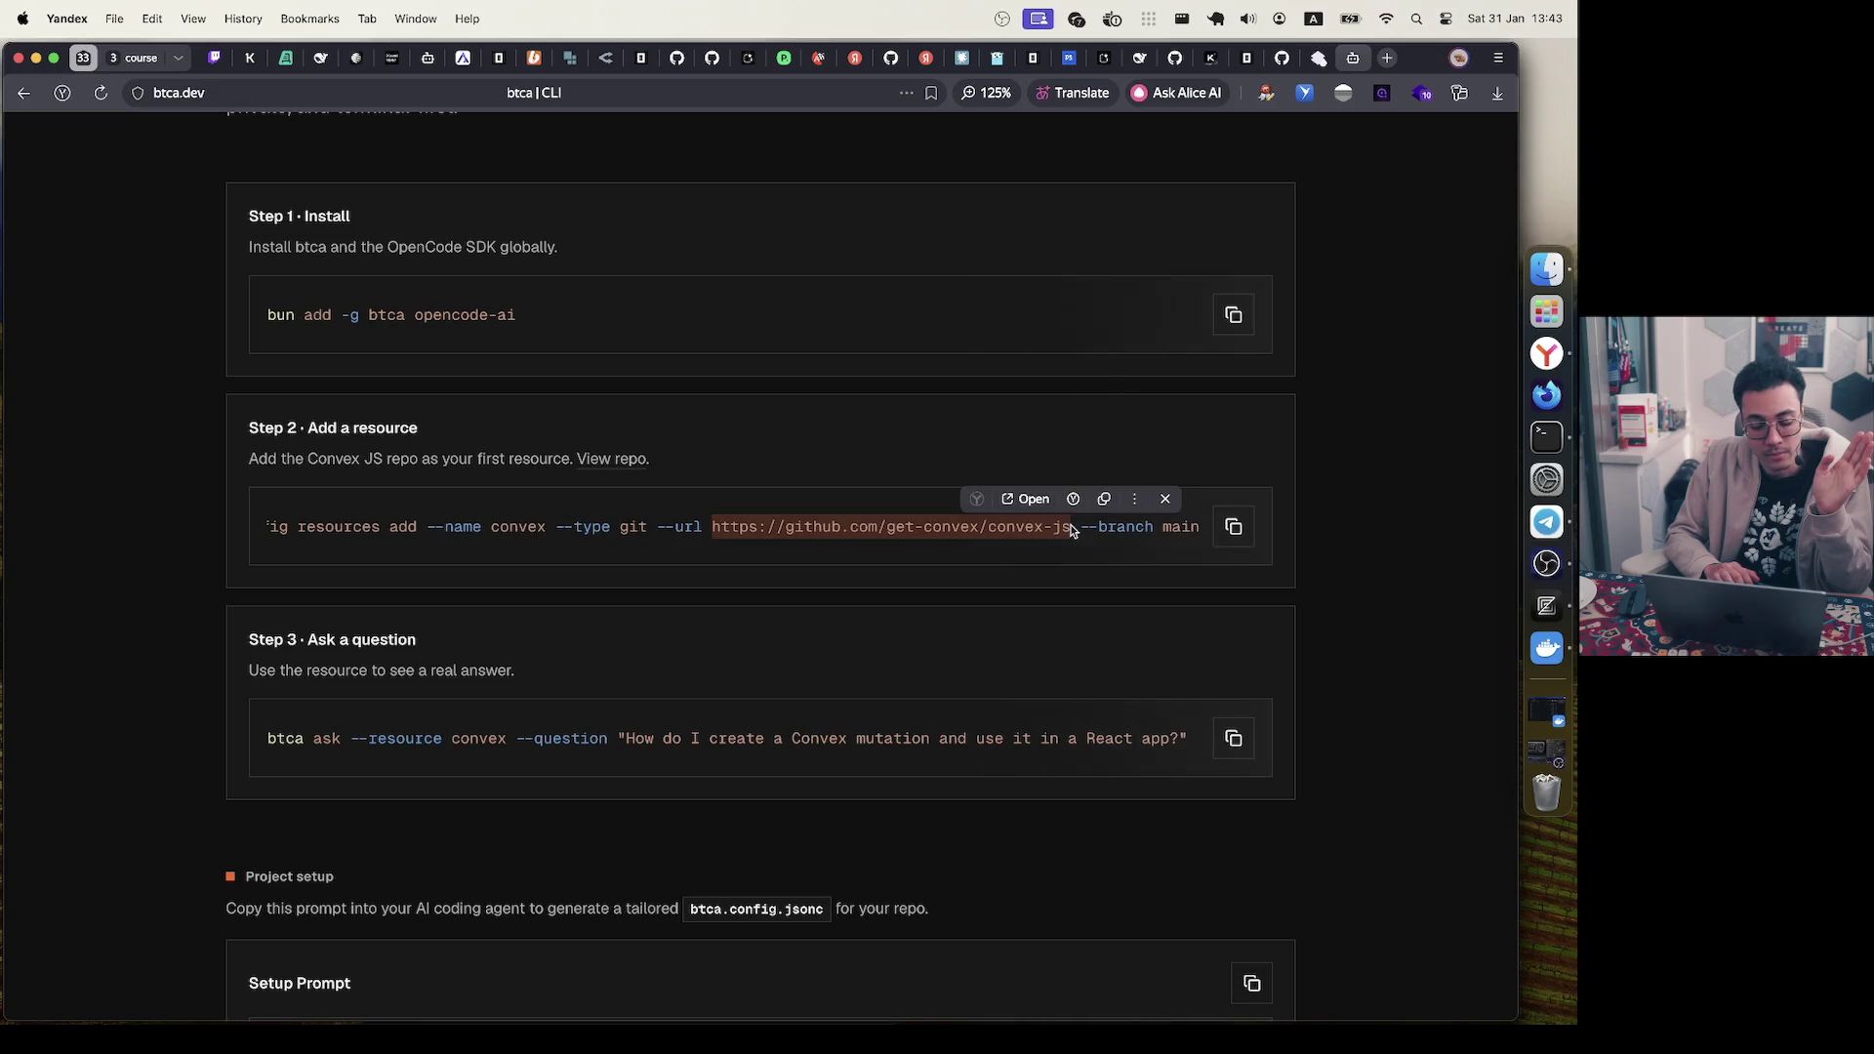
click(896, 610)
- Examine the Step 3 'ask --resource' command and its sample question
scroll(896, 610, down, 3)
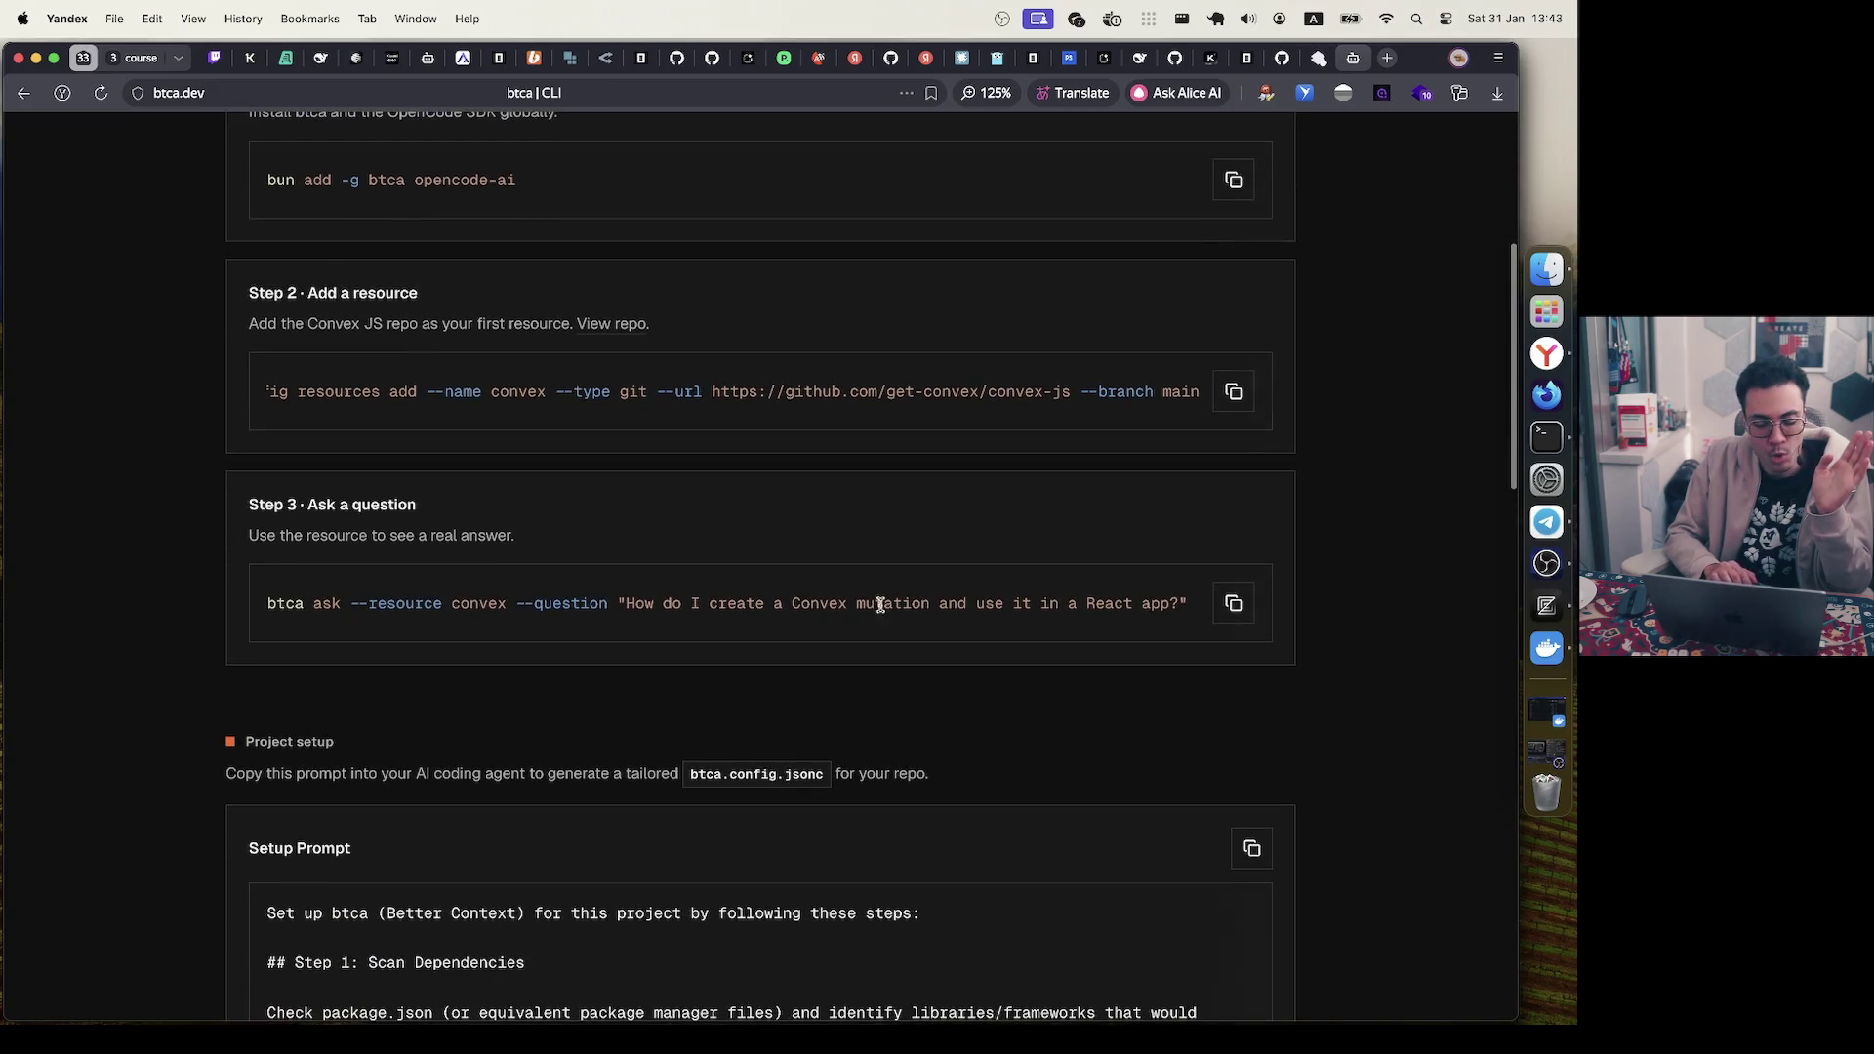
drag(311, 605, 474, 605)
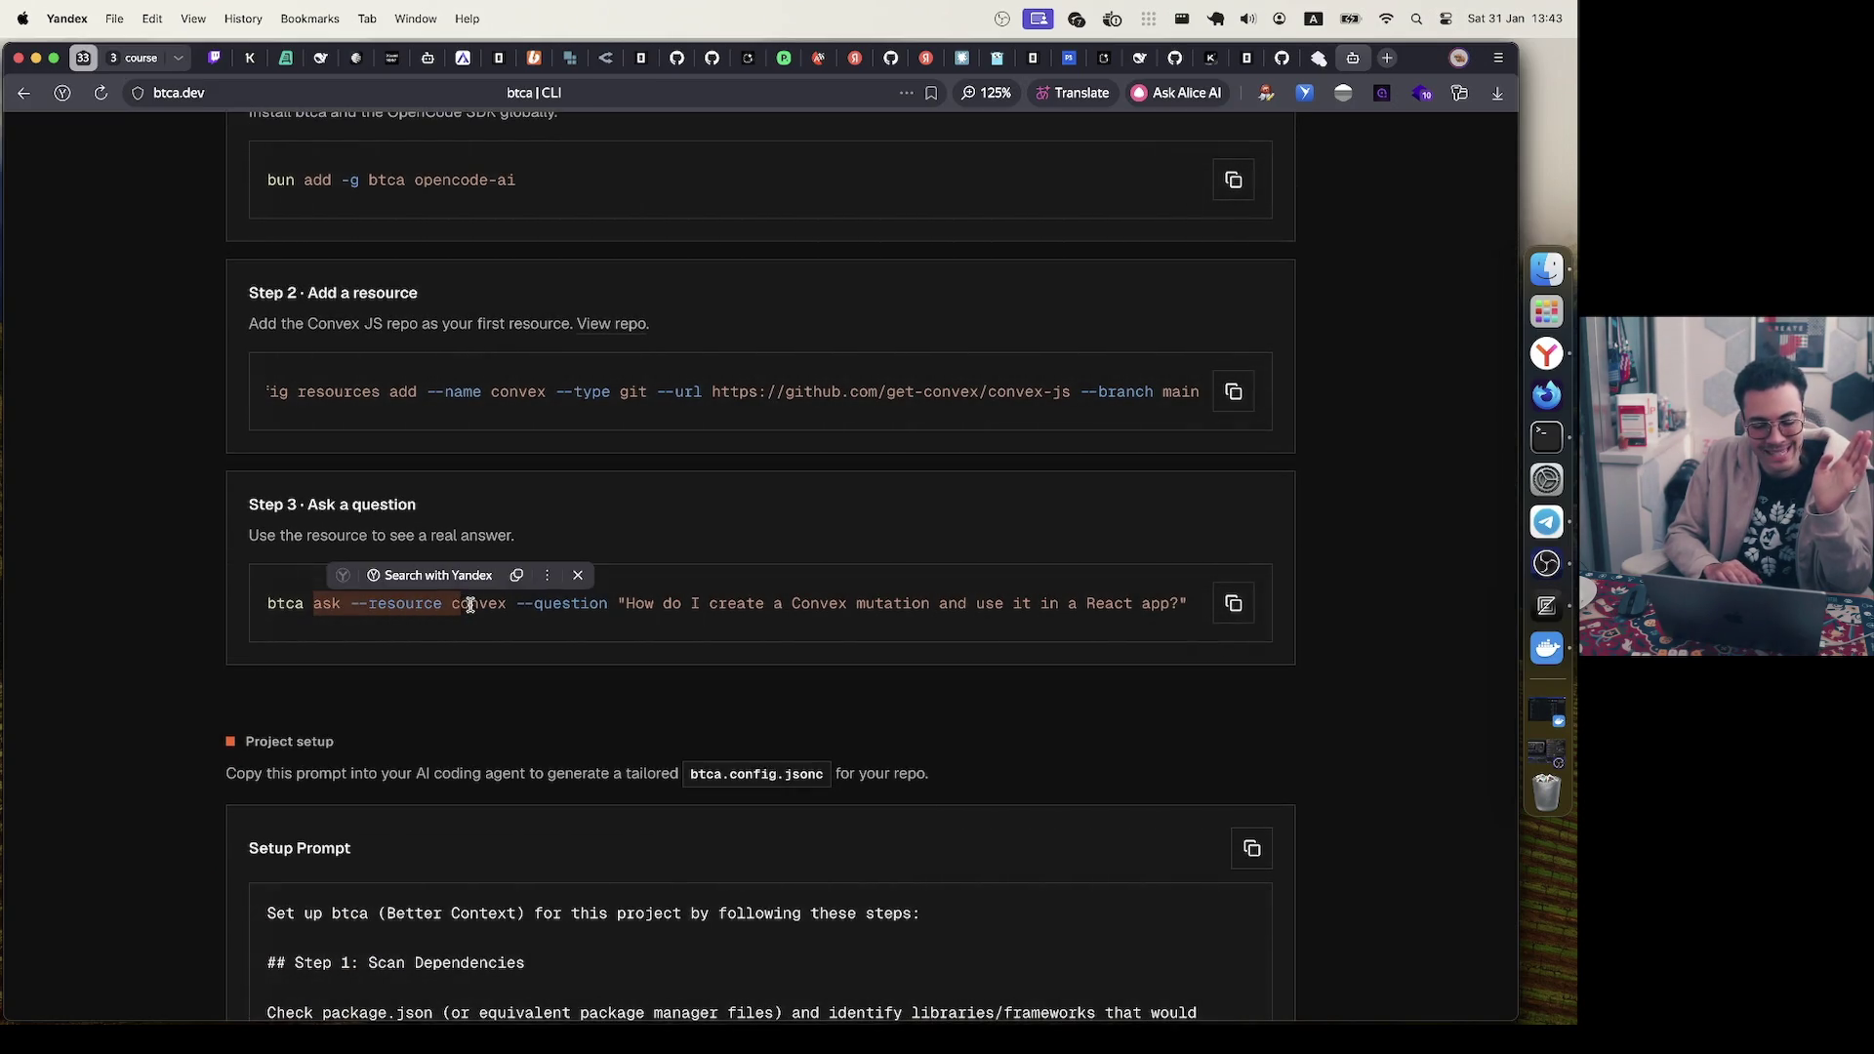
click(468, 604)
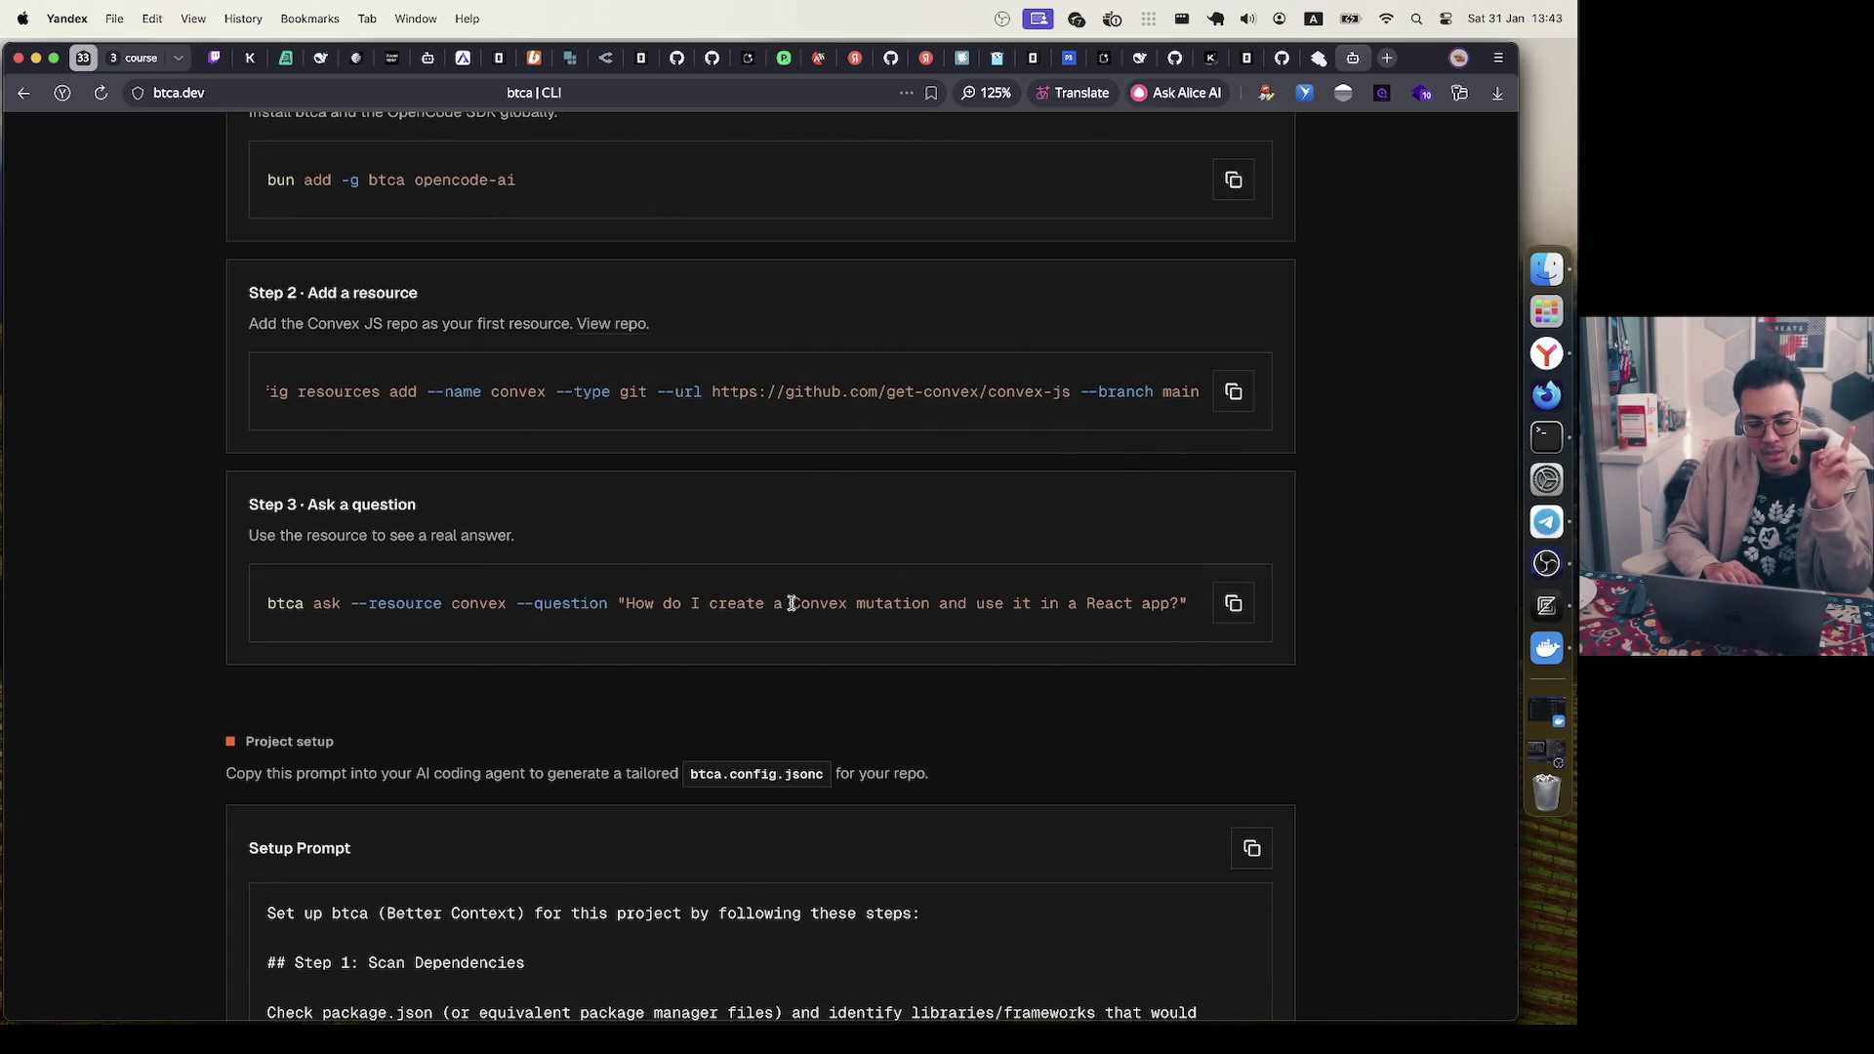
drag(654, 603, 853, 601)
click(833, 599)
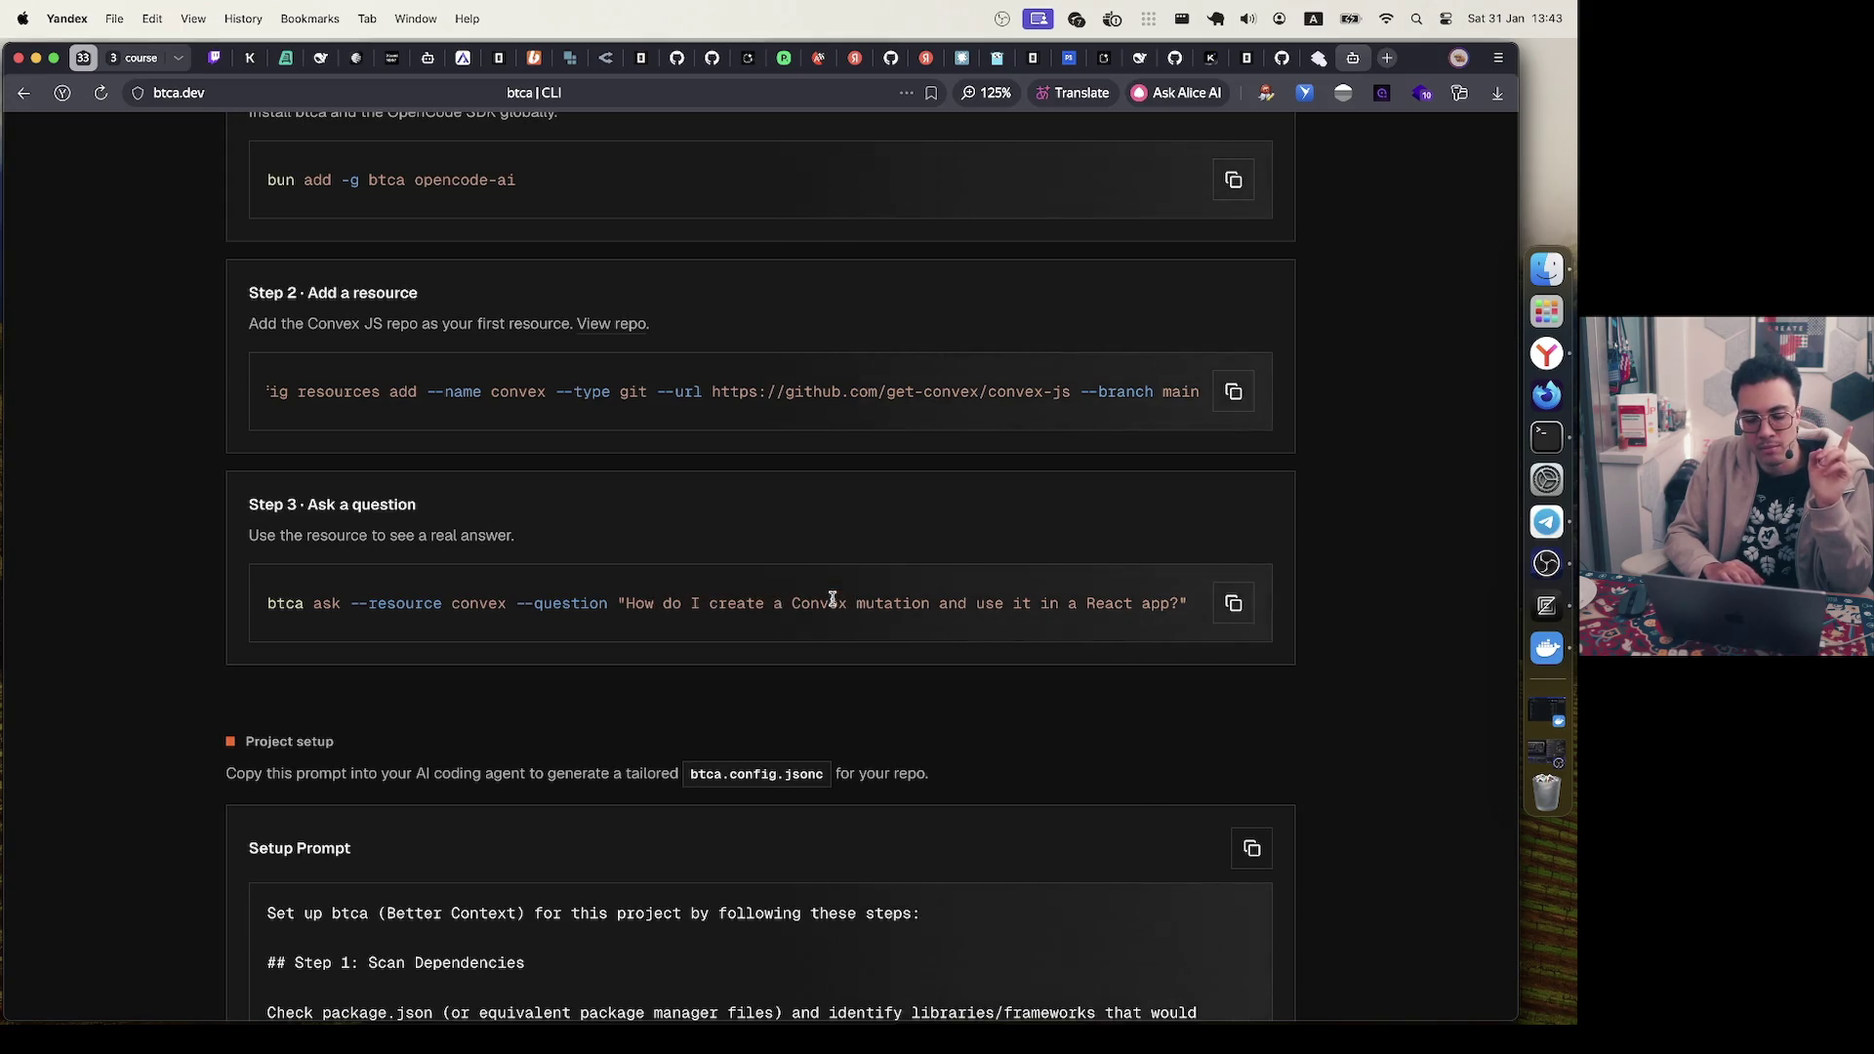
double_click(986, 602)
click(1122, 603)
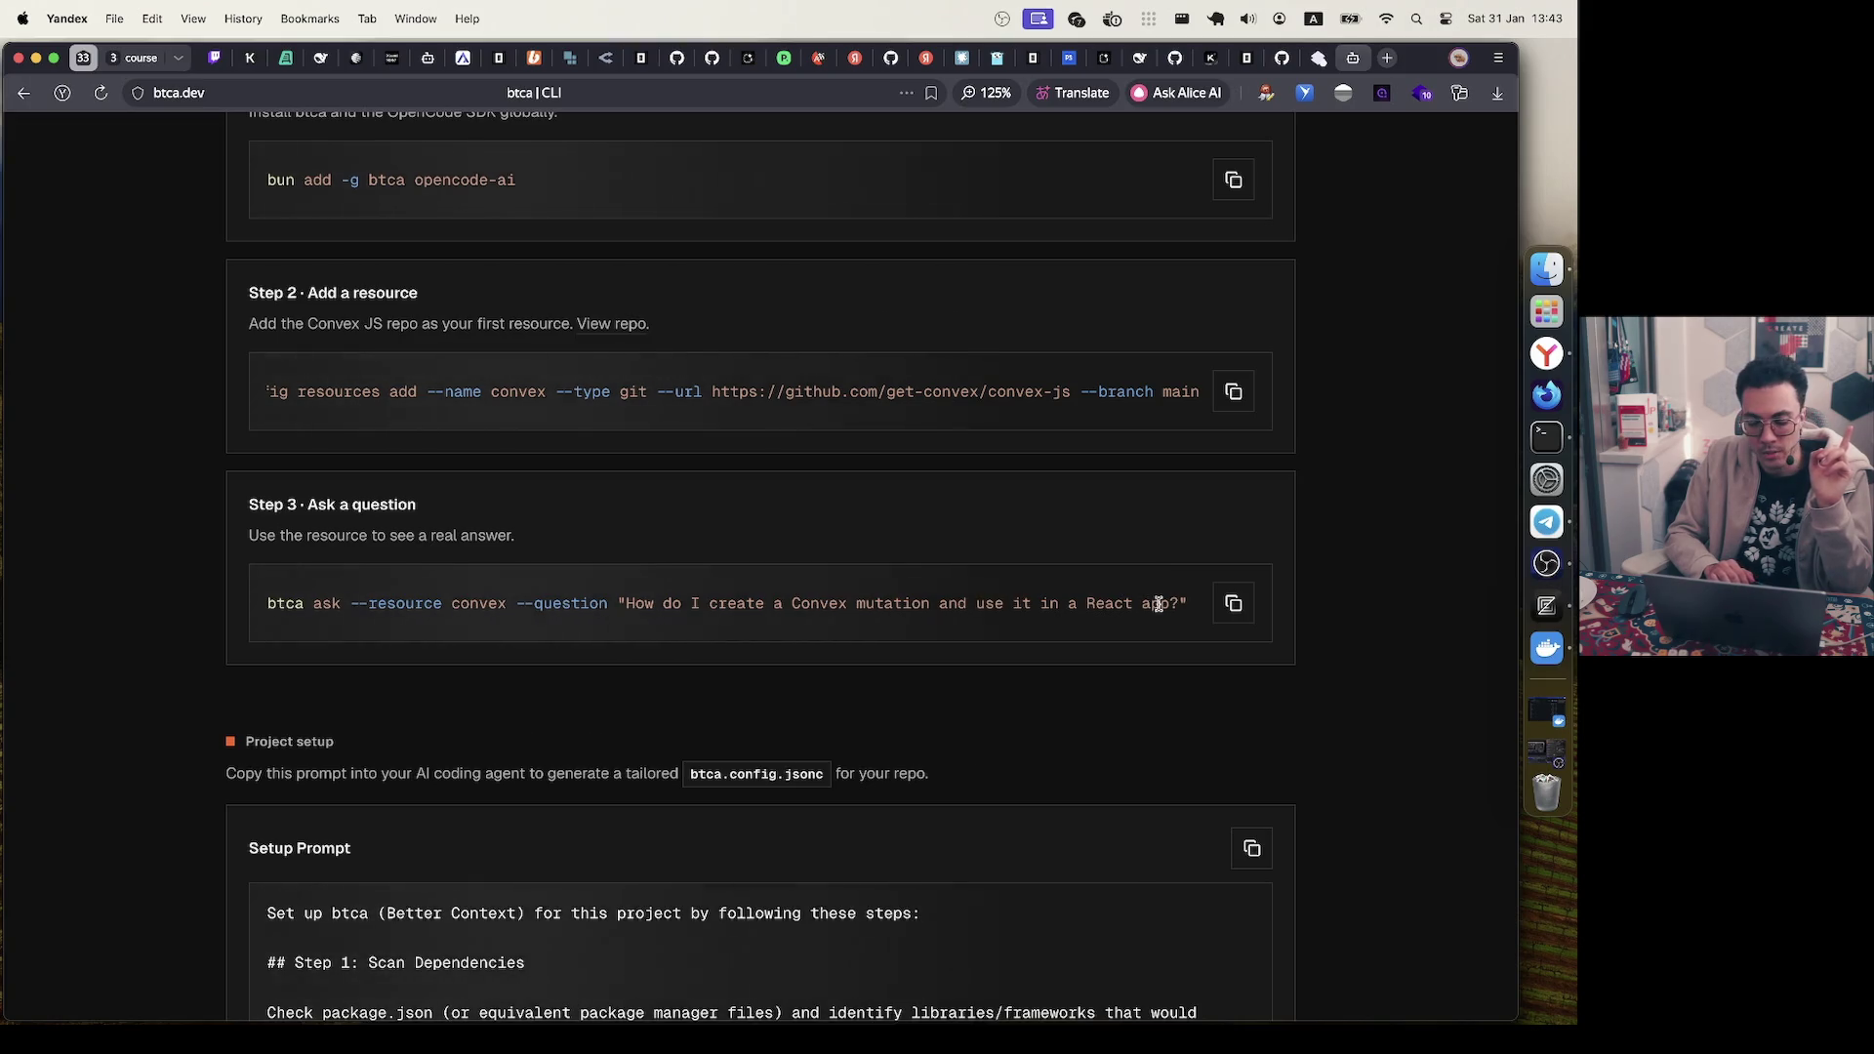
- Reset the Step 2 command to its start and scroll back to the page top
scroll(235, 374, down, 3)
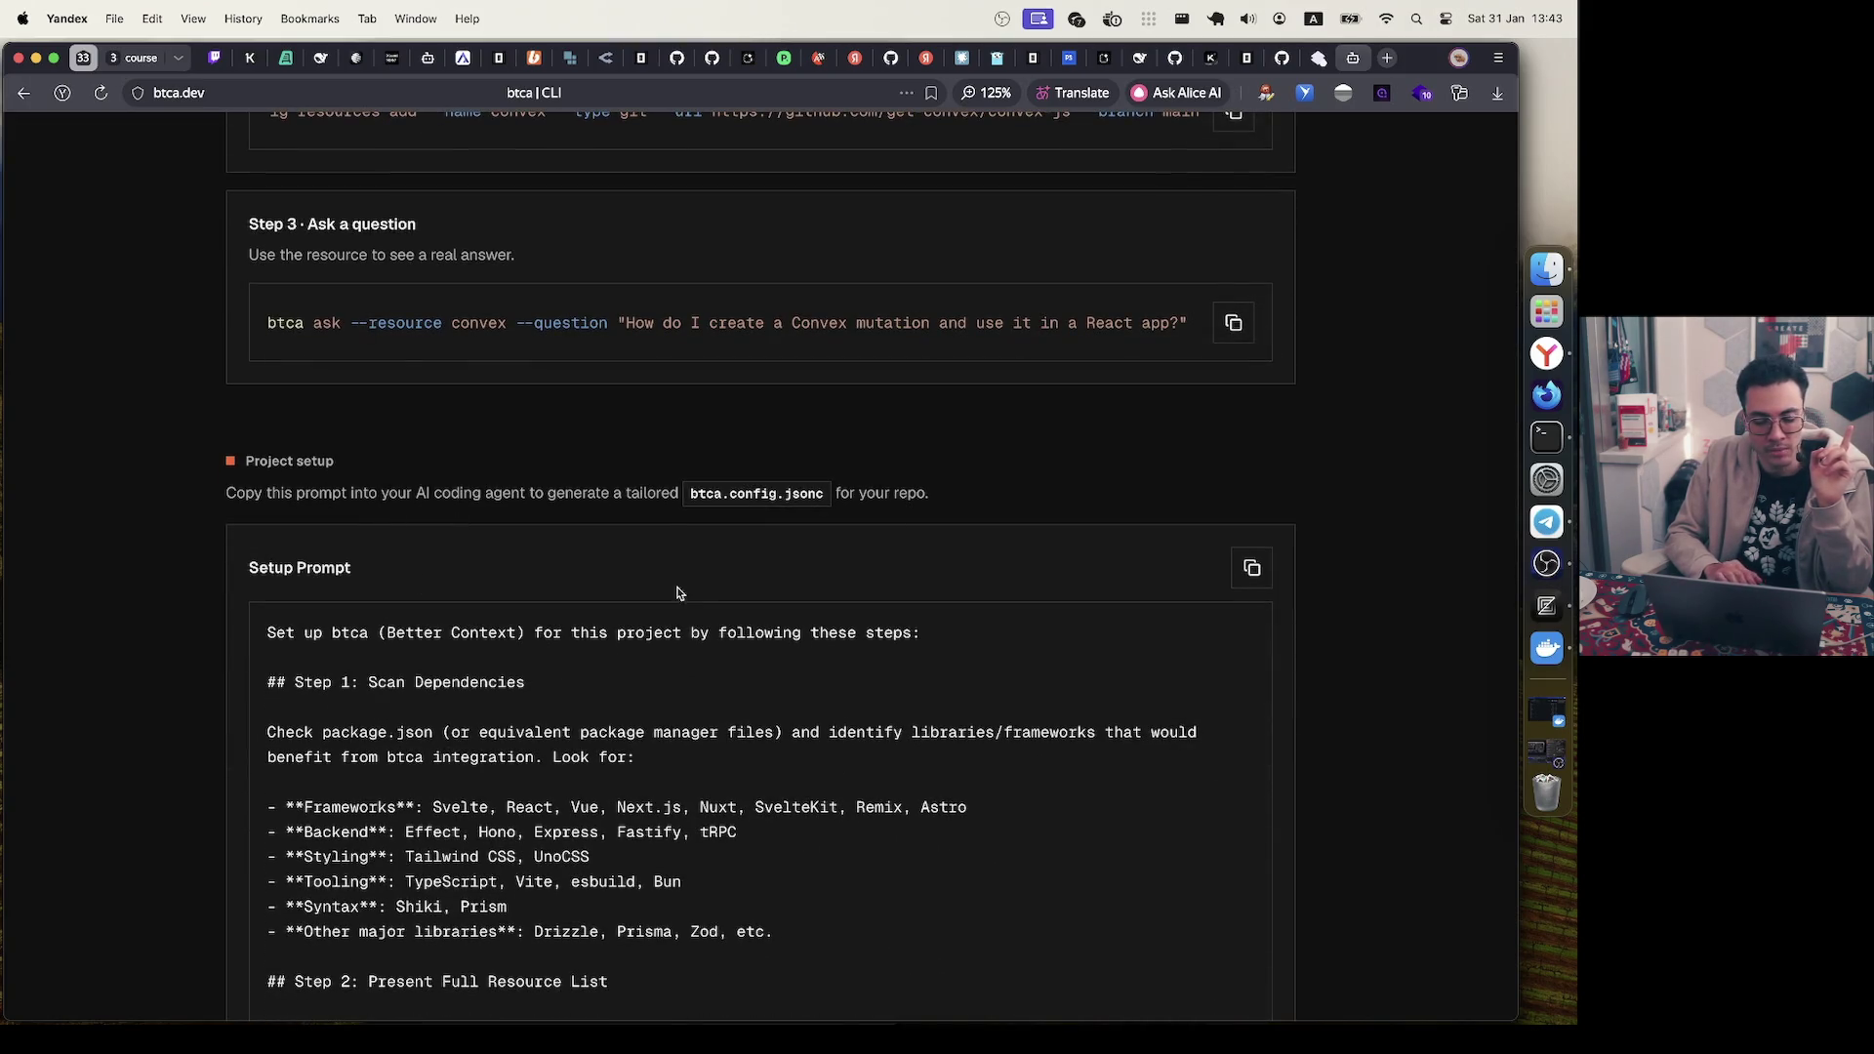
scroll(686, 500, up, 2)
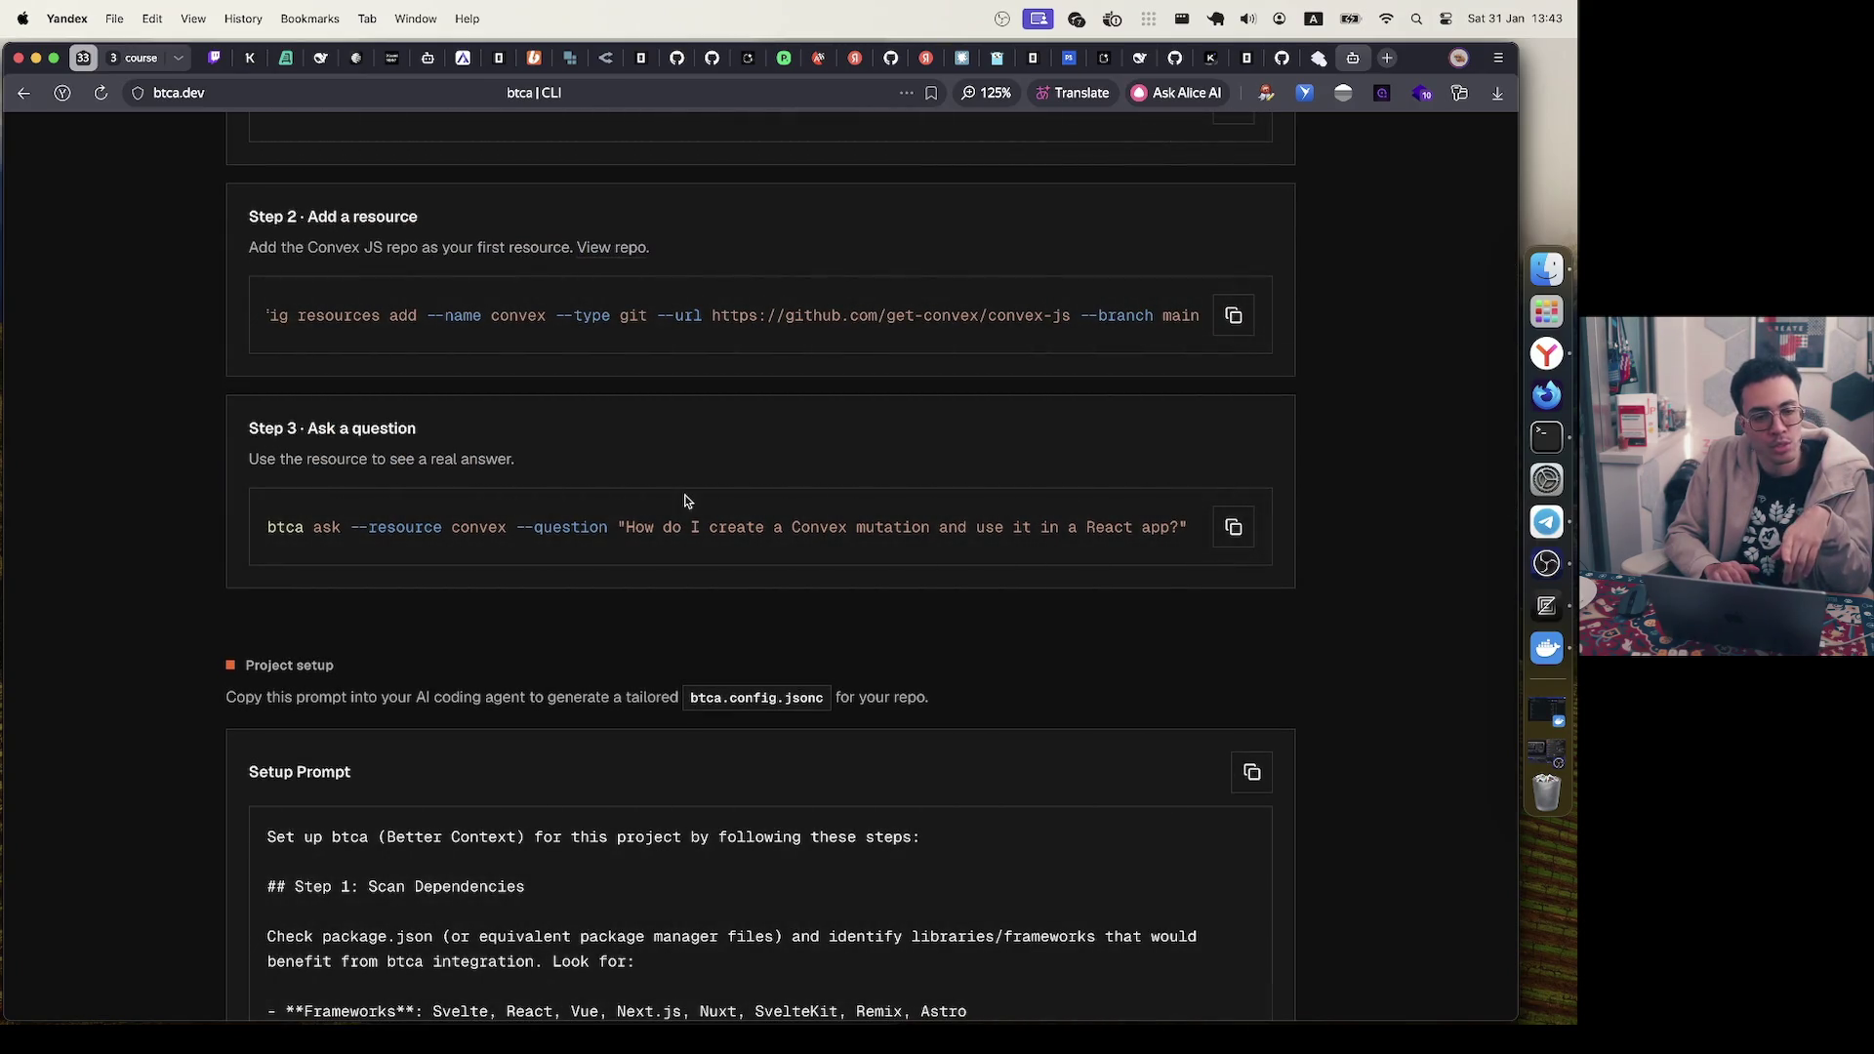
click(714, 322)
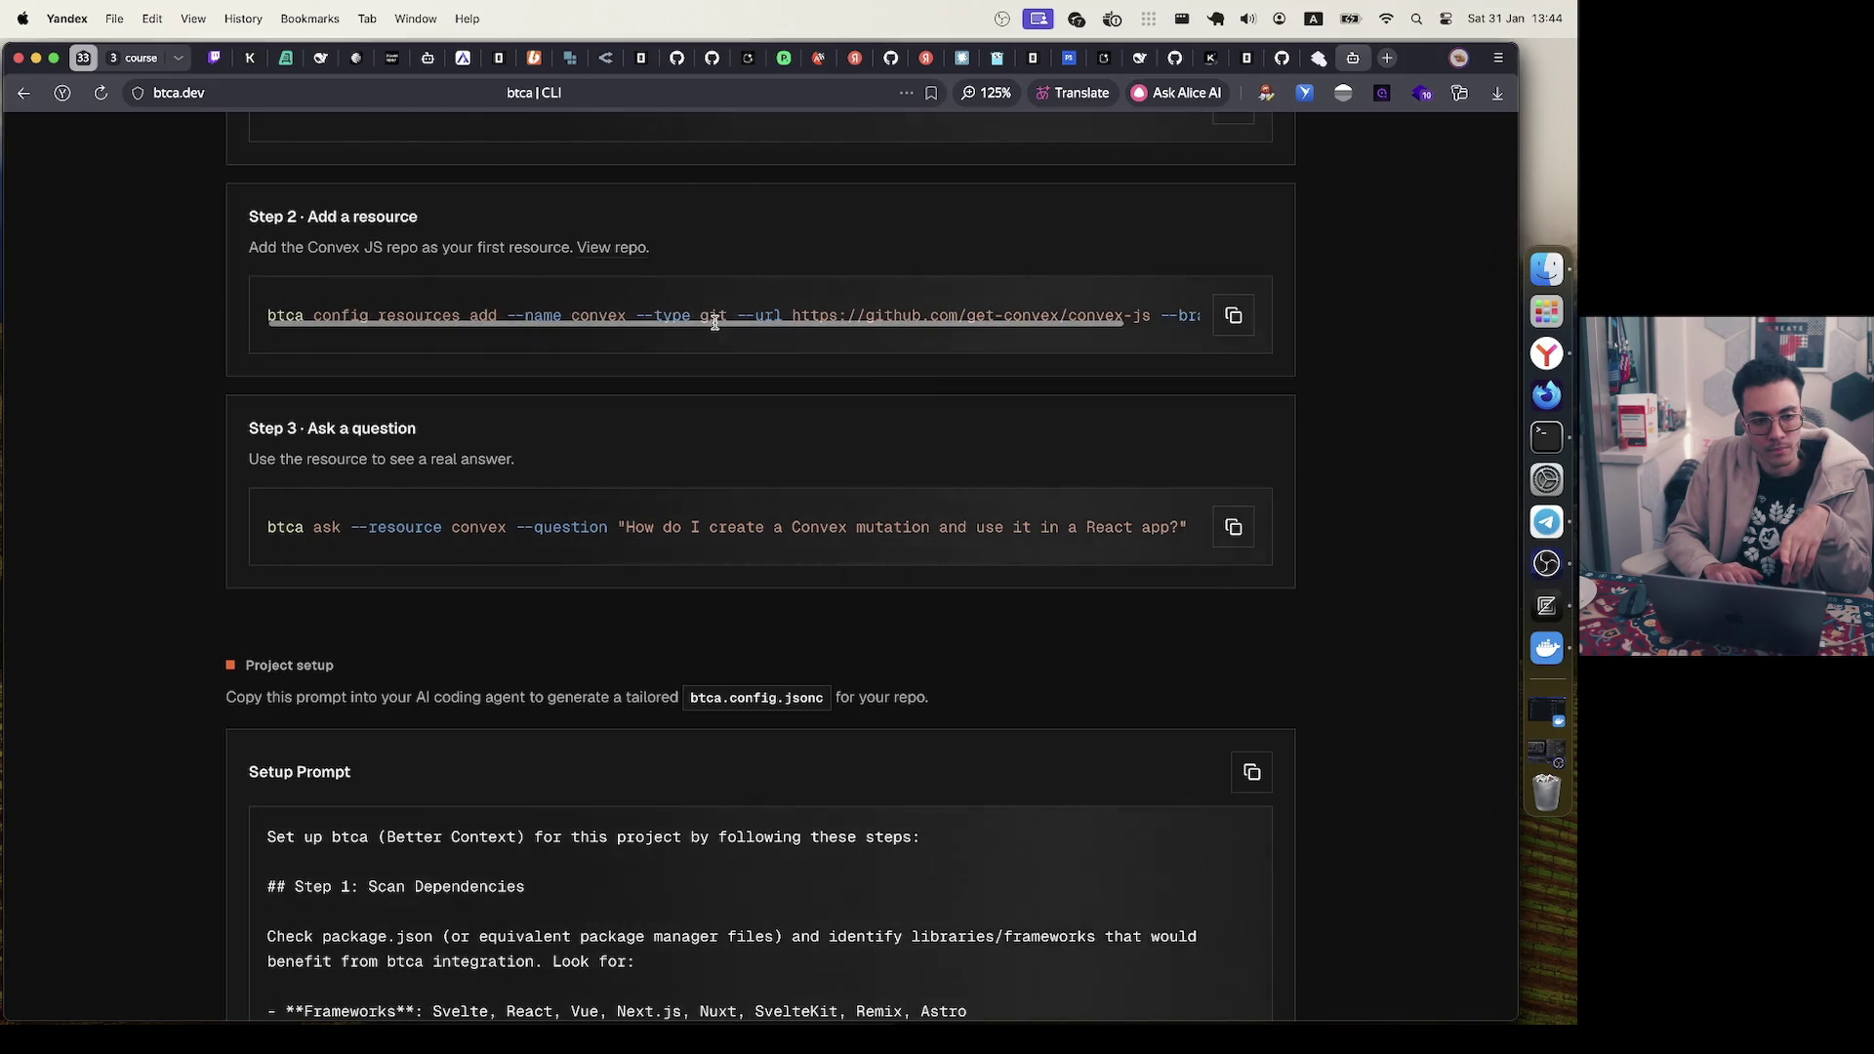
scroll(716, 322, up, 5)
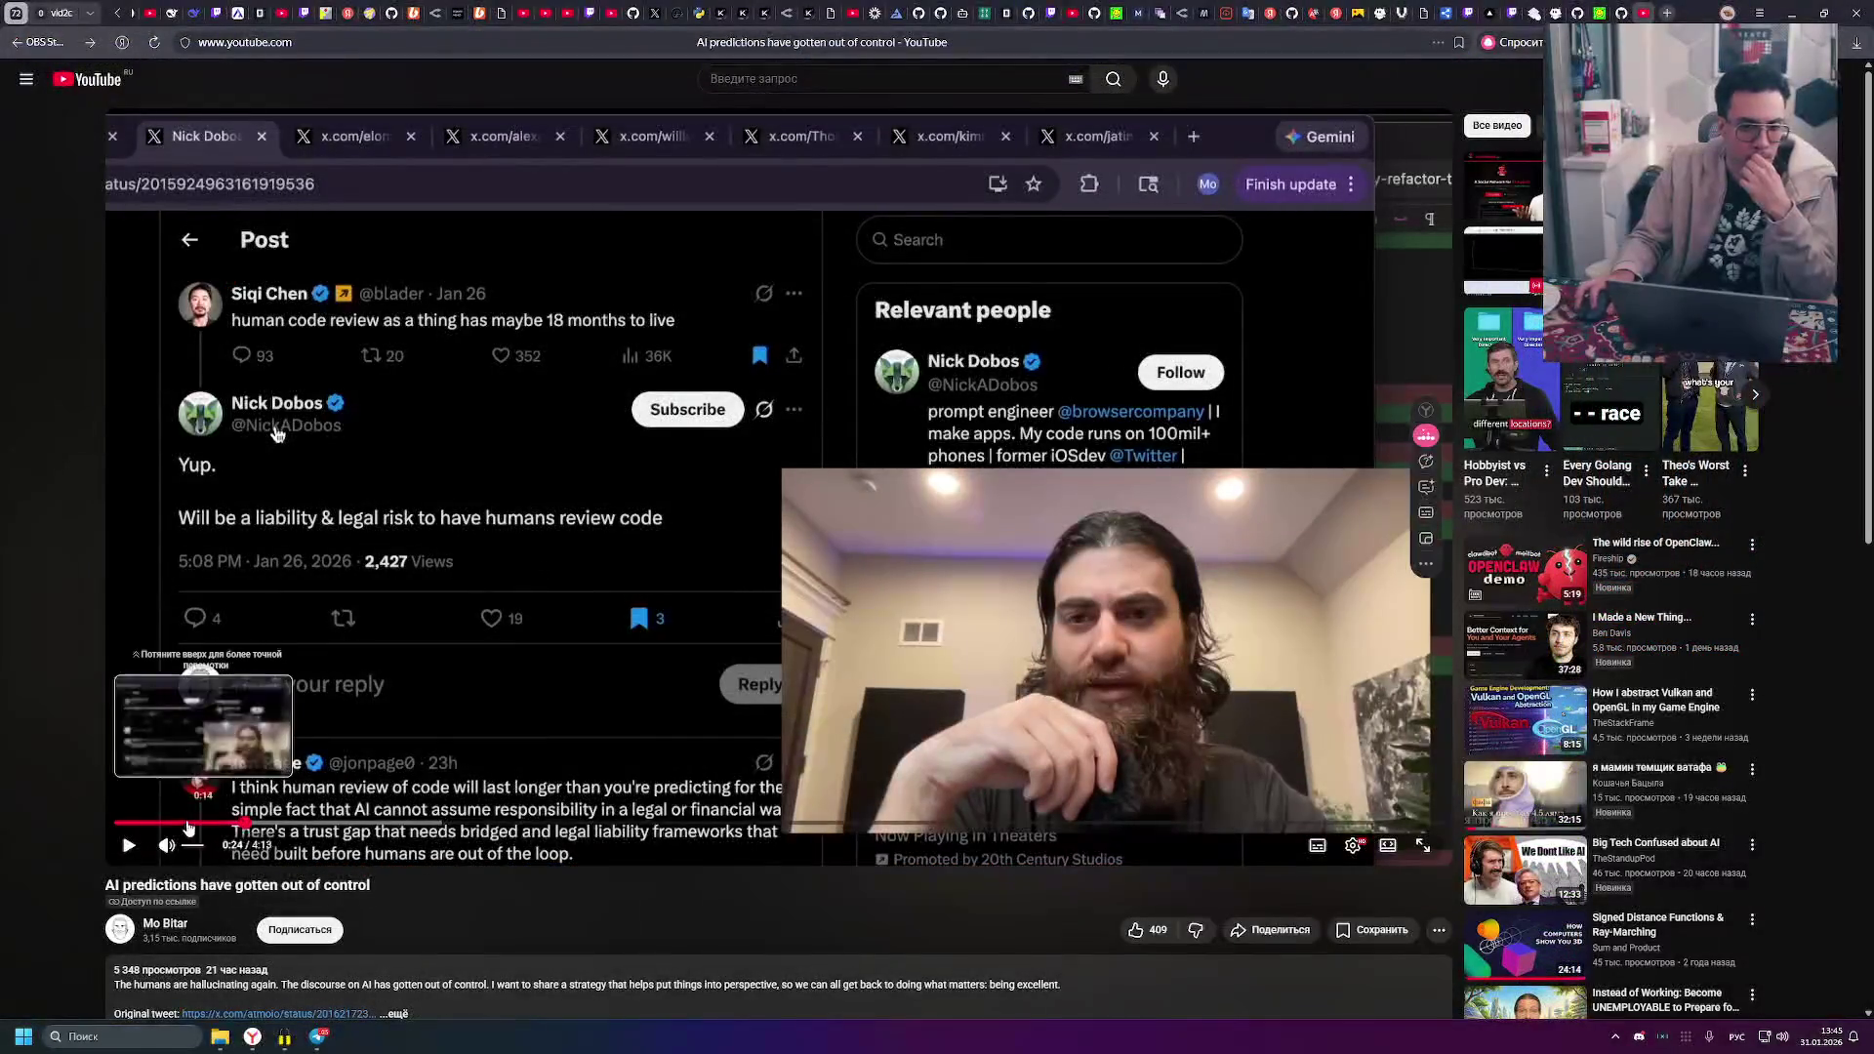
- Seek the AI predictions video to about 0:06, play it, and pause at 0:09
click(149, 823)
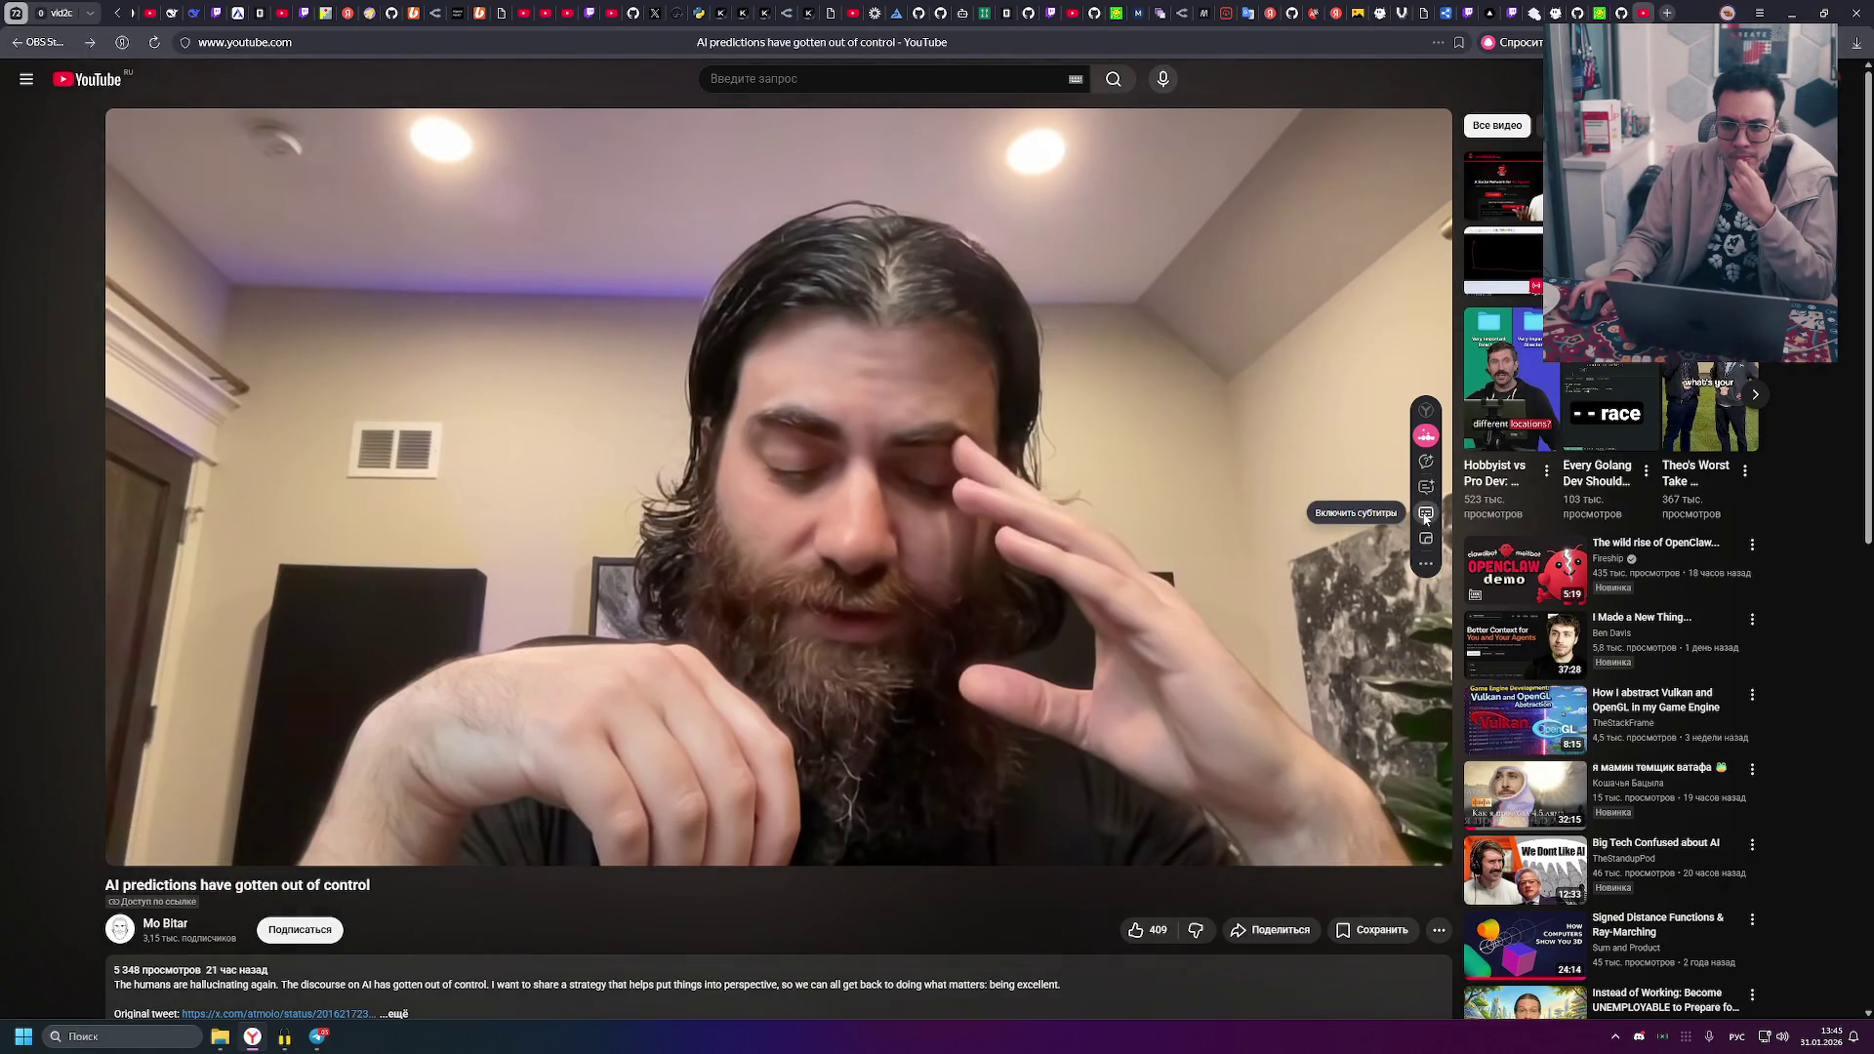
click(910, 514)
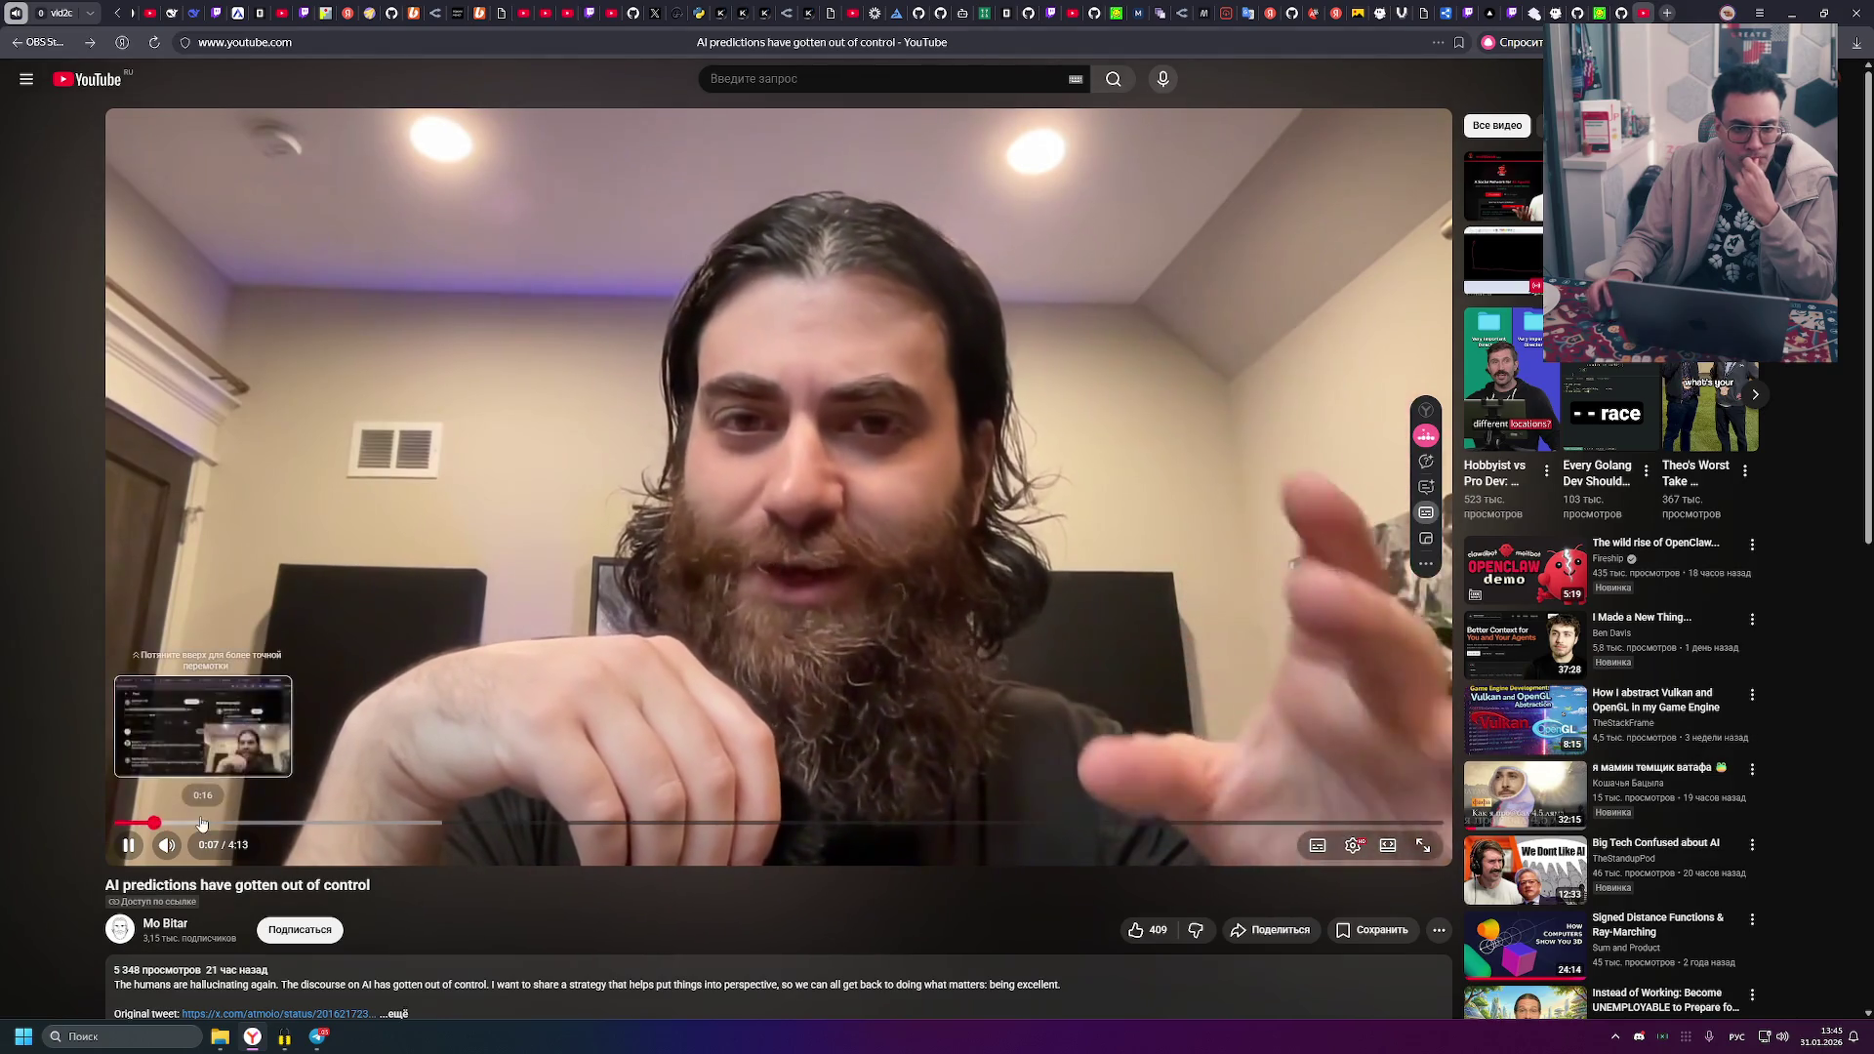
click(274, 612)
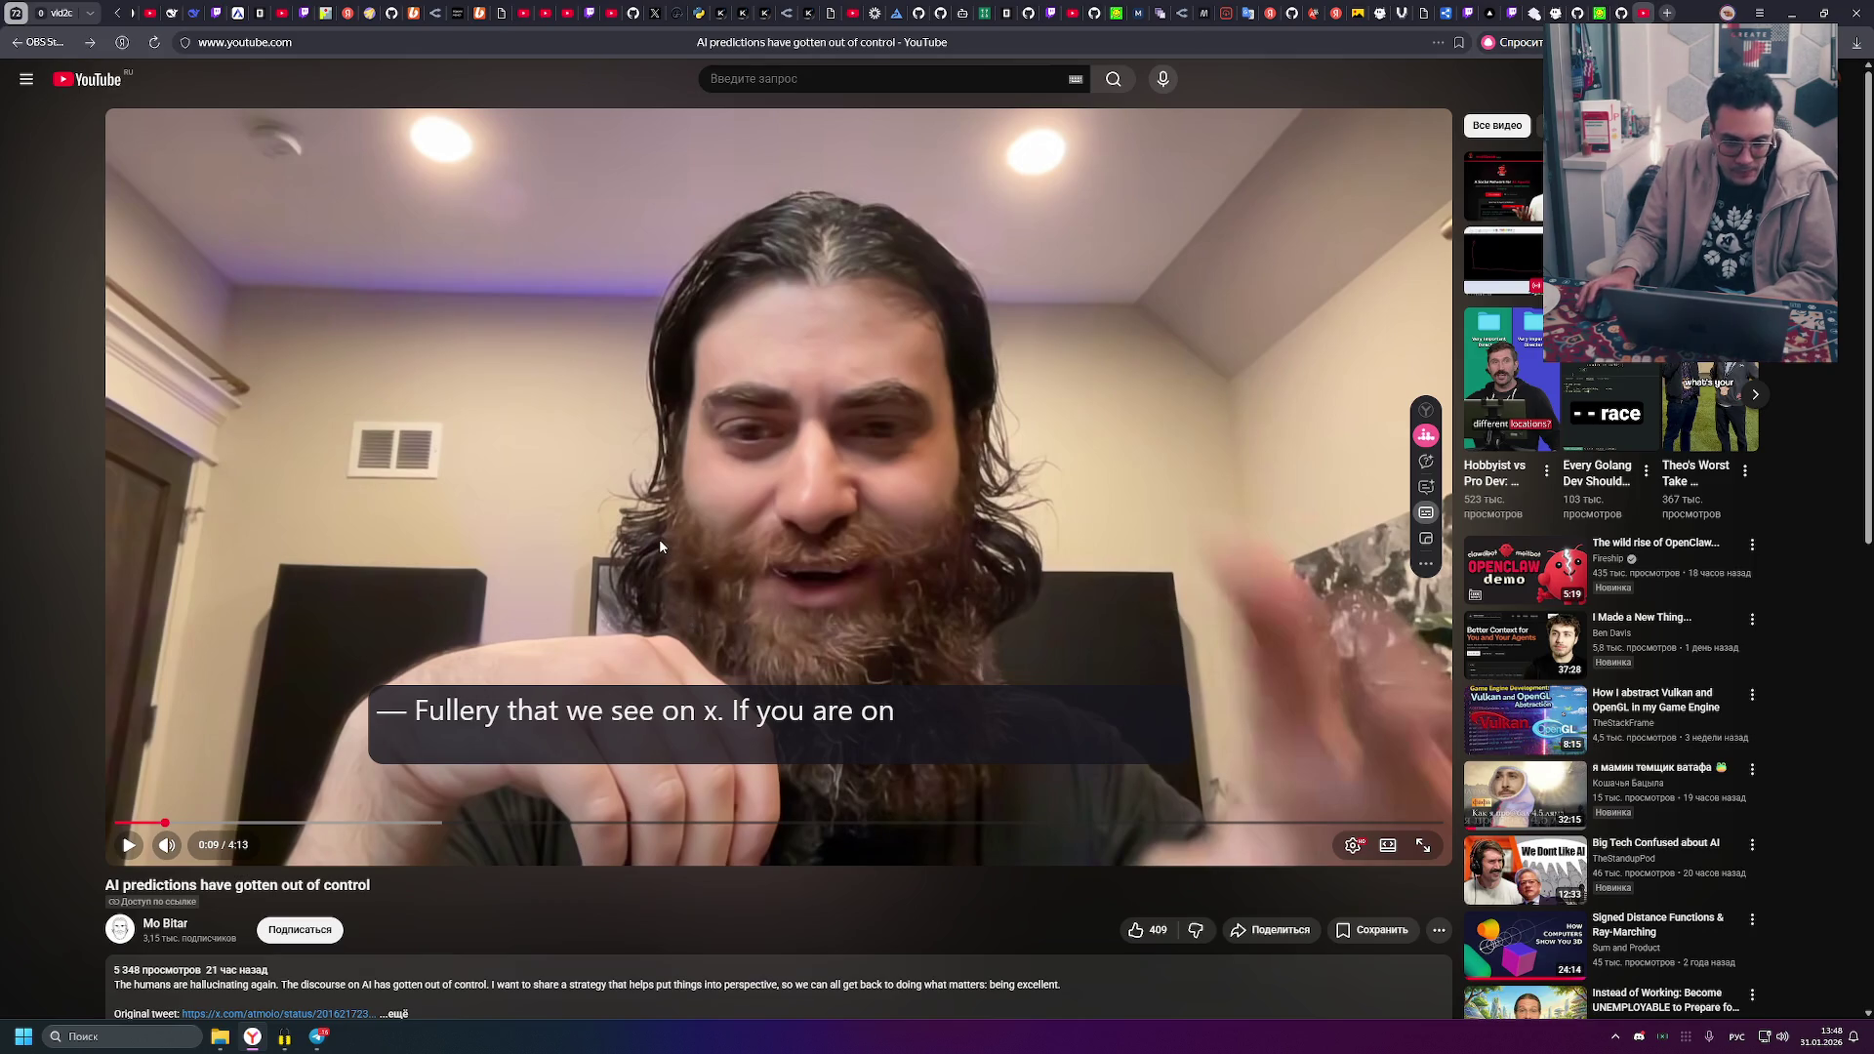
- Drag the translated captions down toward the bottom of the paused video
drag(964, 739, 972, 830)
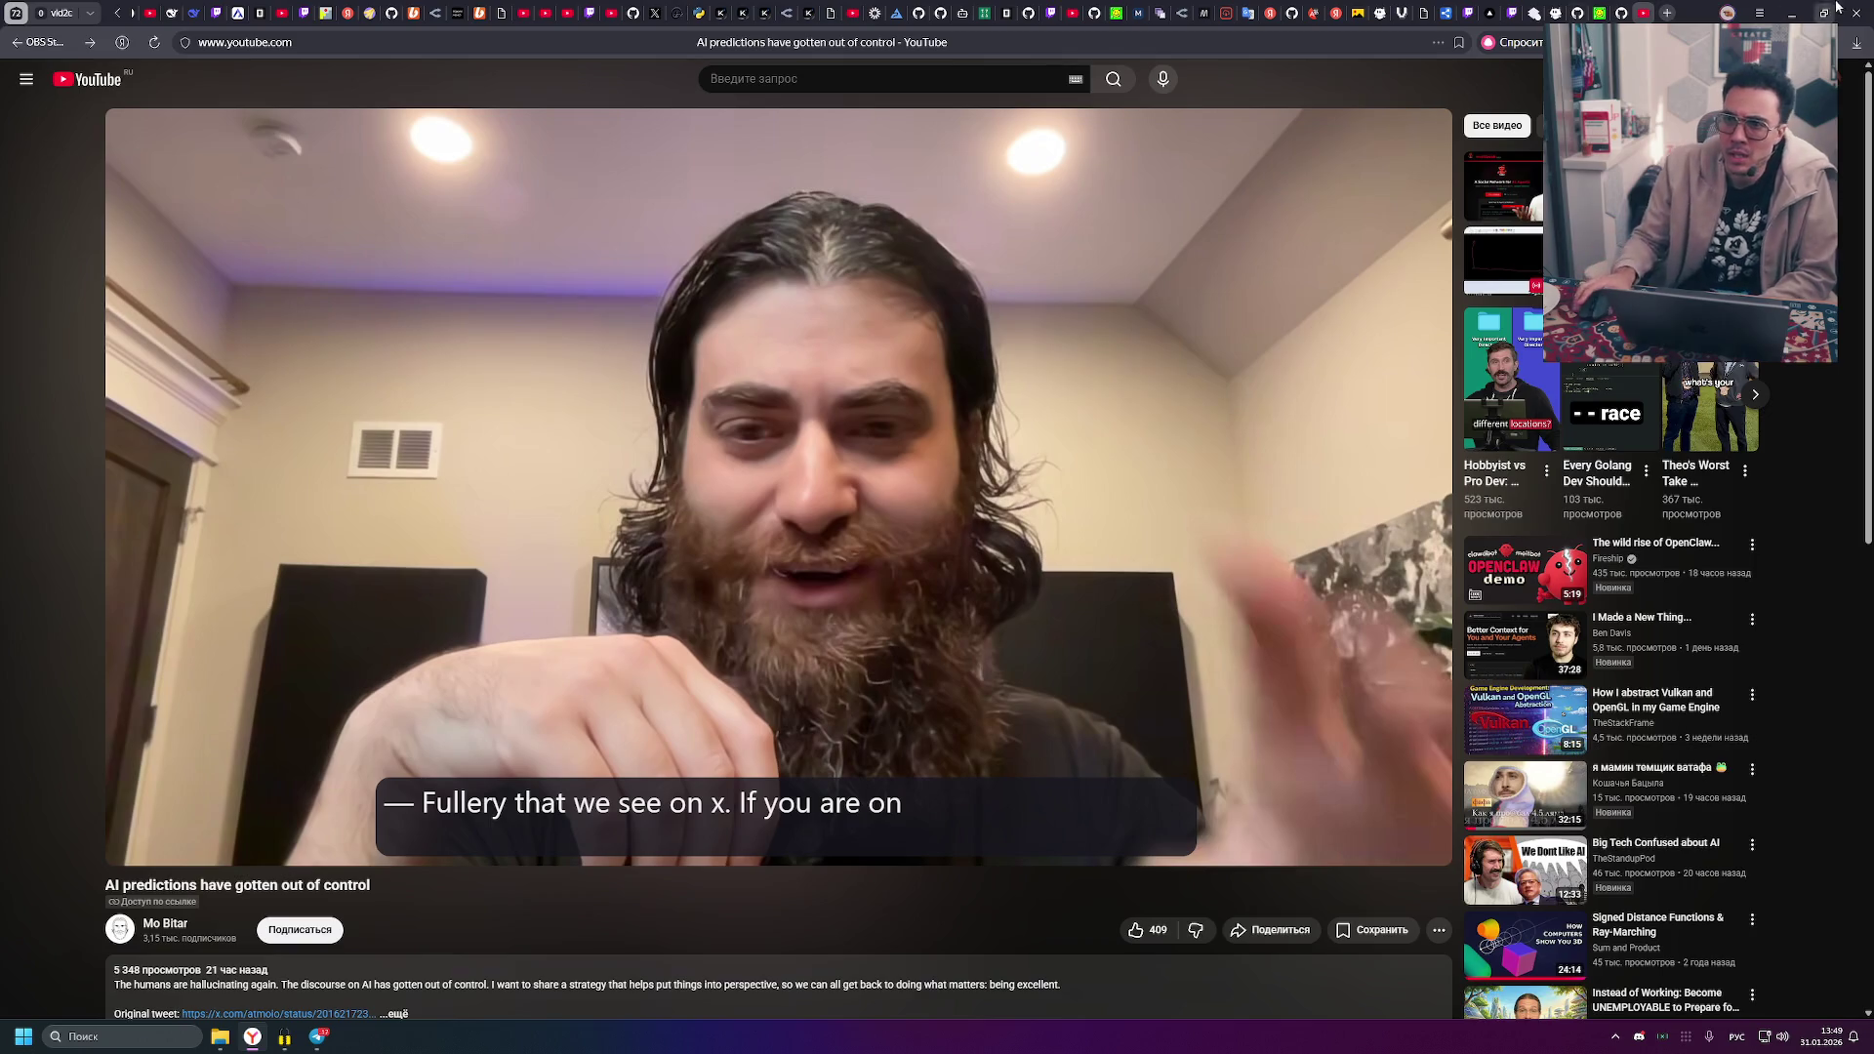
click(1858, 44)
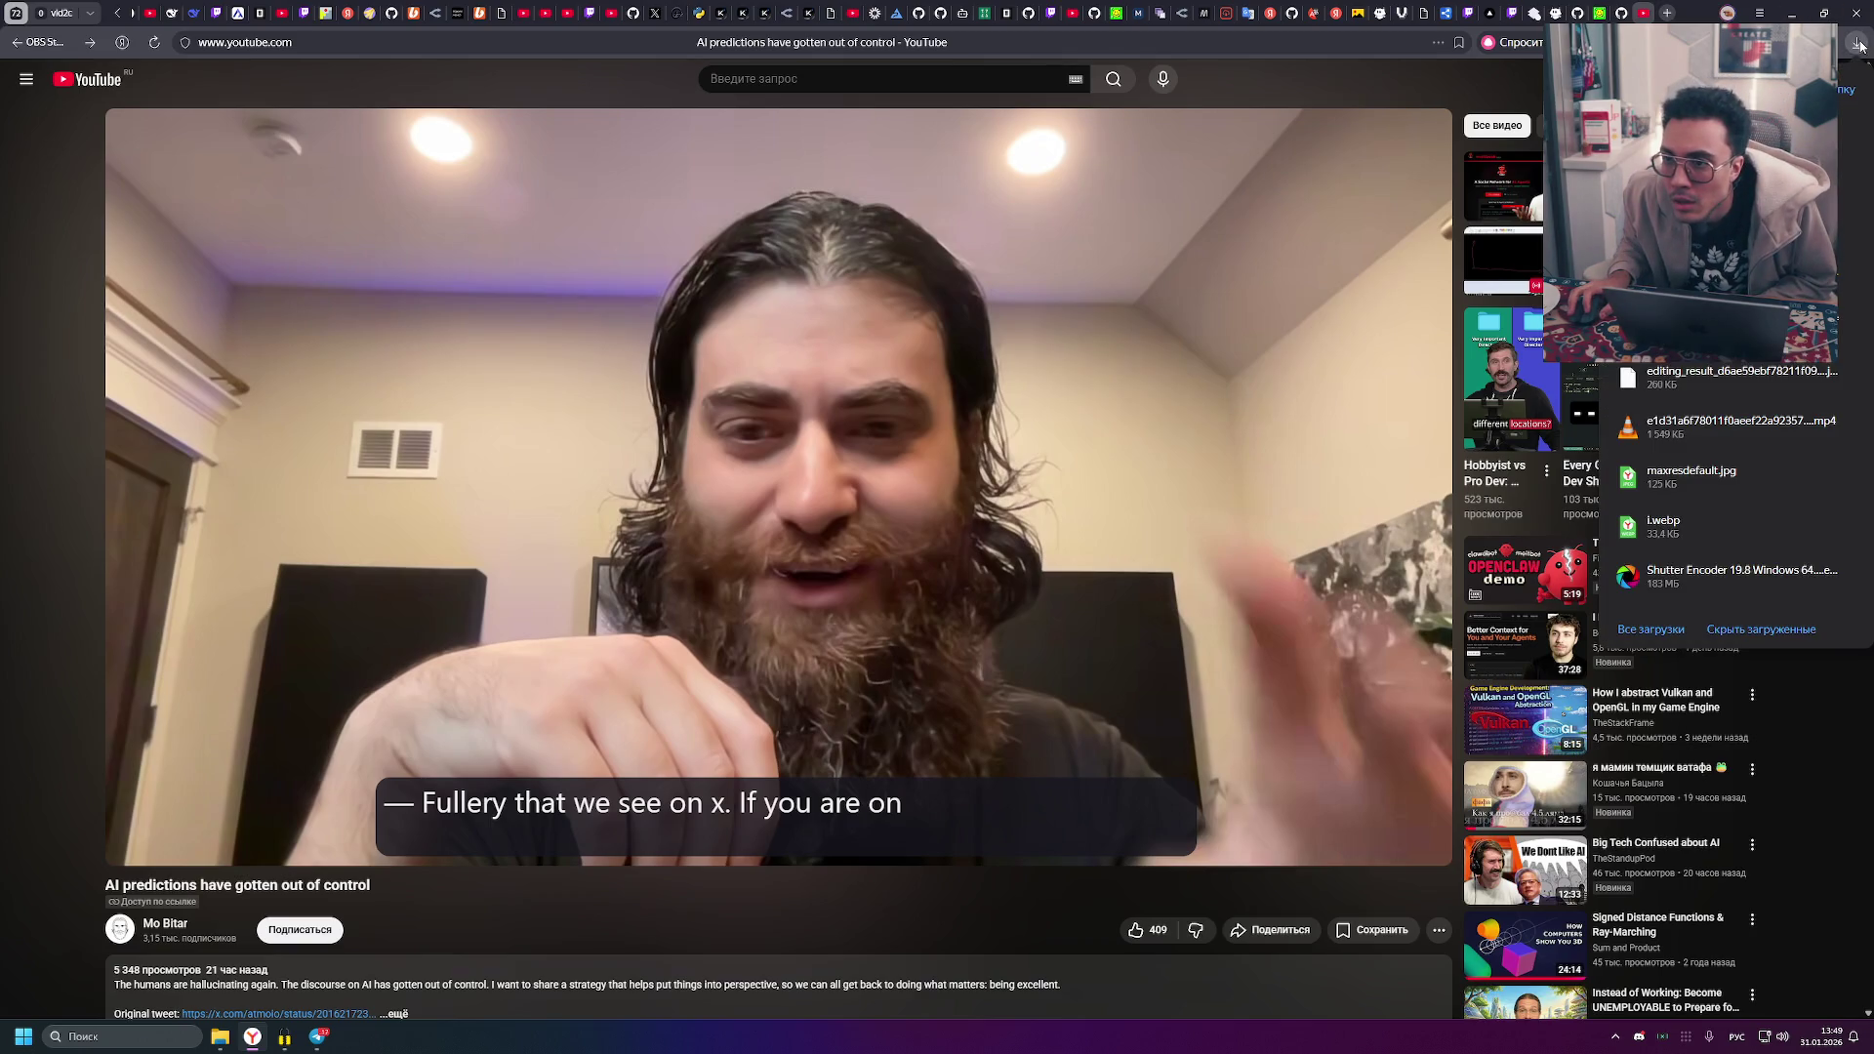
click(1860, 46)
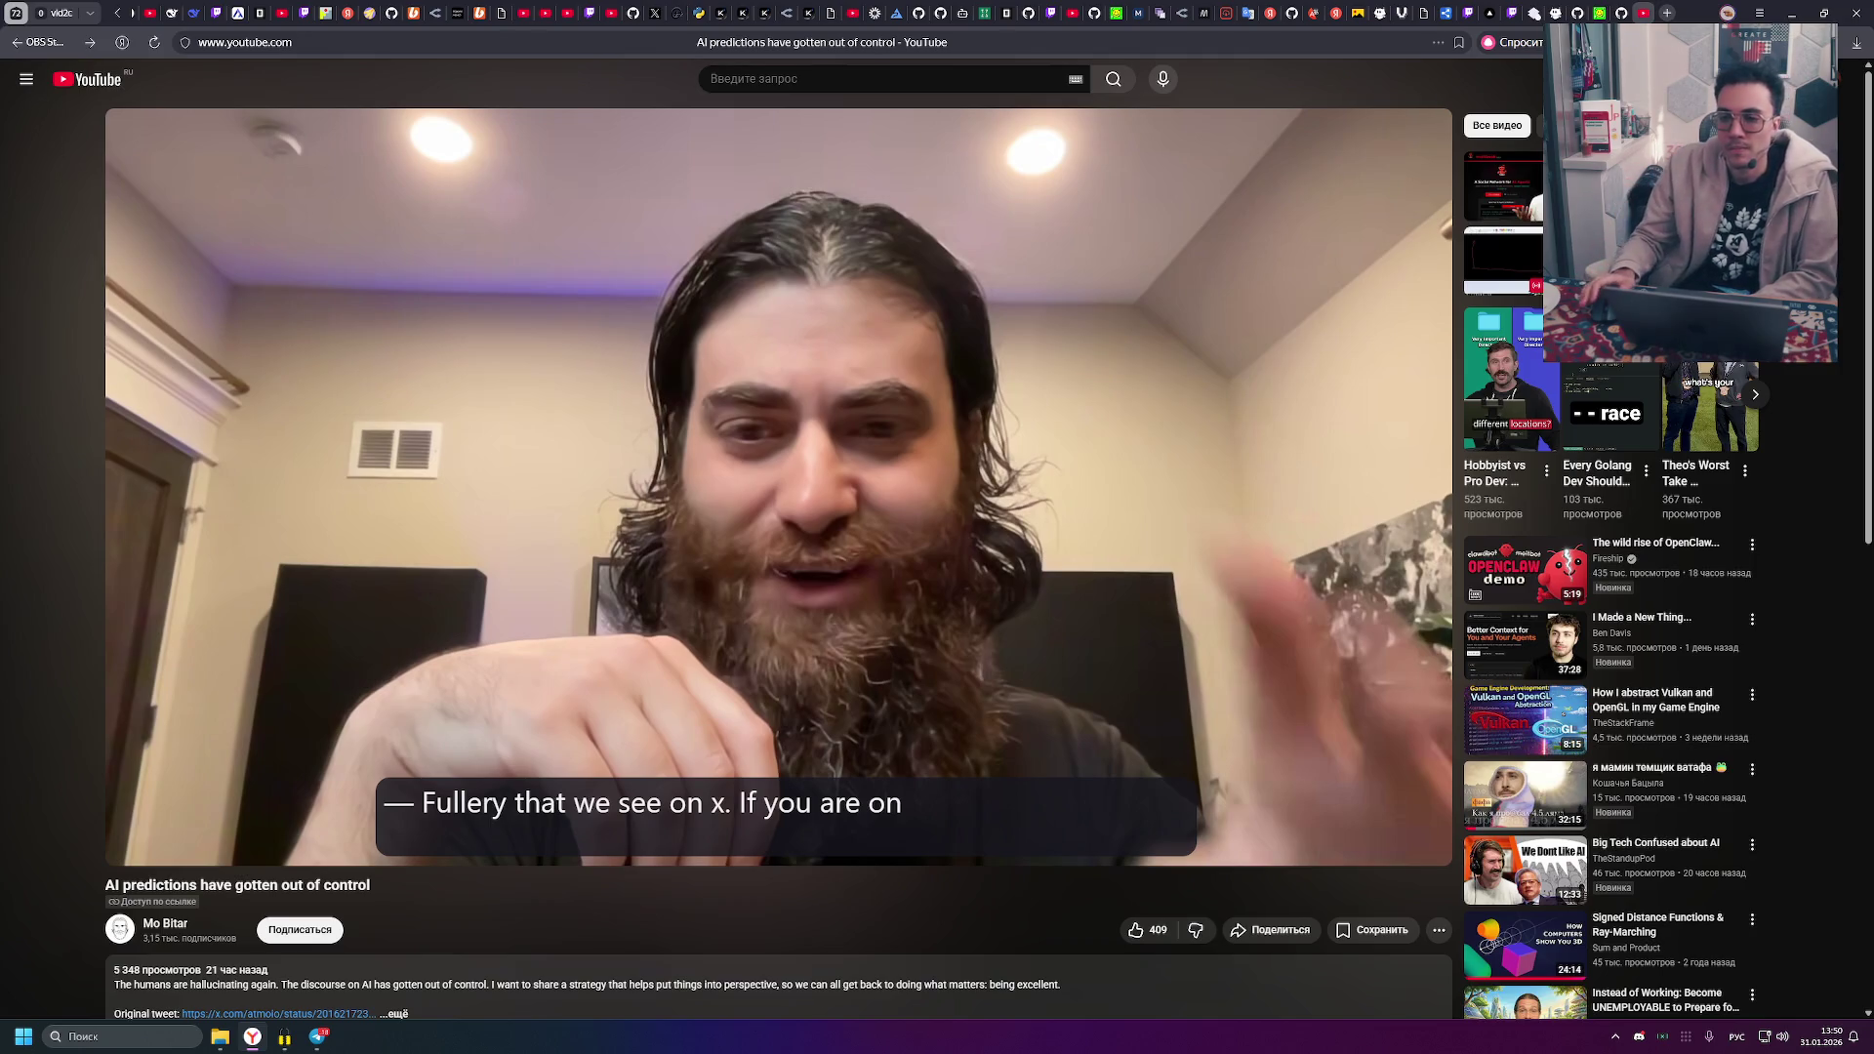
- Play the AI predictions video and pause at 0:15 on the tweet giving human code review 18 months
mouse_move(816, 332)
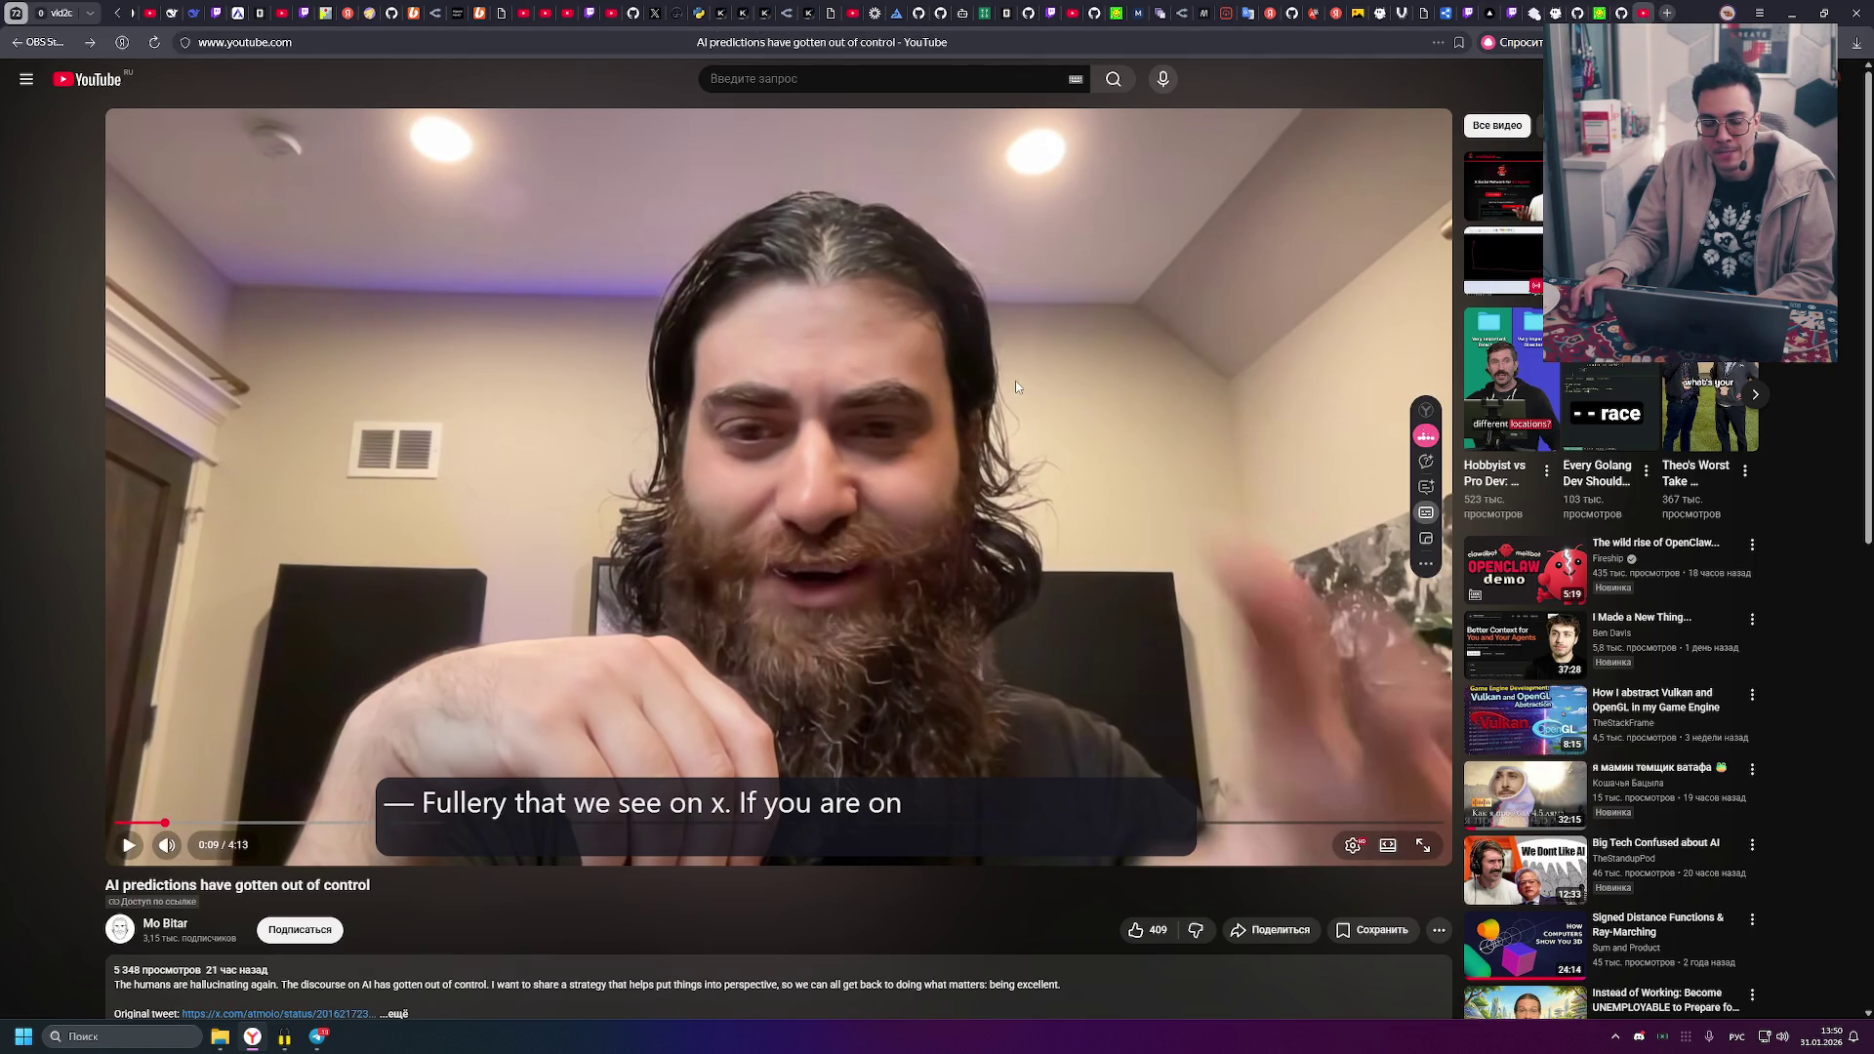
click(854, 397)
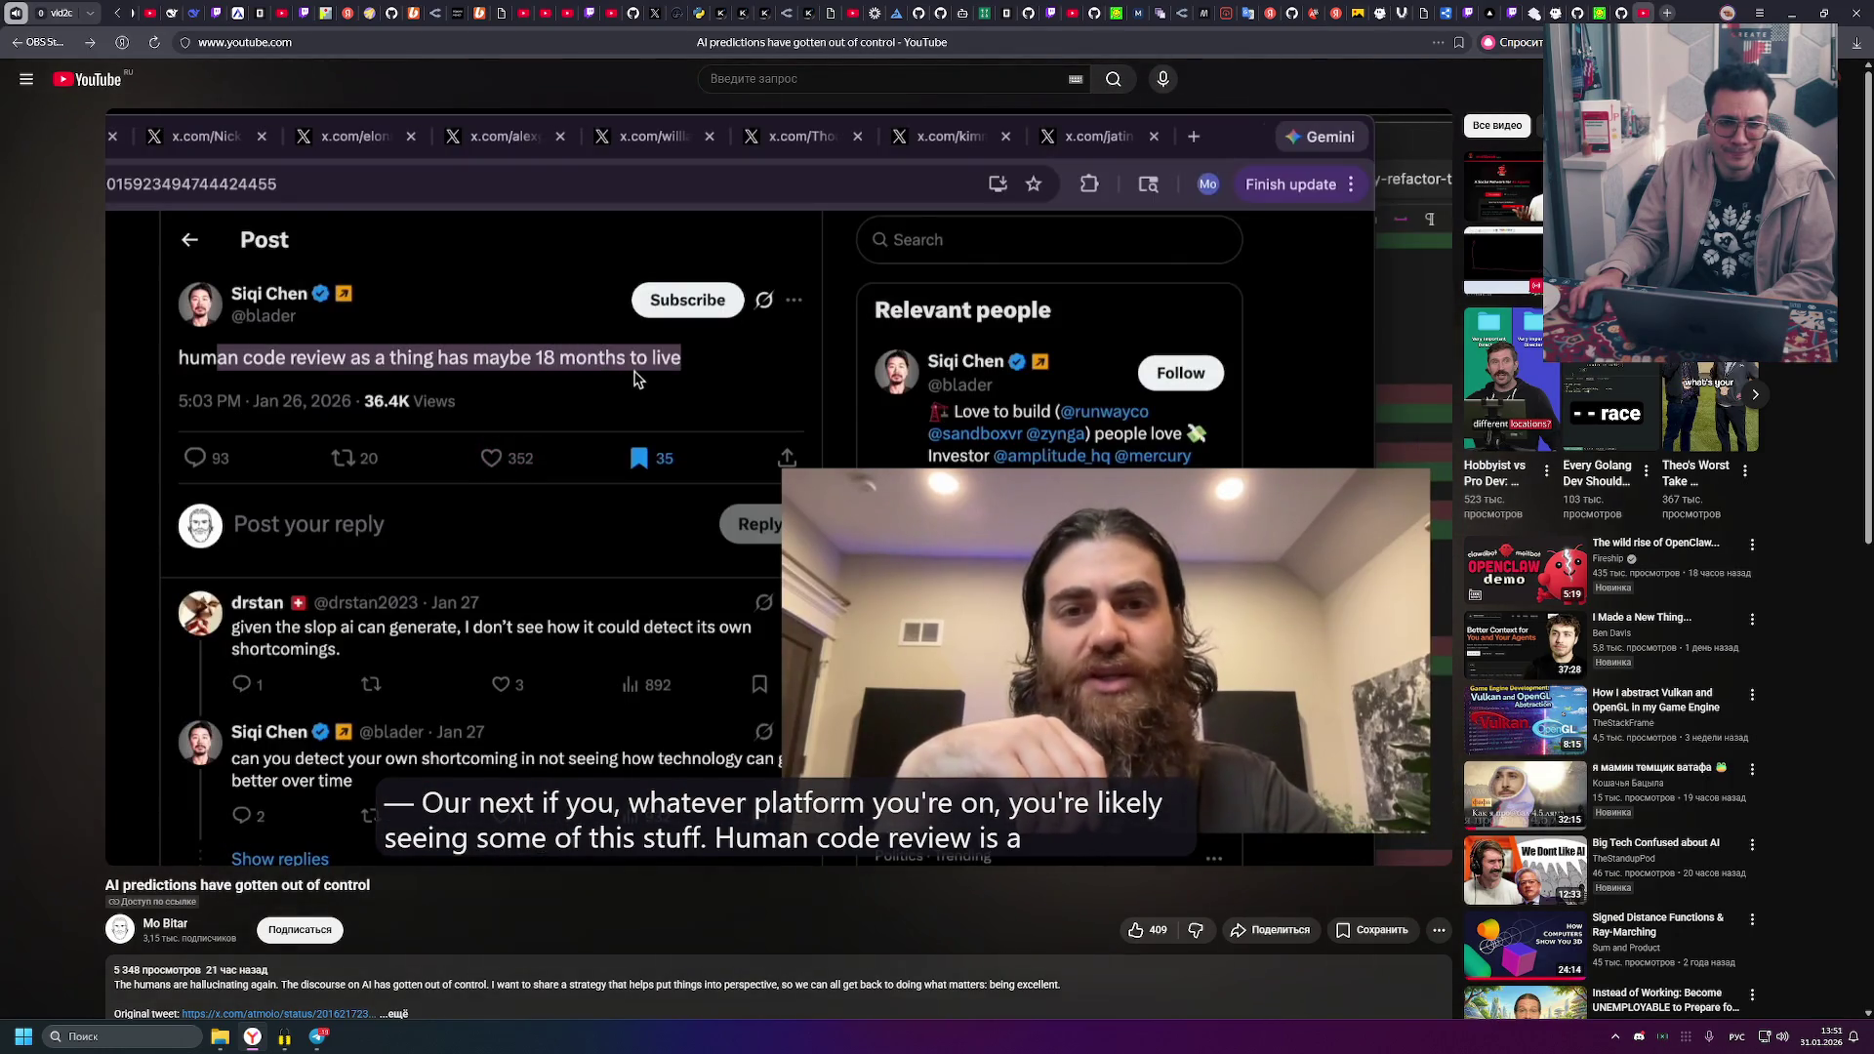
click(566, 376)
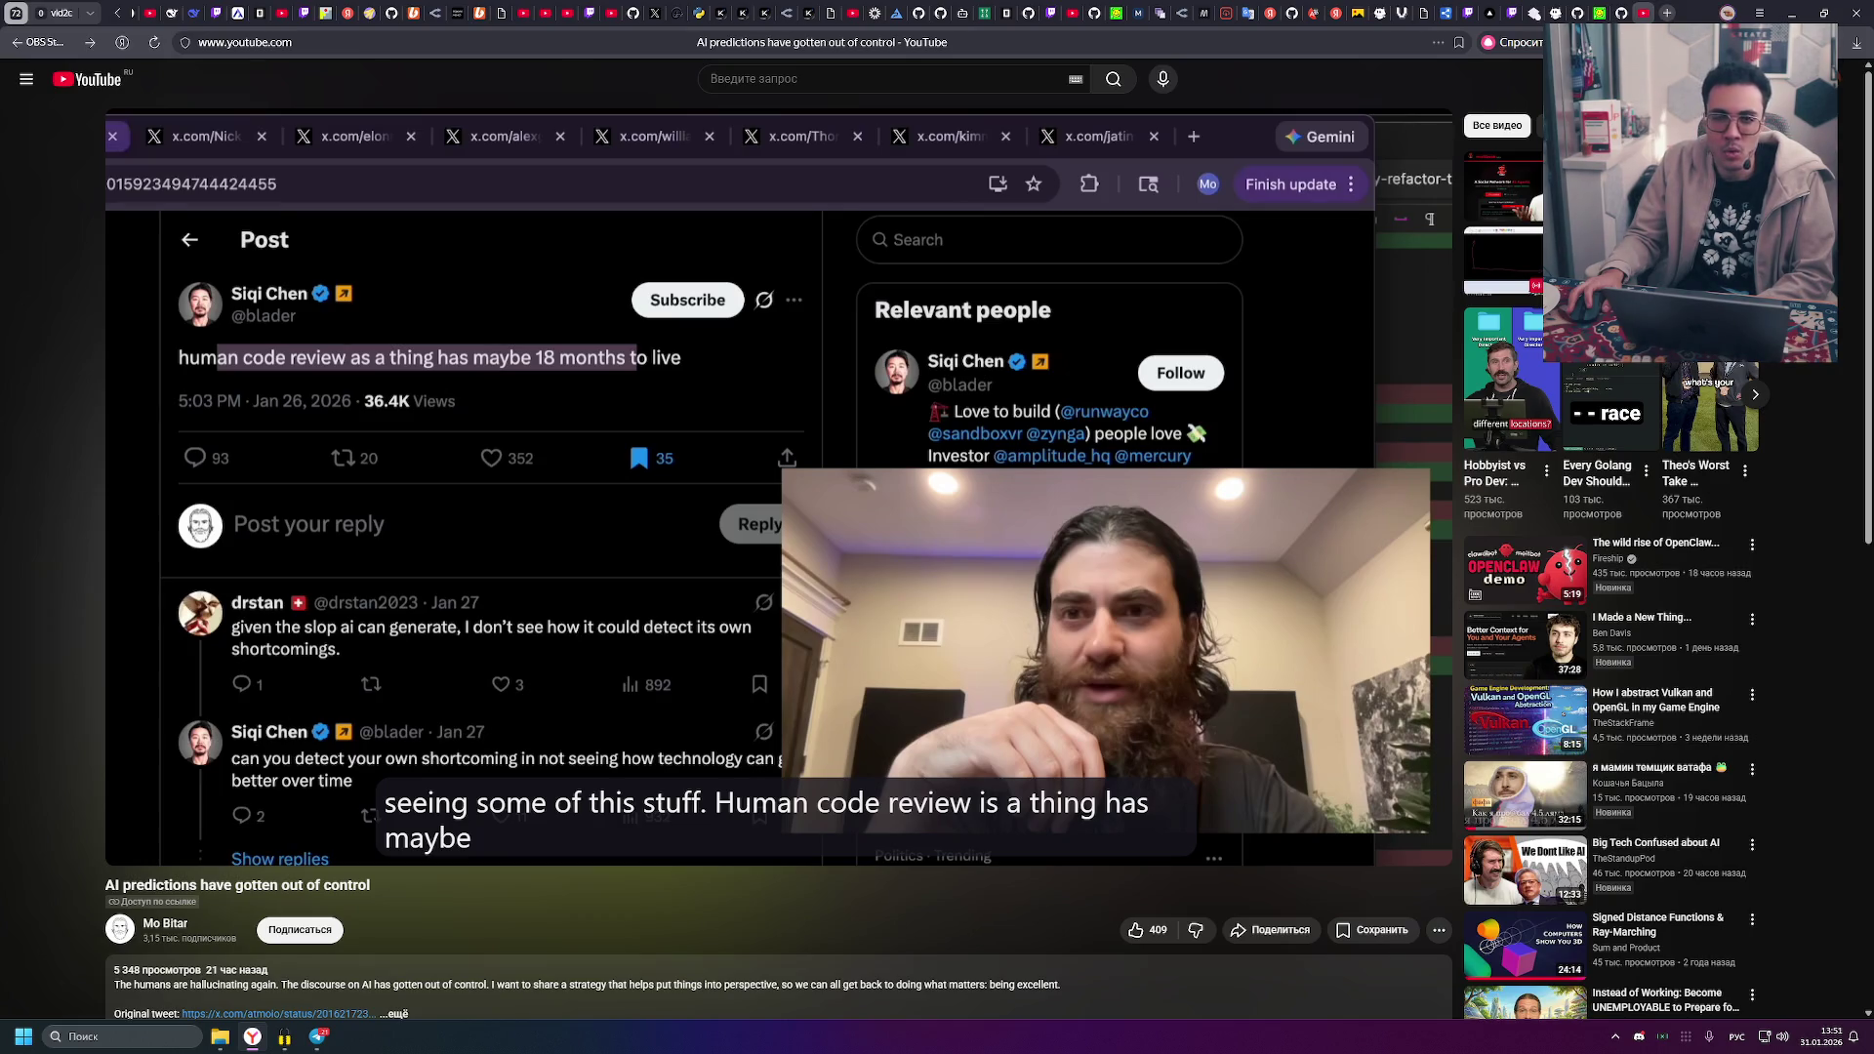
- Resume the AI predictions video toward the 0:22 quote on AI replacing theoretical physicists
click(736, 355)
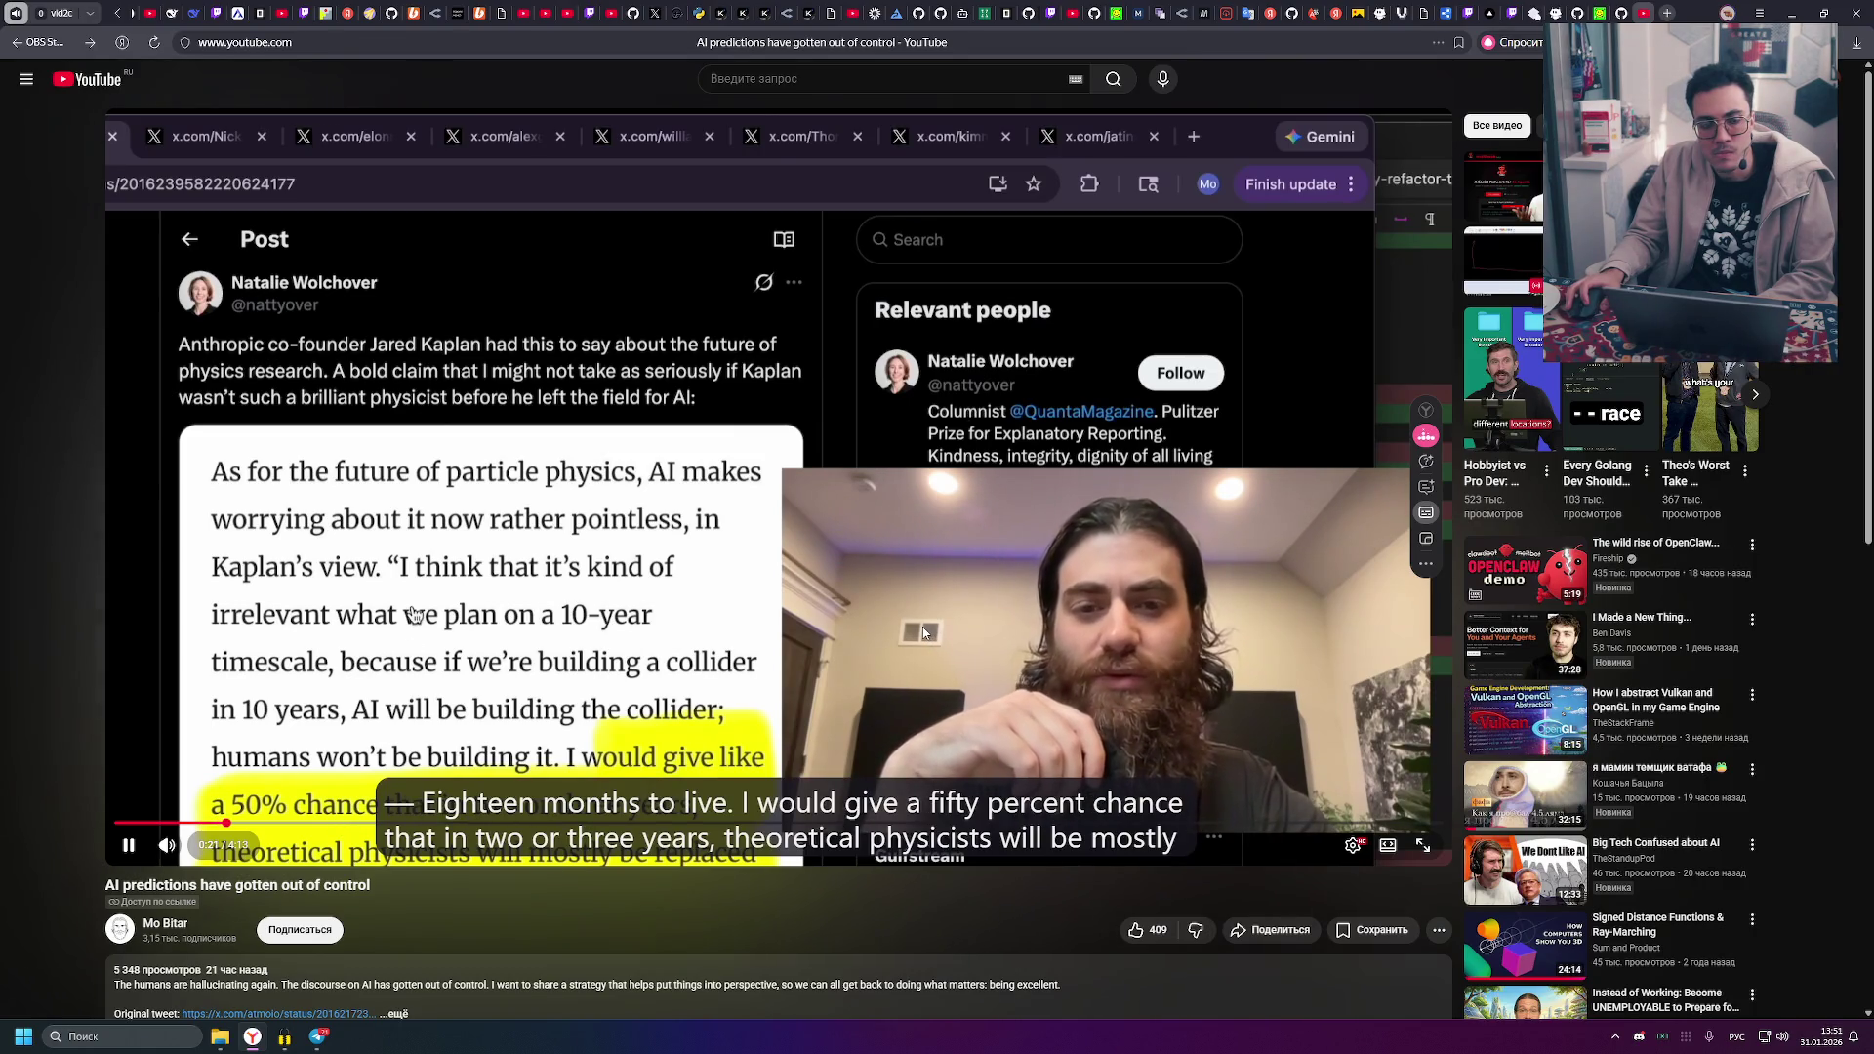
- Pause on the theoretical physicists quote, then play on and pause at 0:40 on the Cowork tweet
click(642, 472)
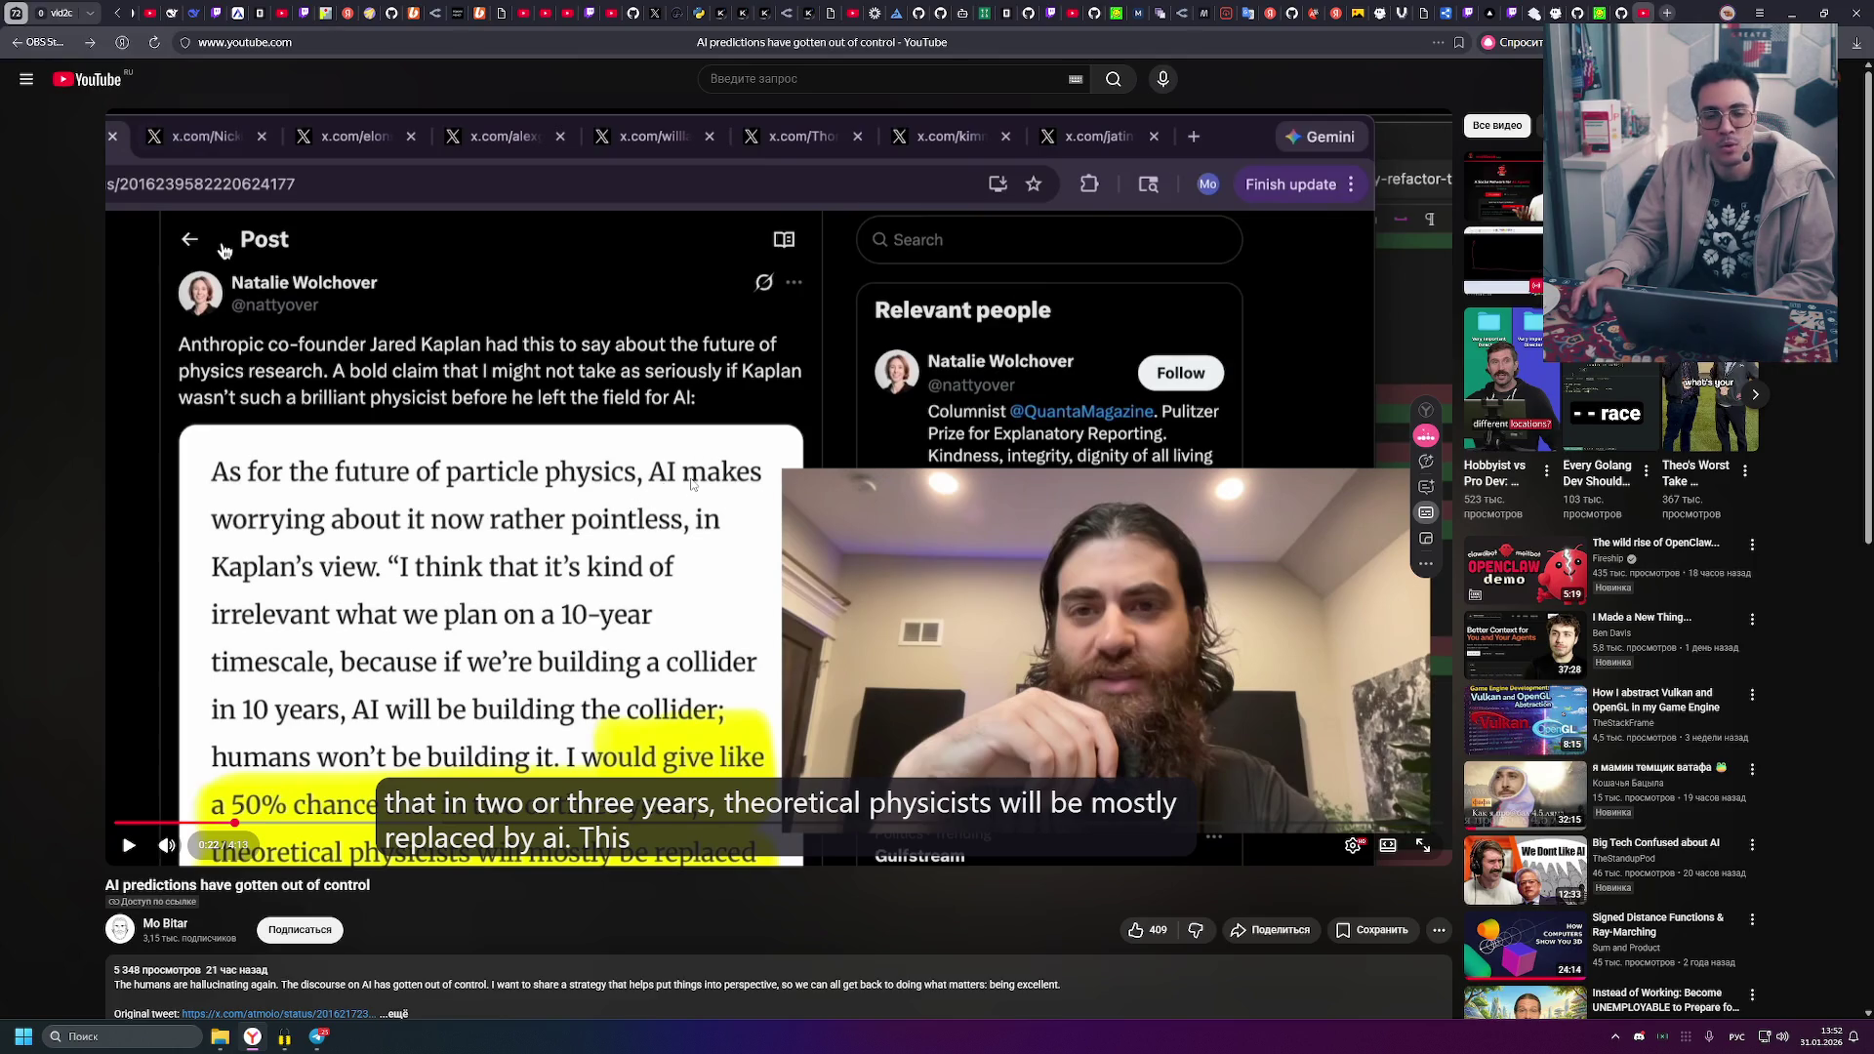
click(691, 484)
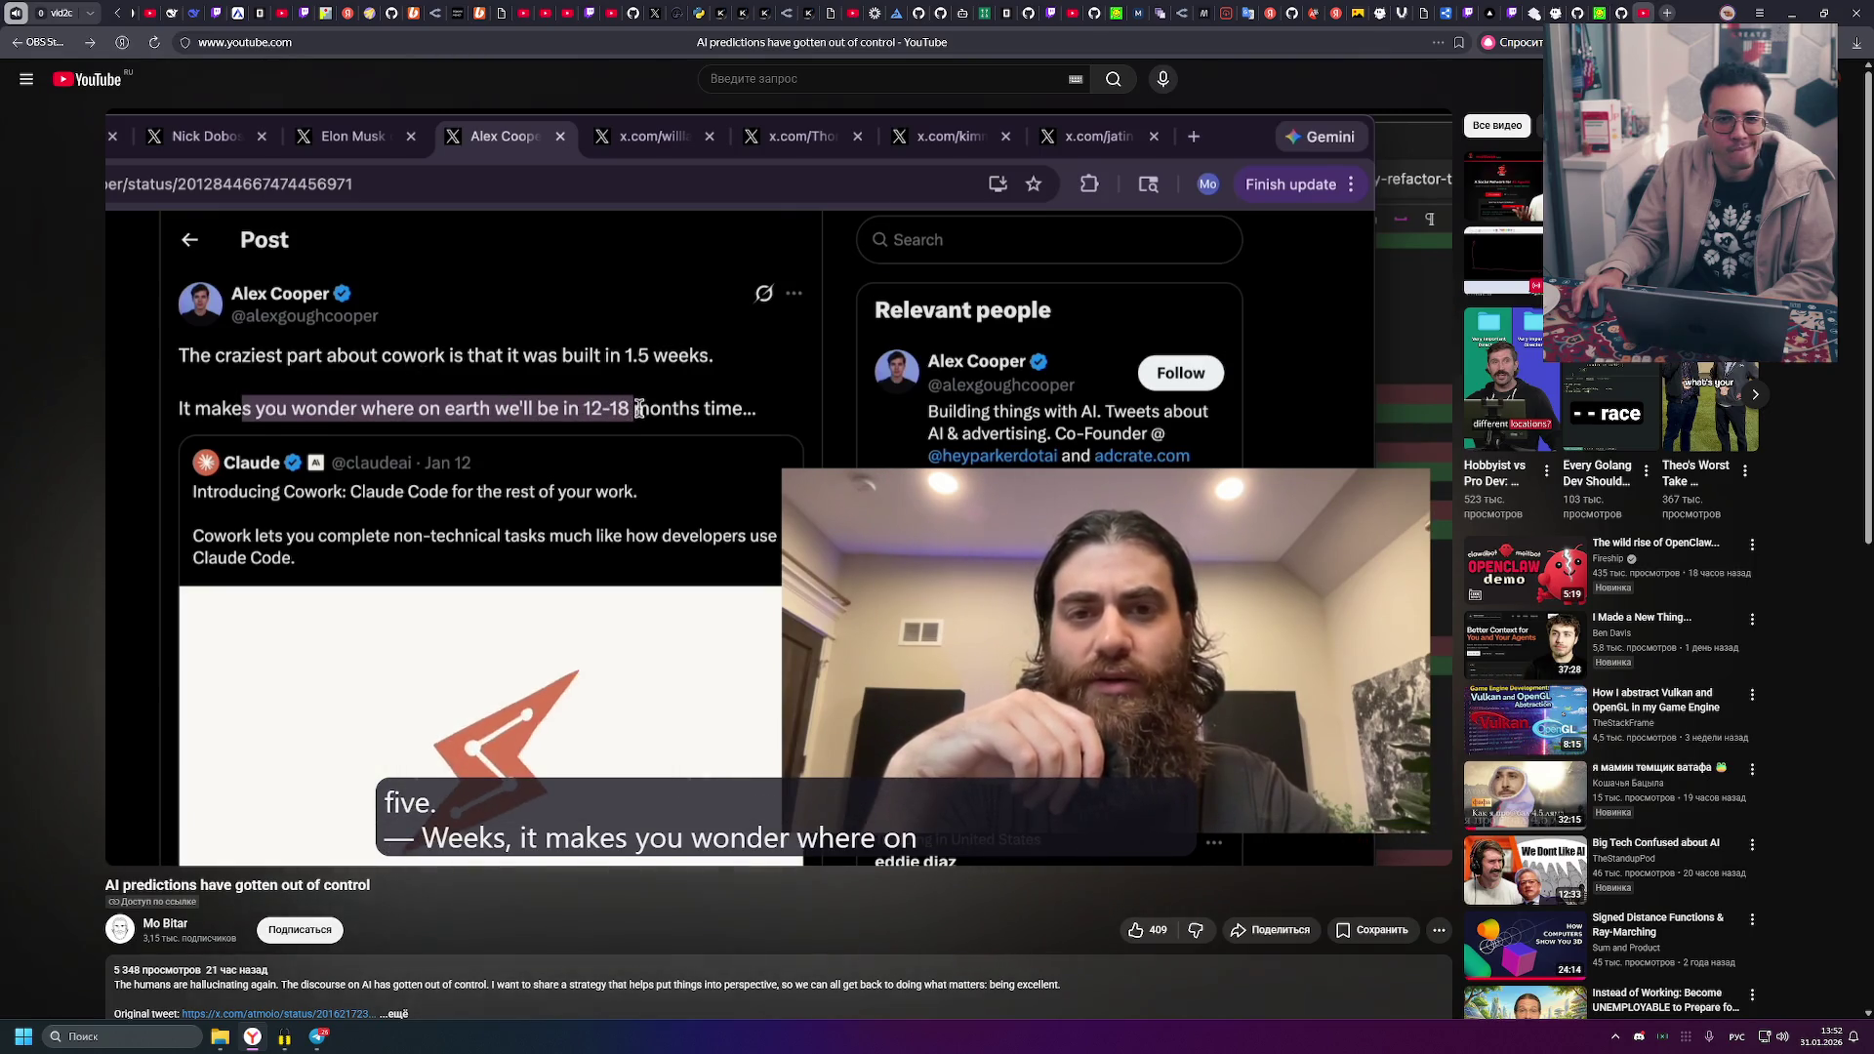
click(621, 546)
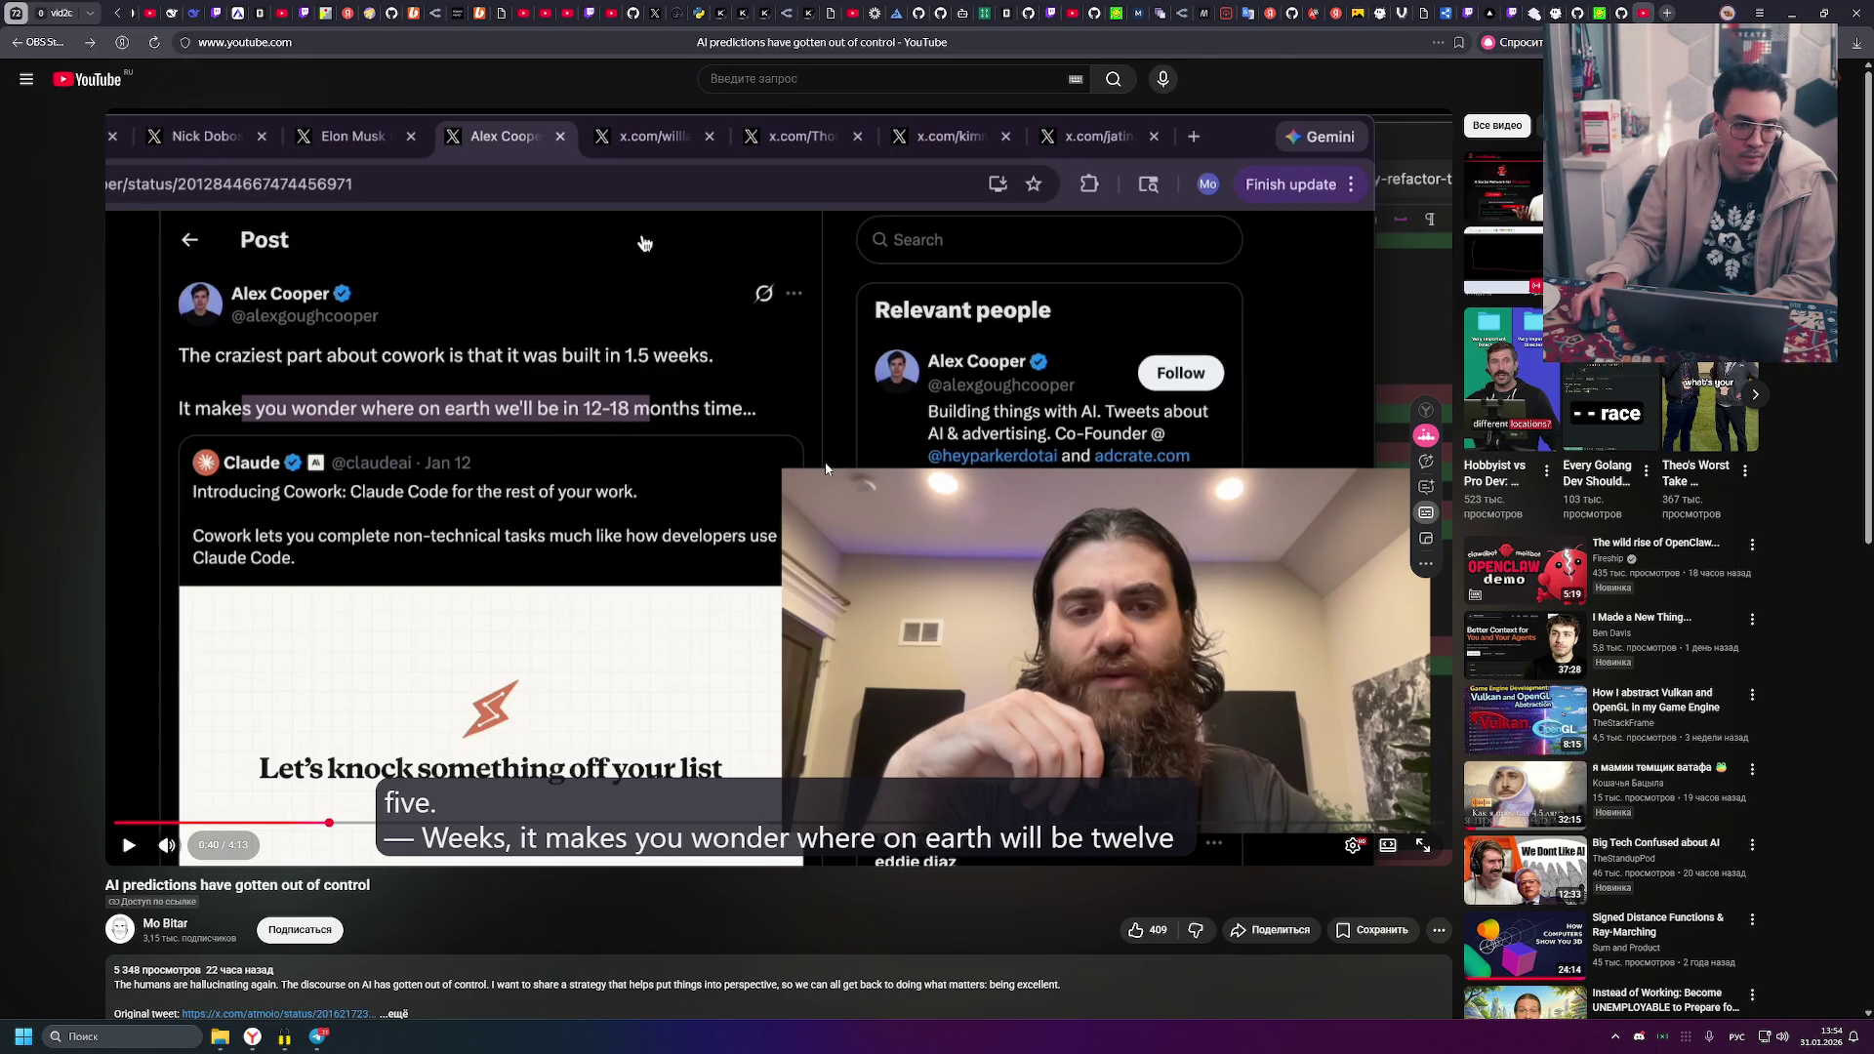
click(824, 468)
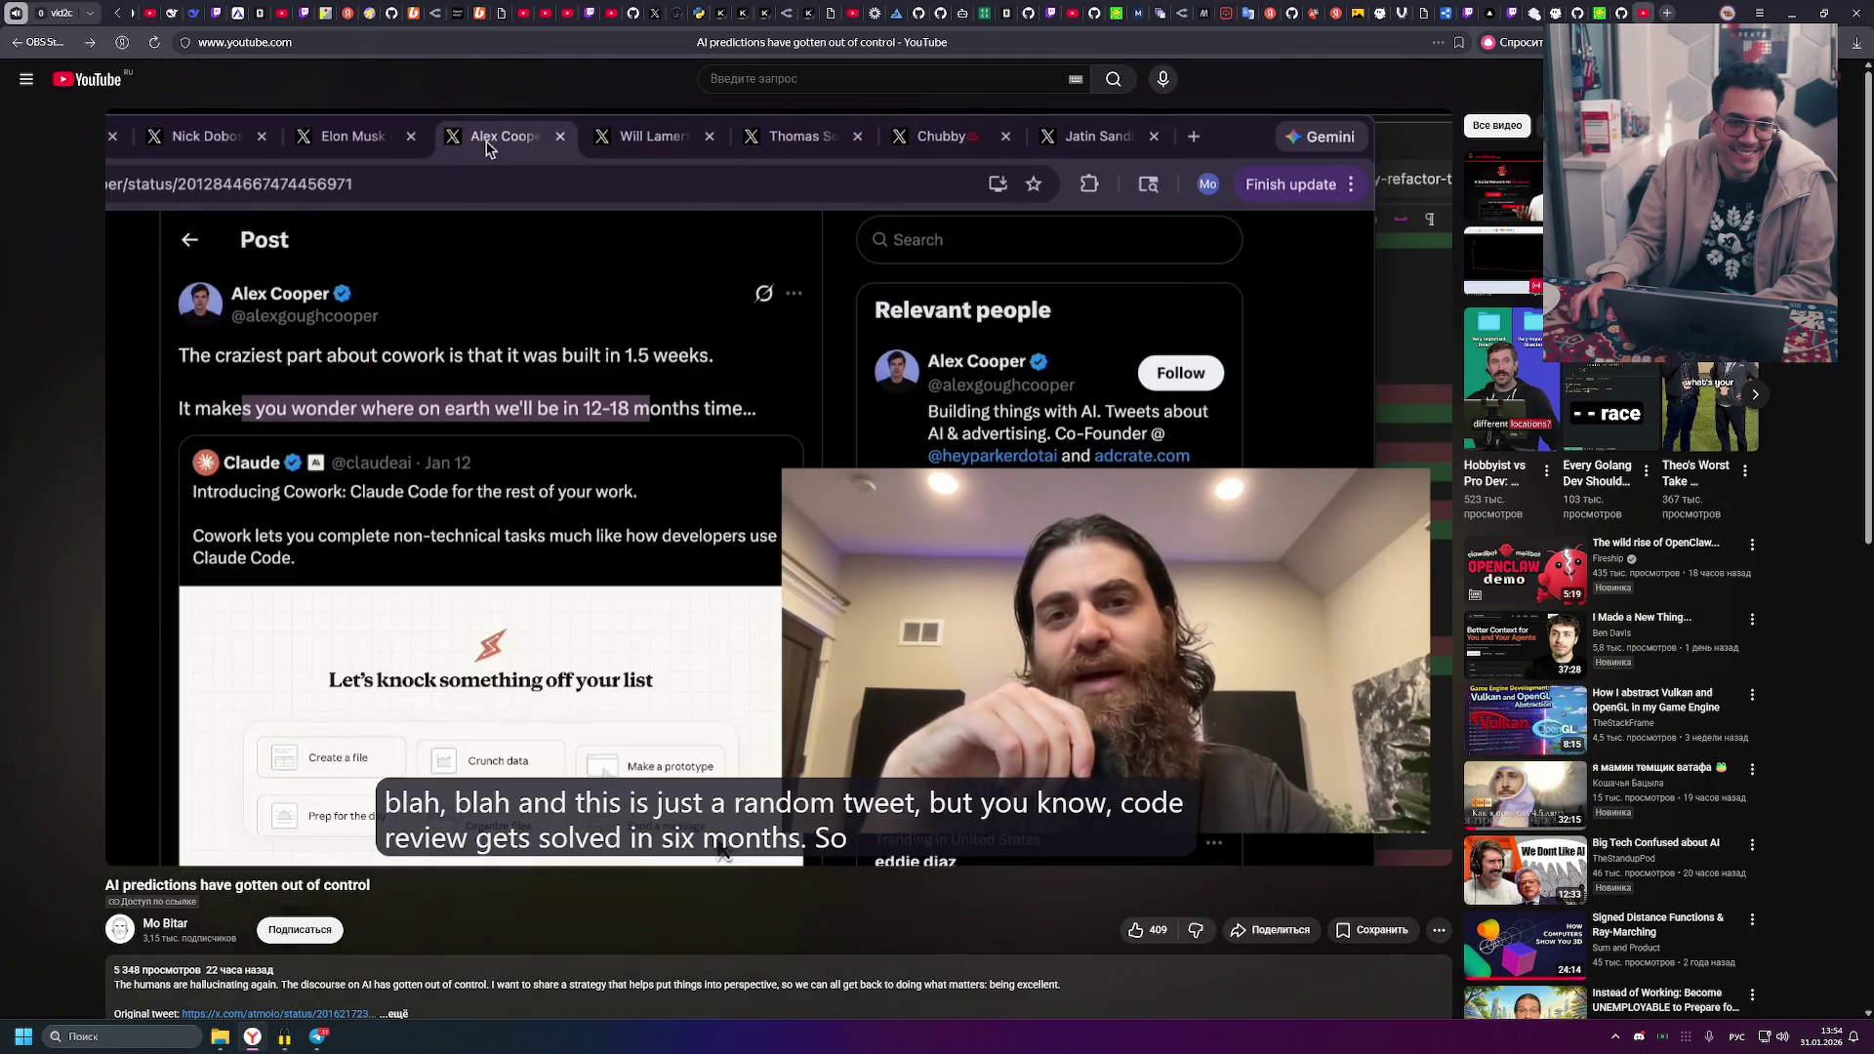
- Play through the tweet montage, briefly pausing at 0:58, then stop at the twelve-to-eighteen-months remark
click(591, 410)
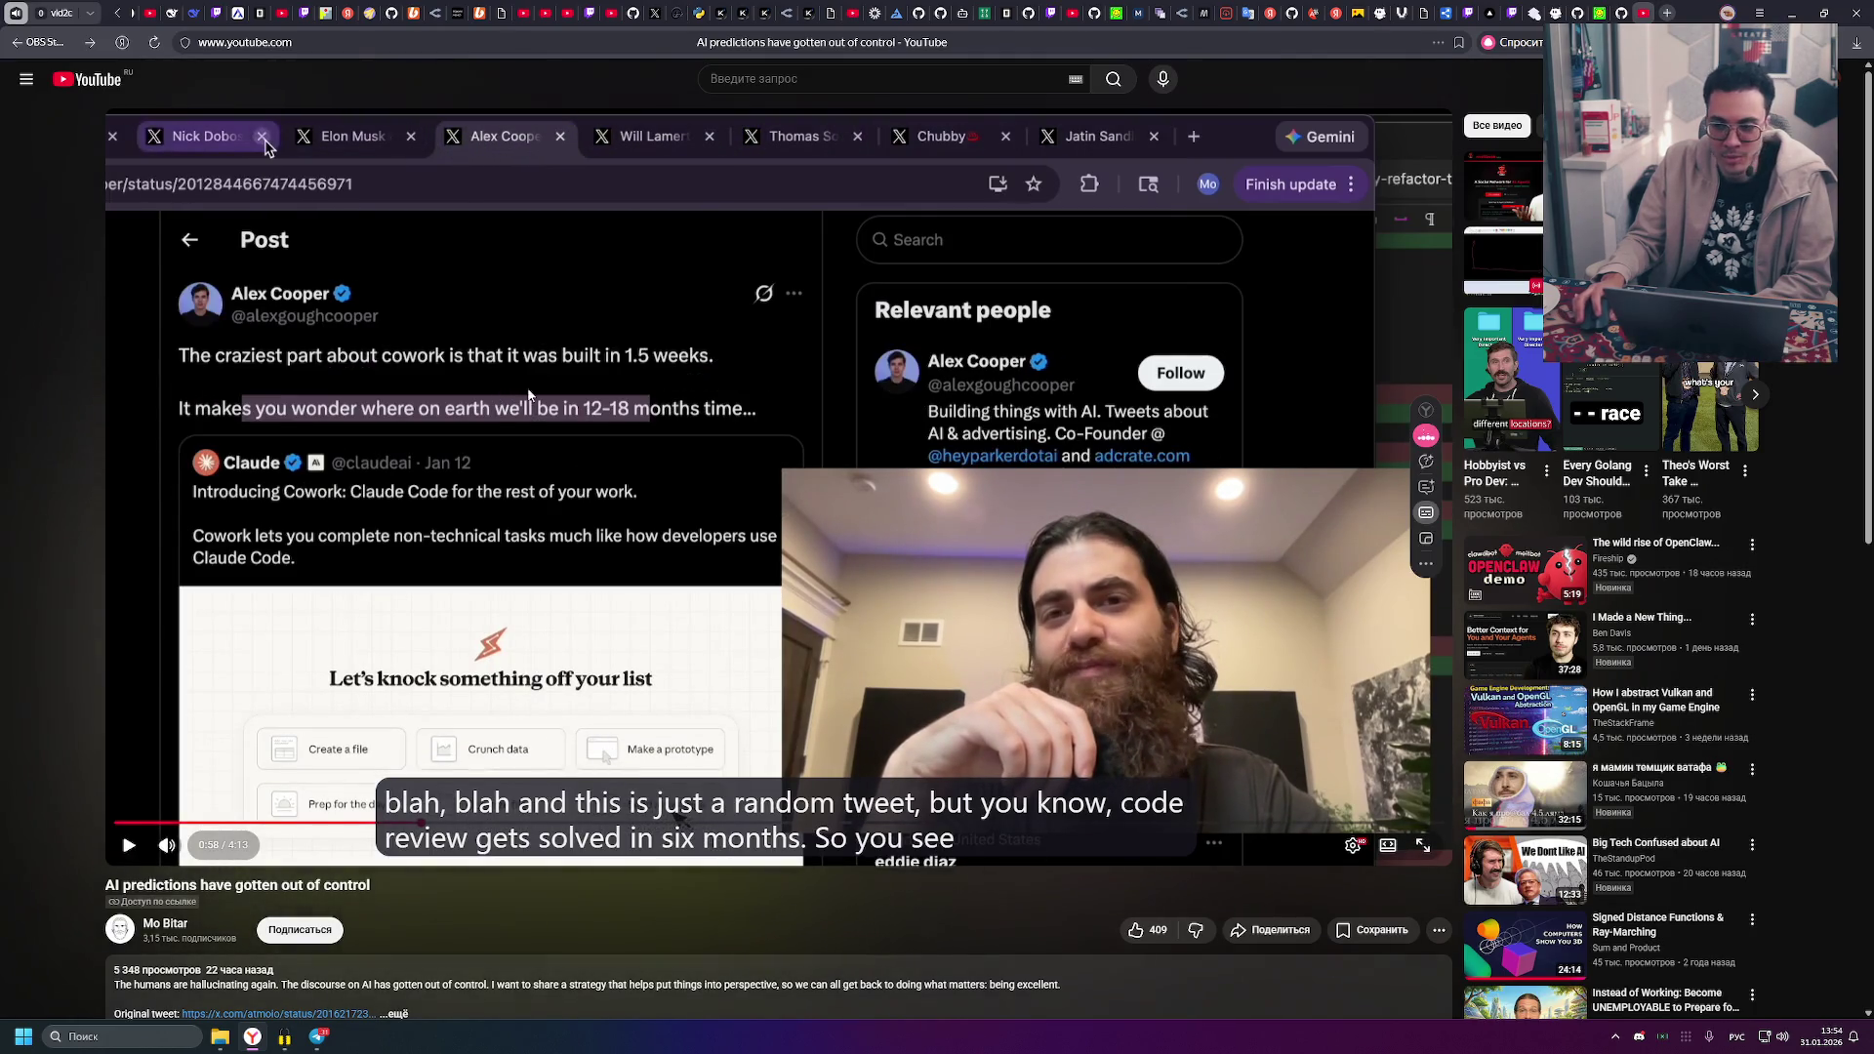
click(544, 395)
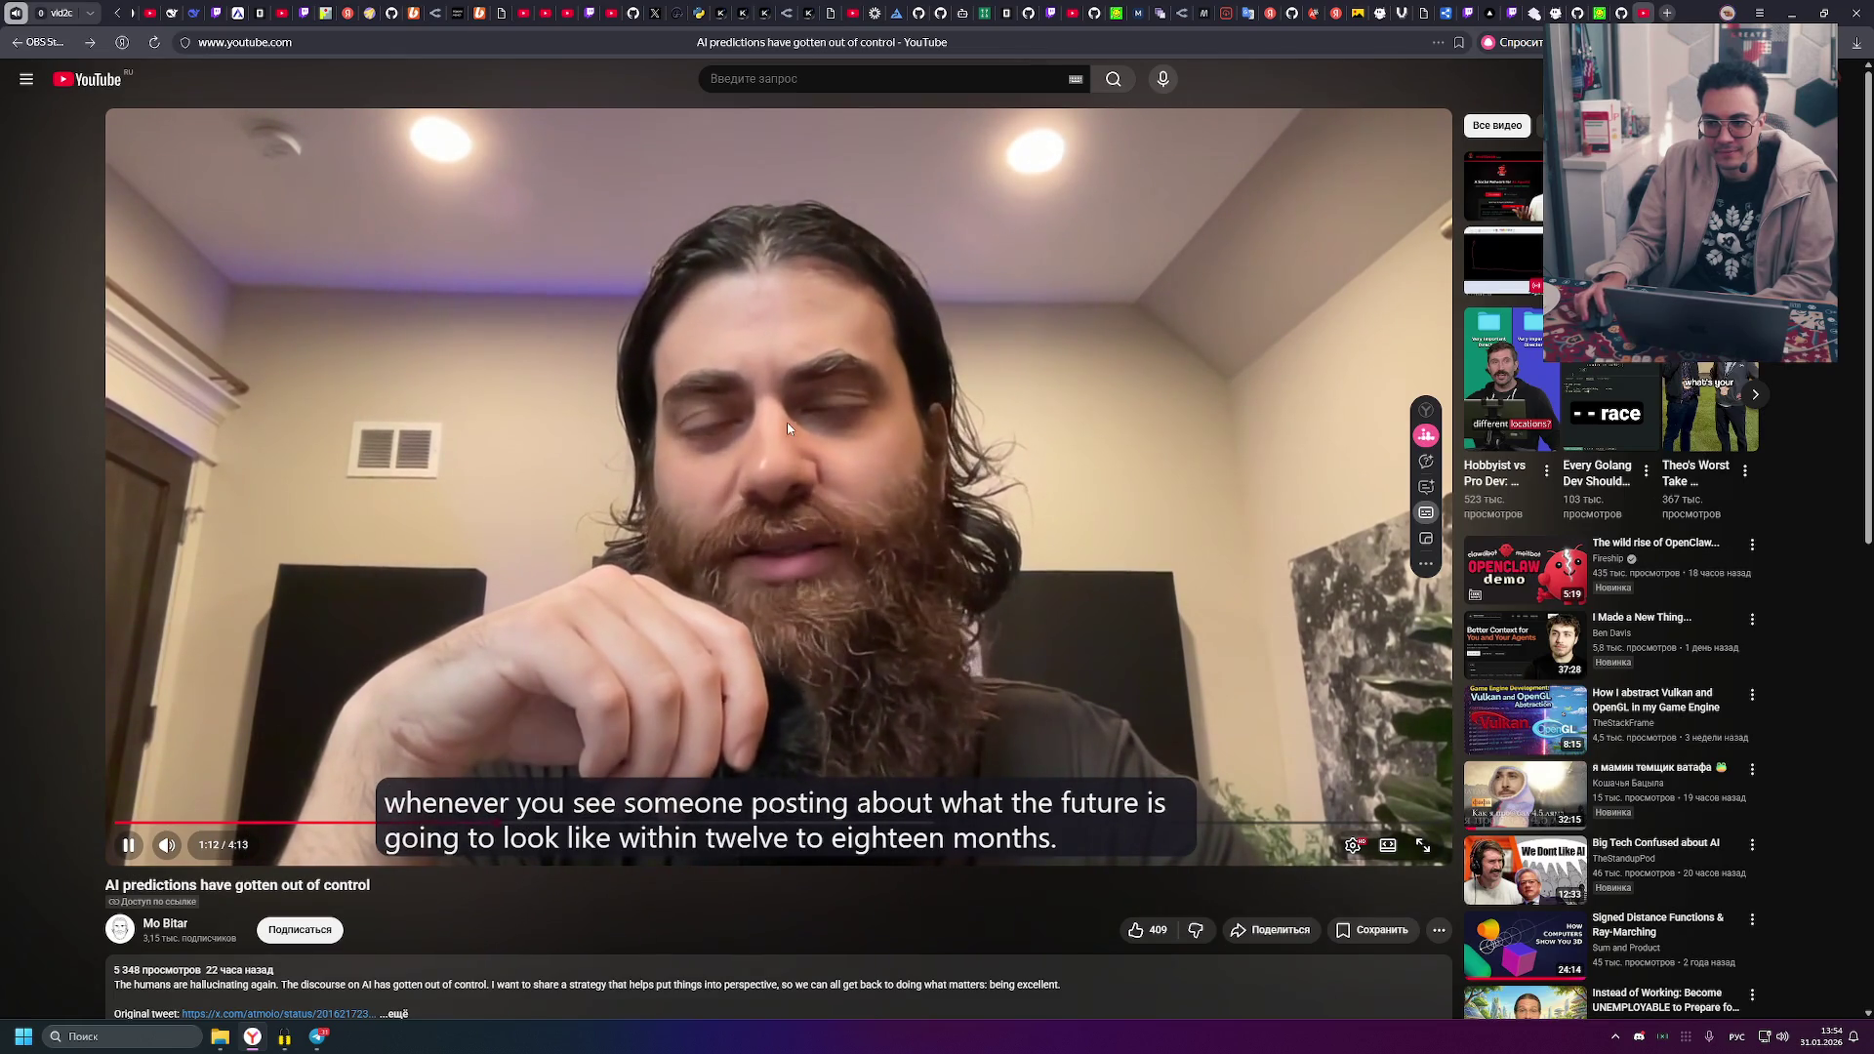
click(866, 391)
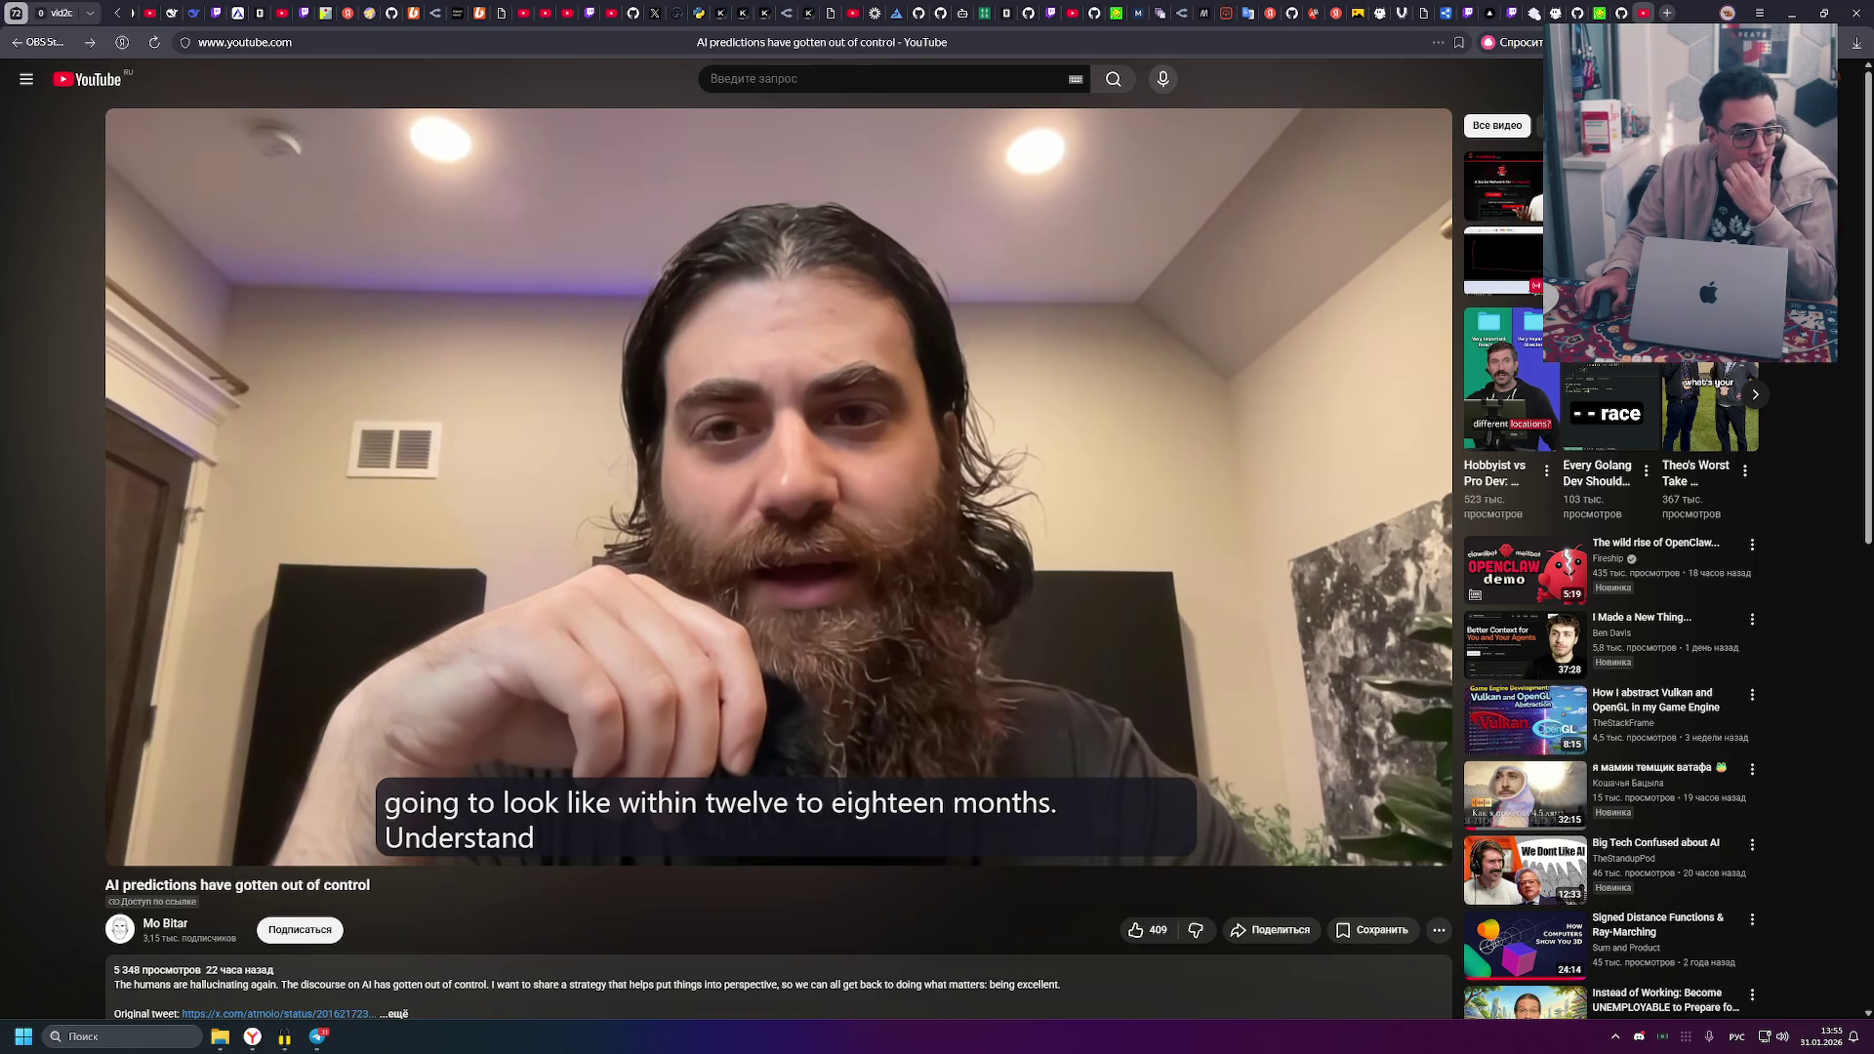
- Play the AI predictions video on to about 2:42, pausing and resuming it several times
mouse_move(680, 522)
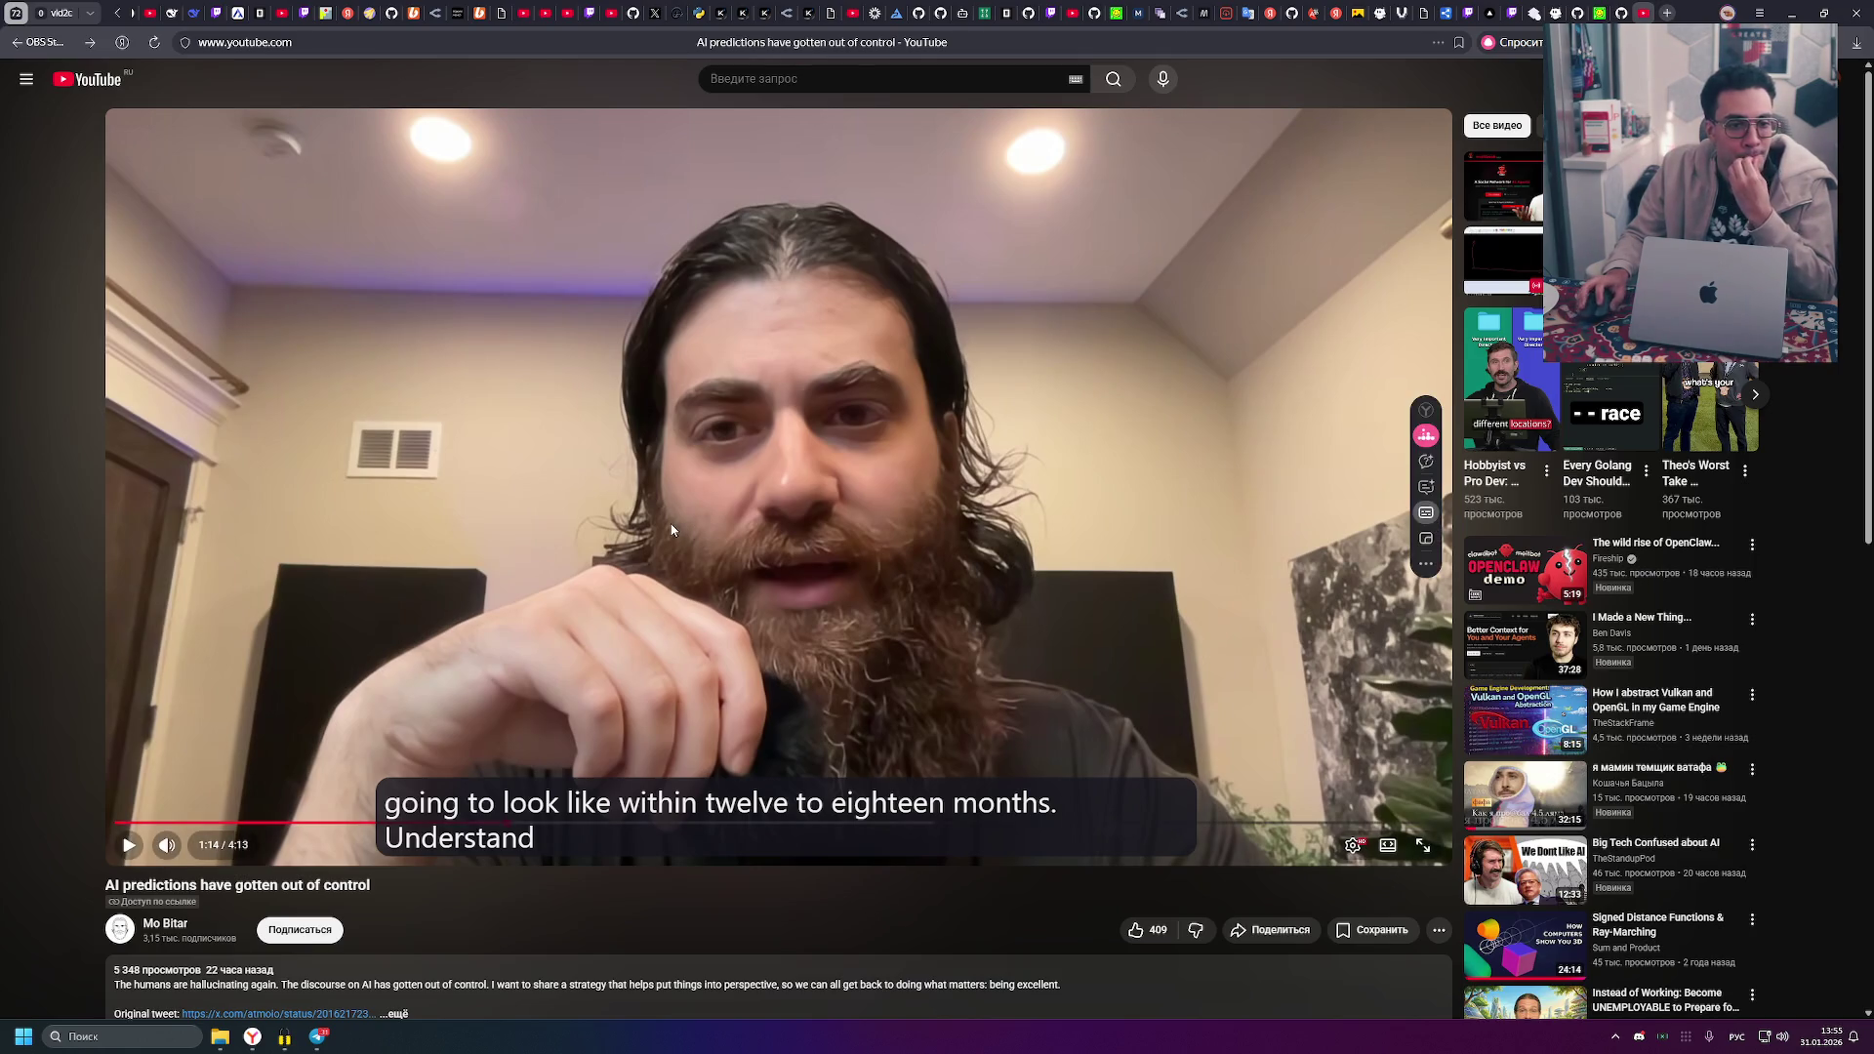
click(827, 507)
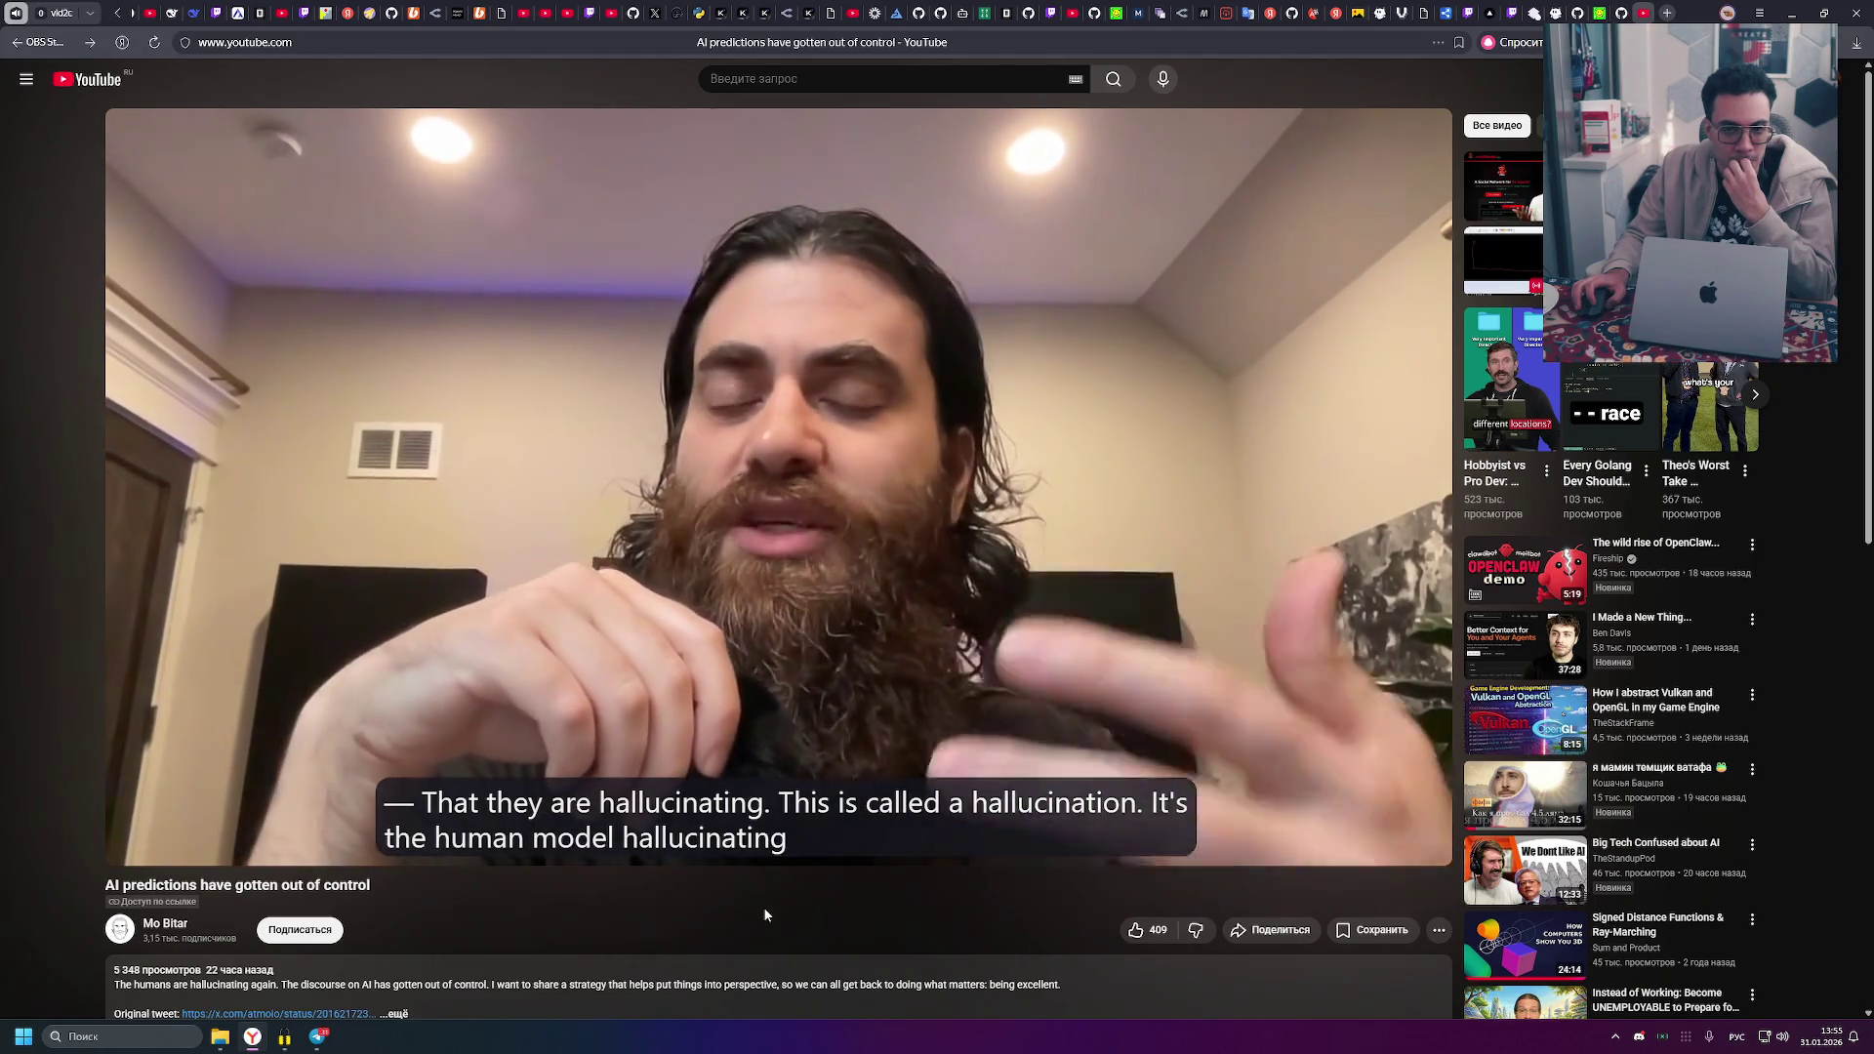
click(907, 548)
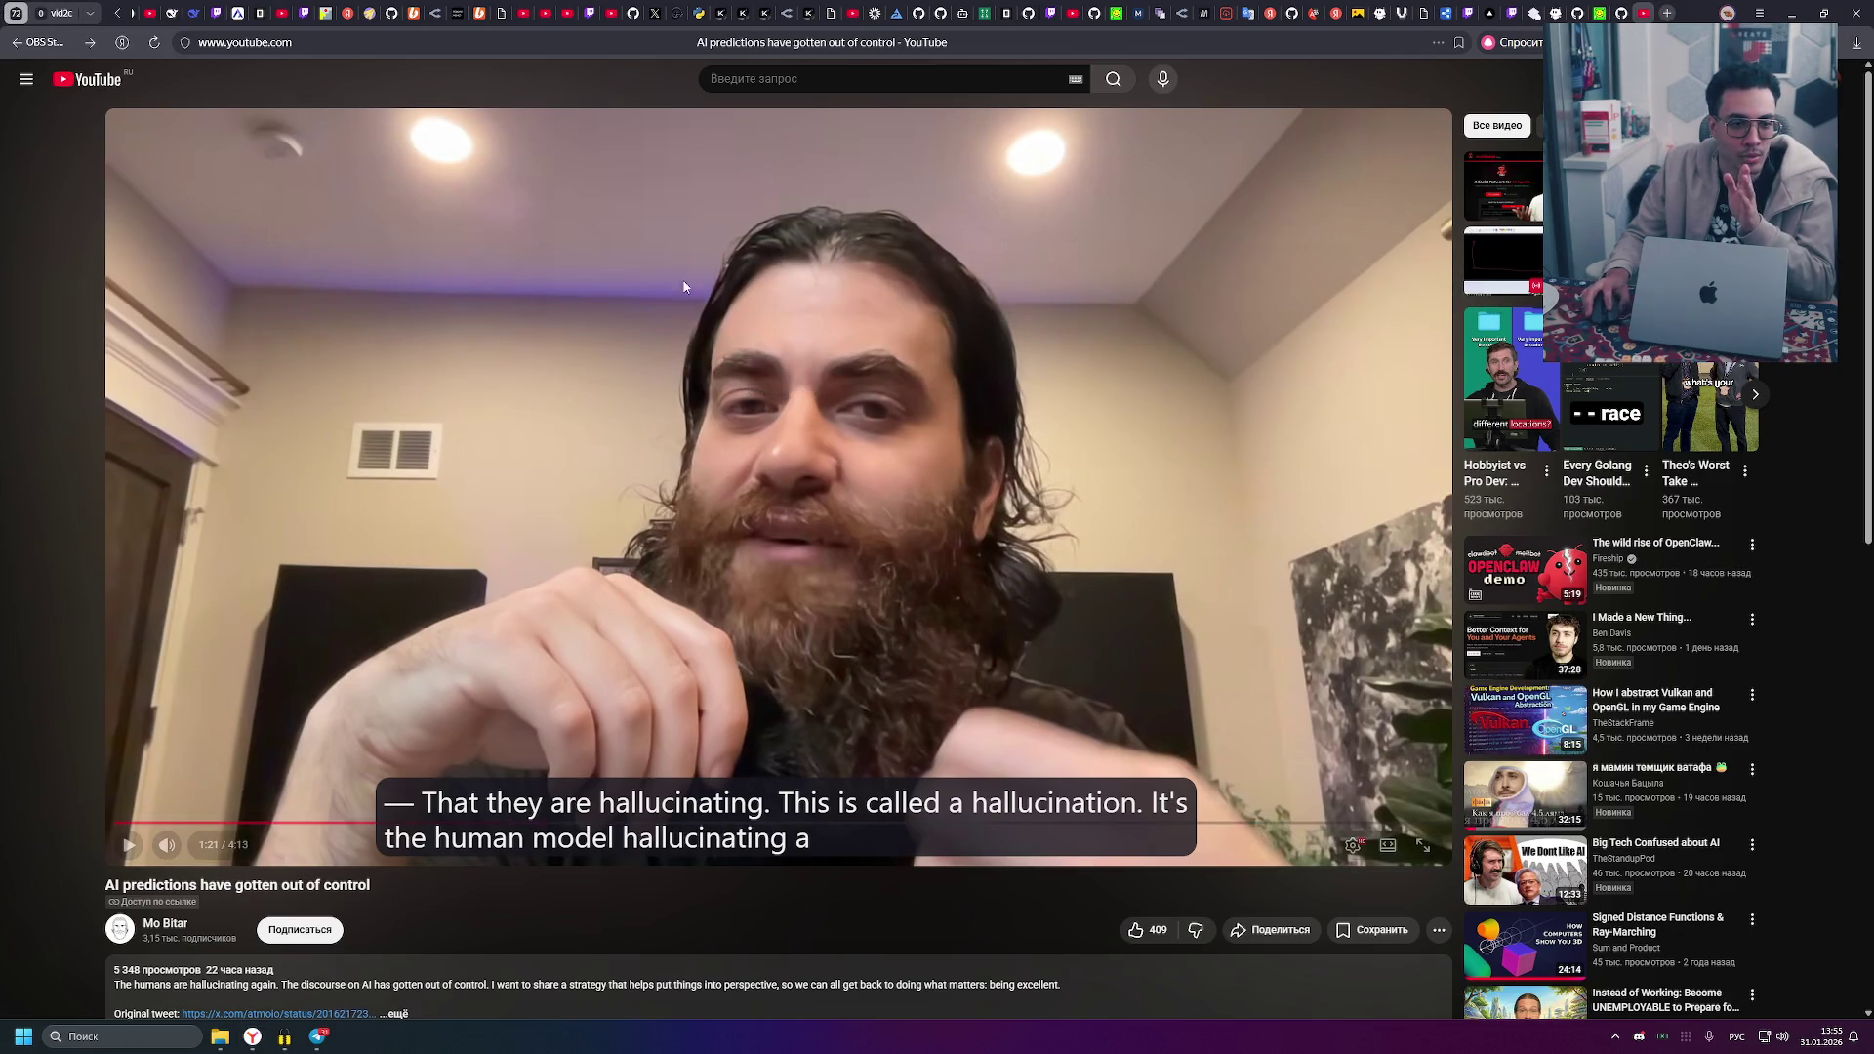
click(896, 373)
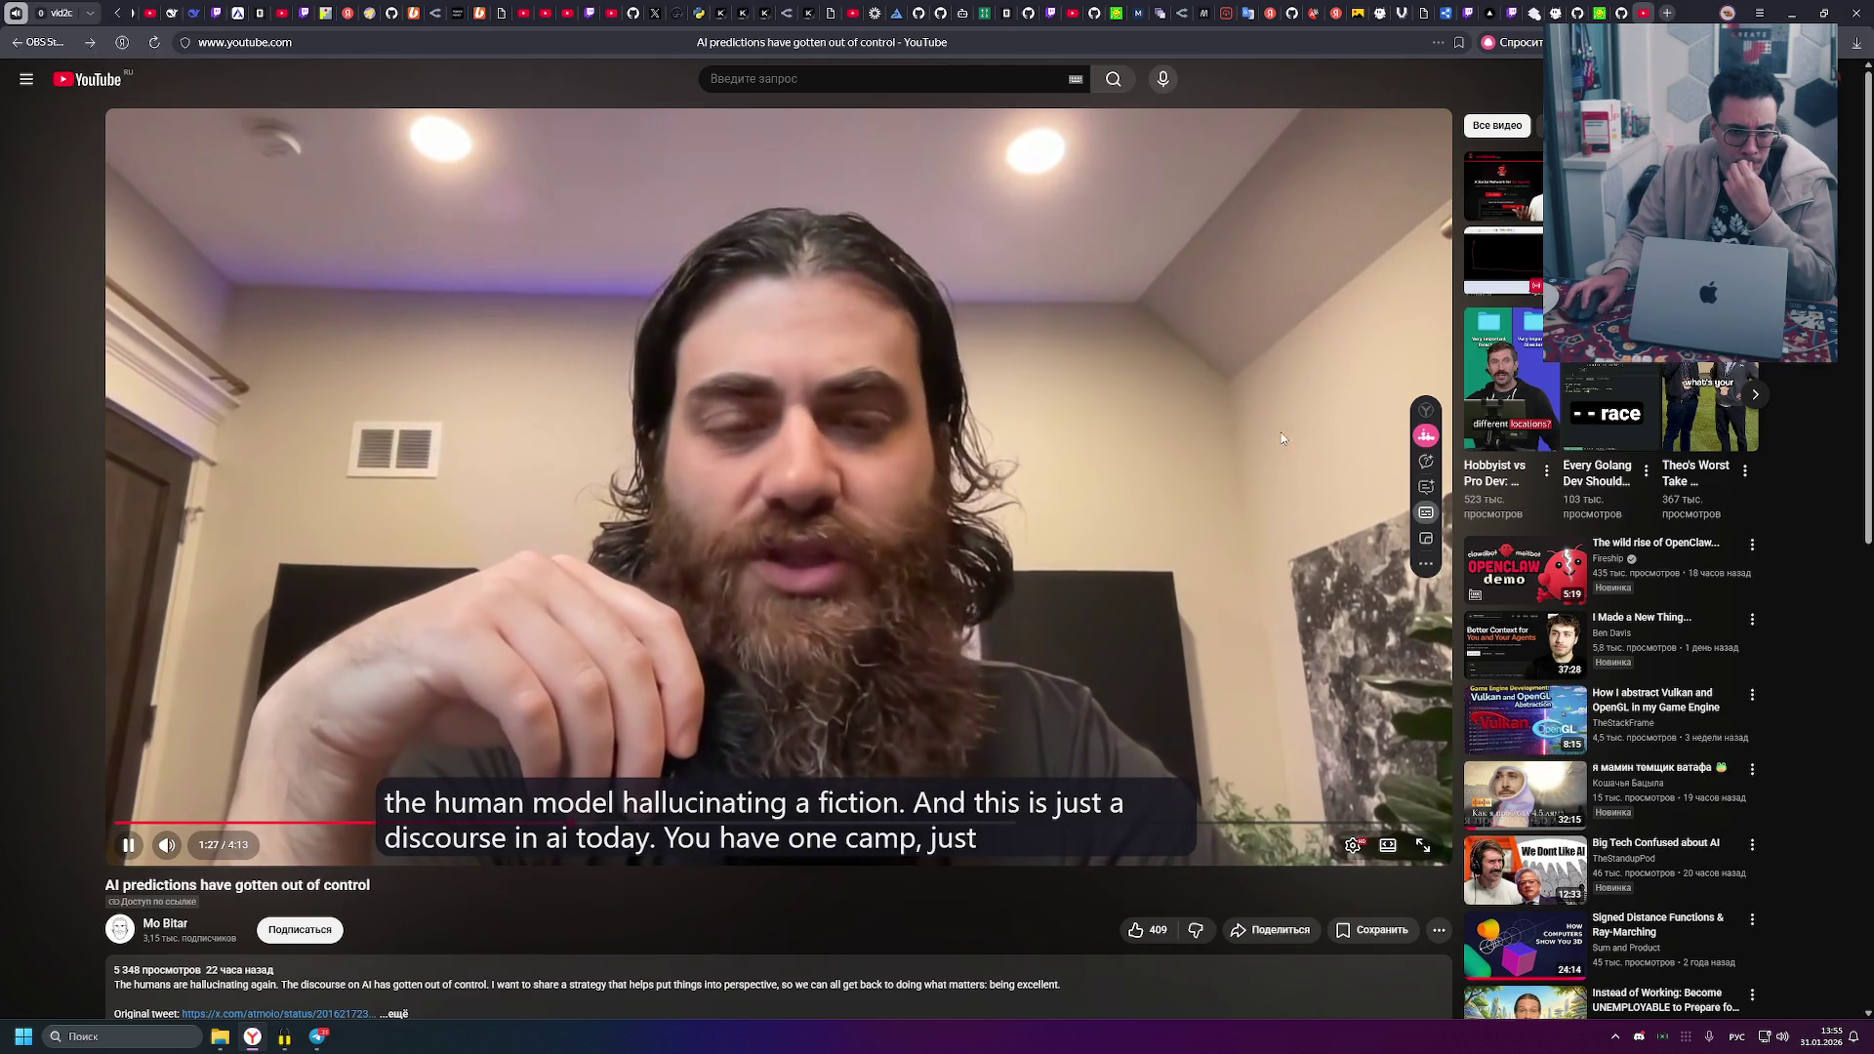
mouse_move(1323, 582)
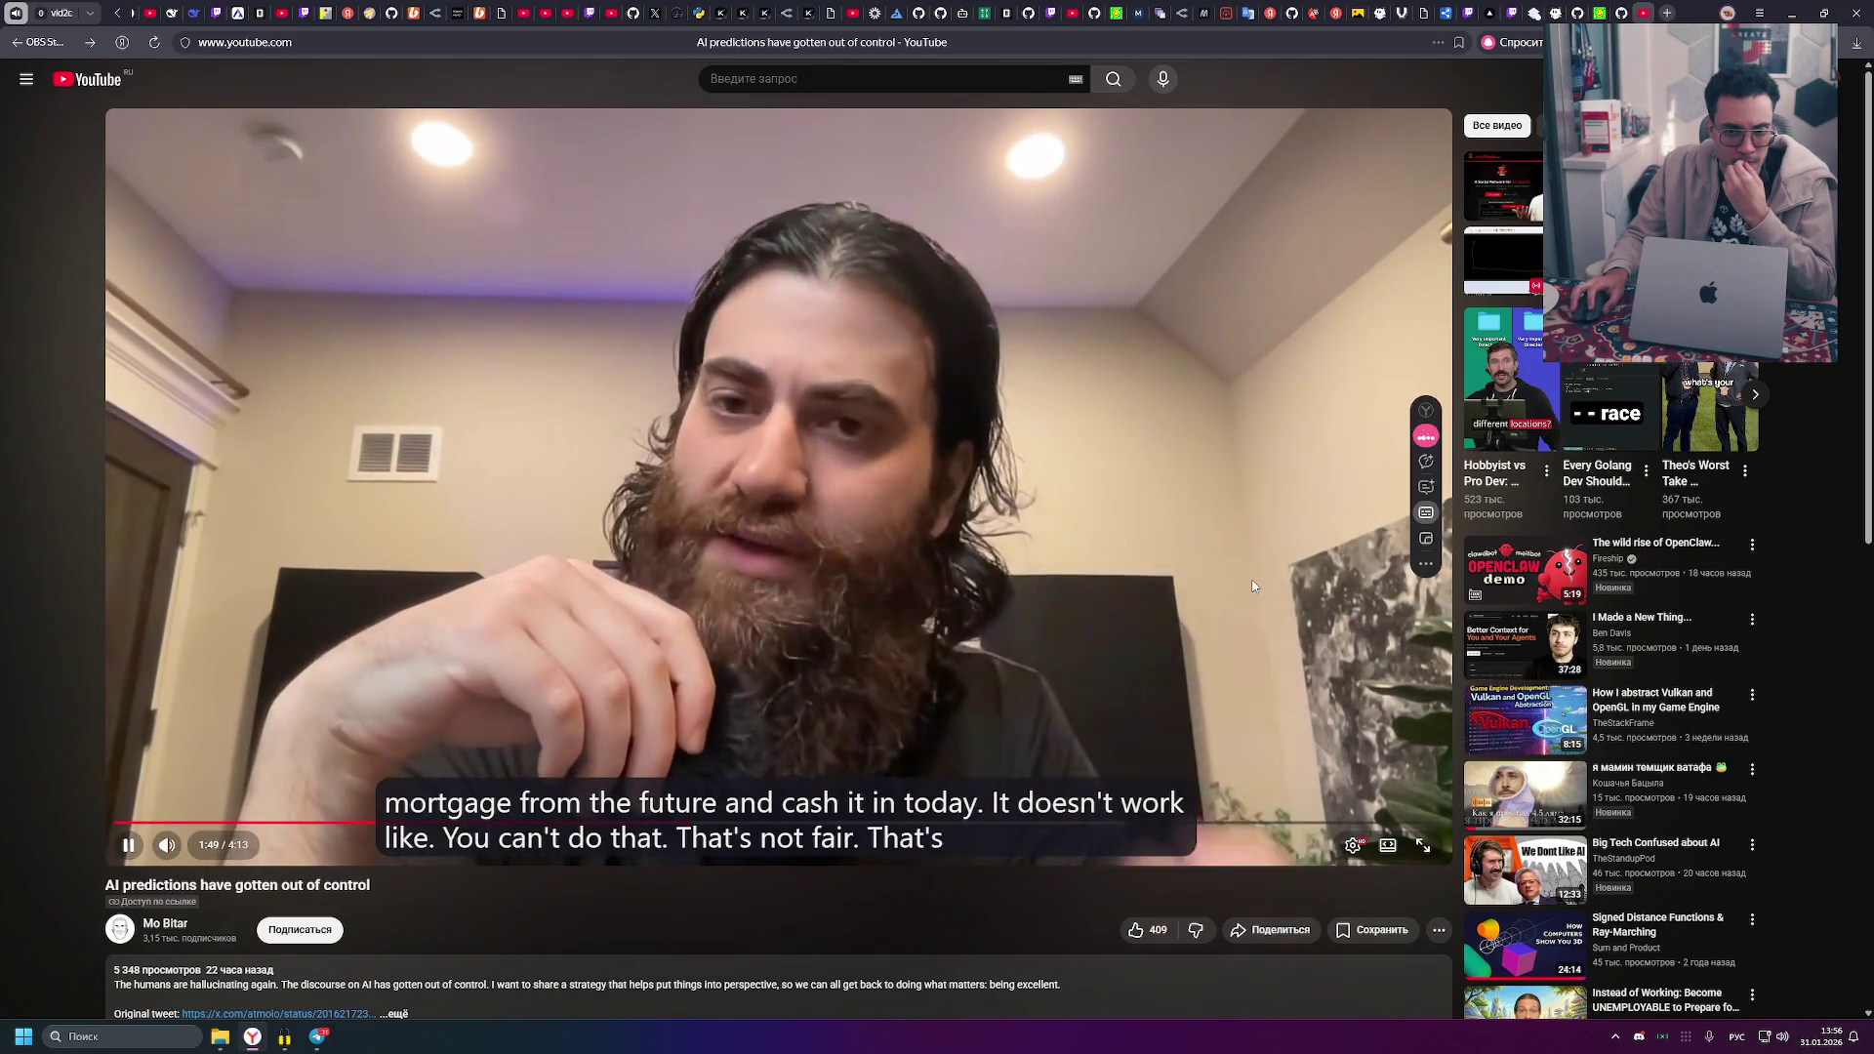
click(1253, 578)
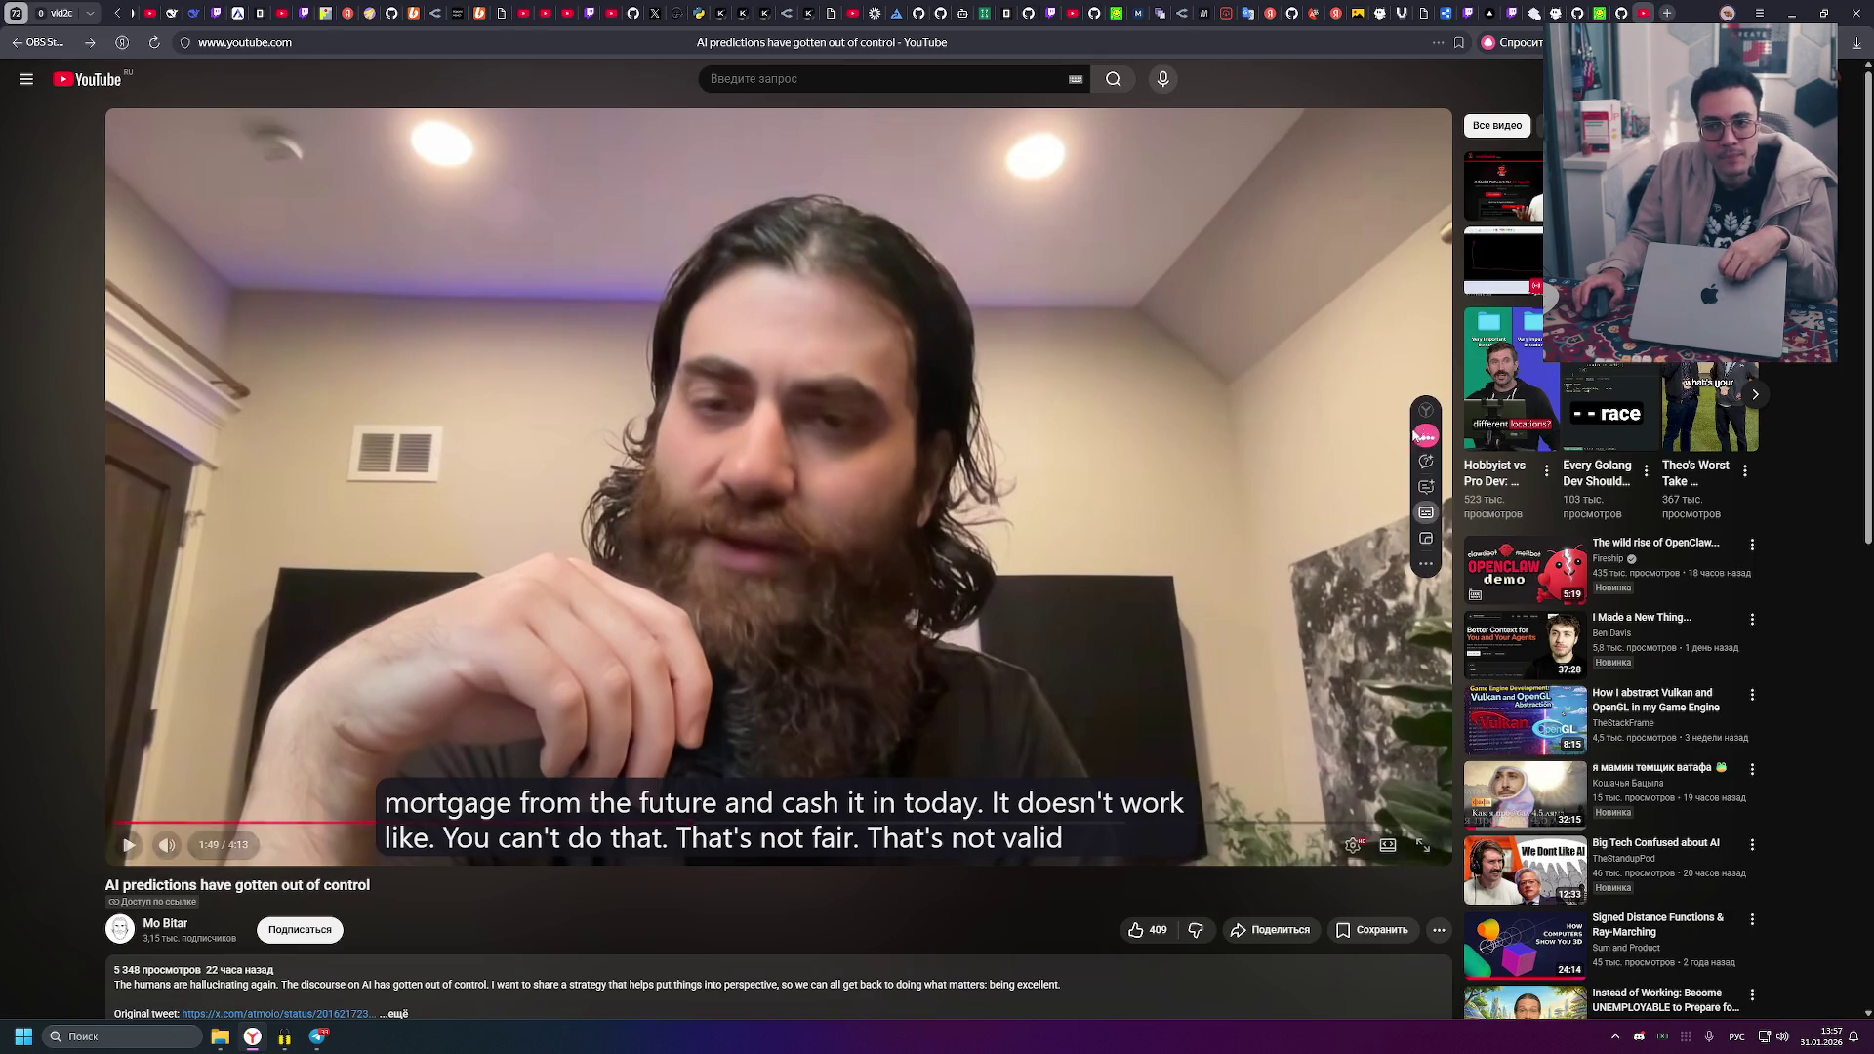
mouse_move(1426, 435)
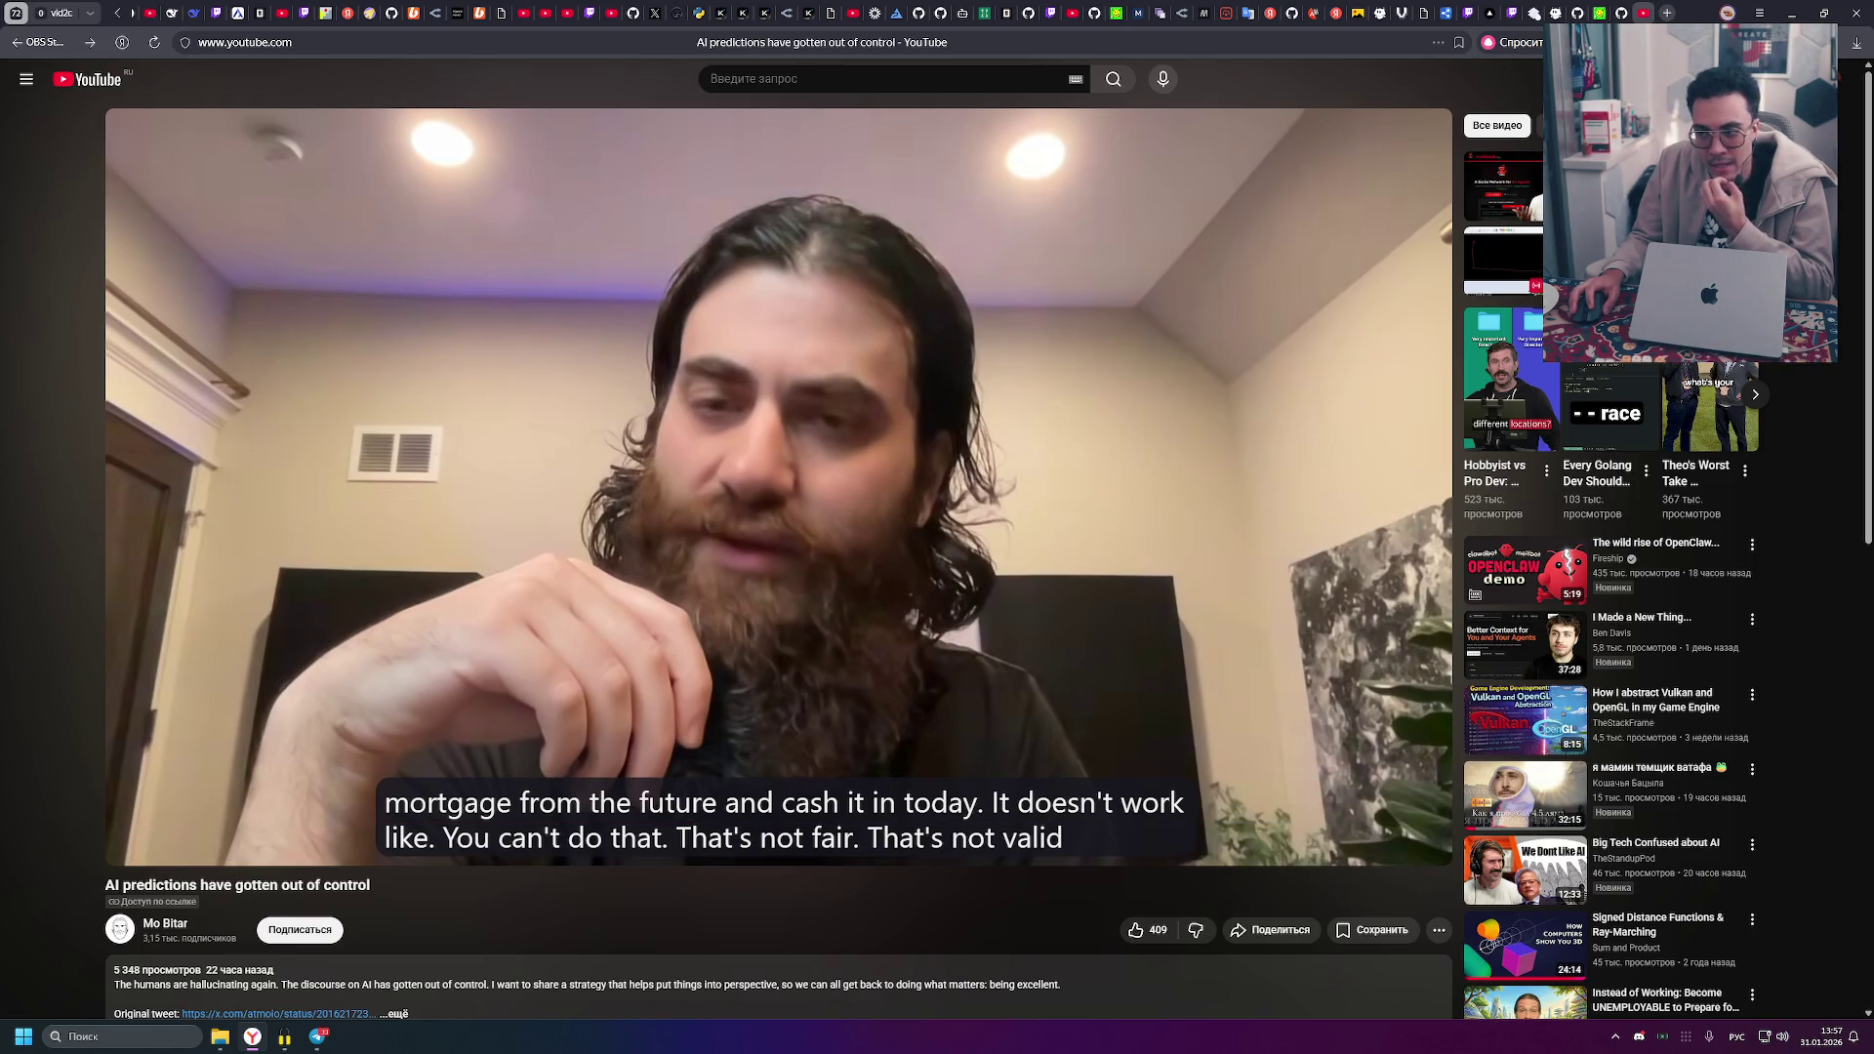
click(1079, 309)
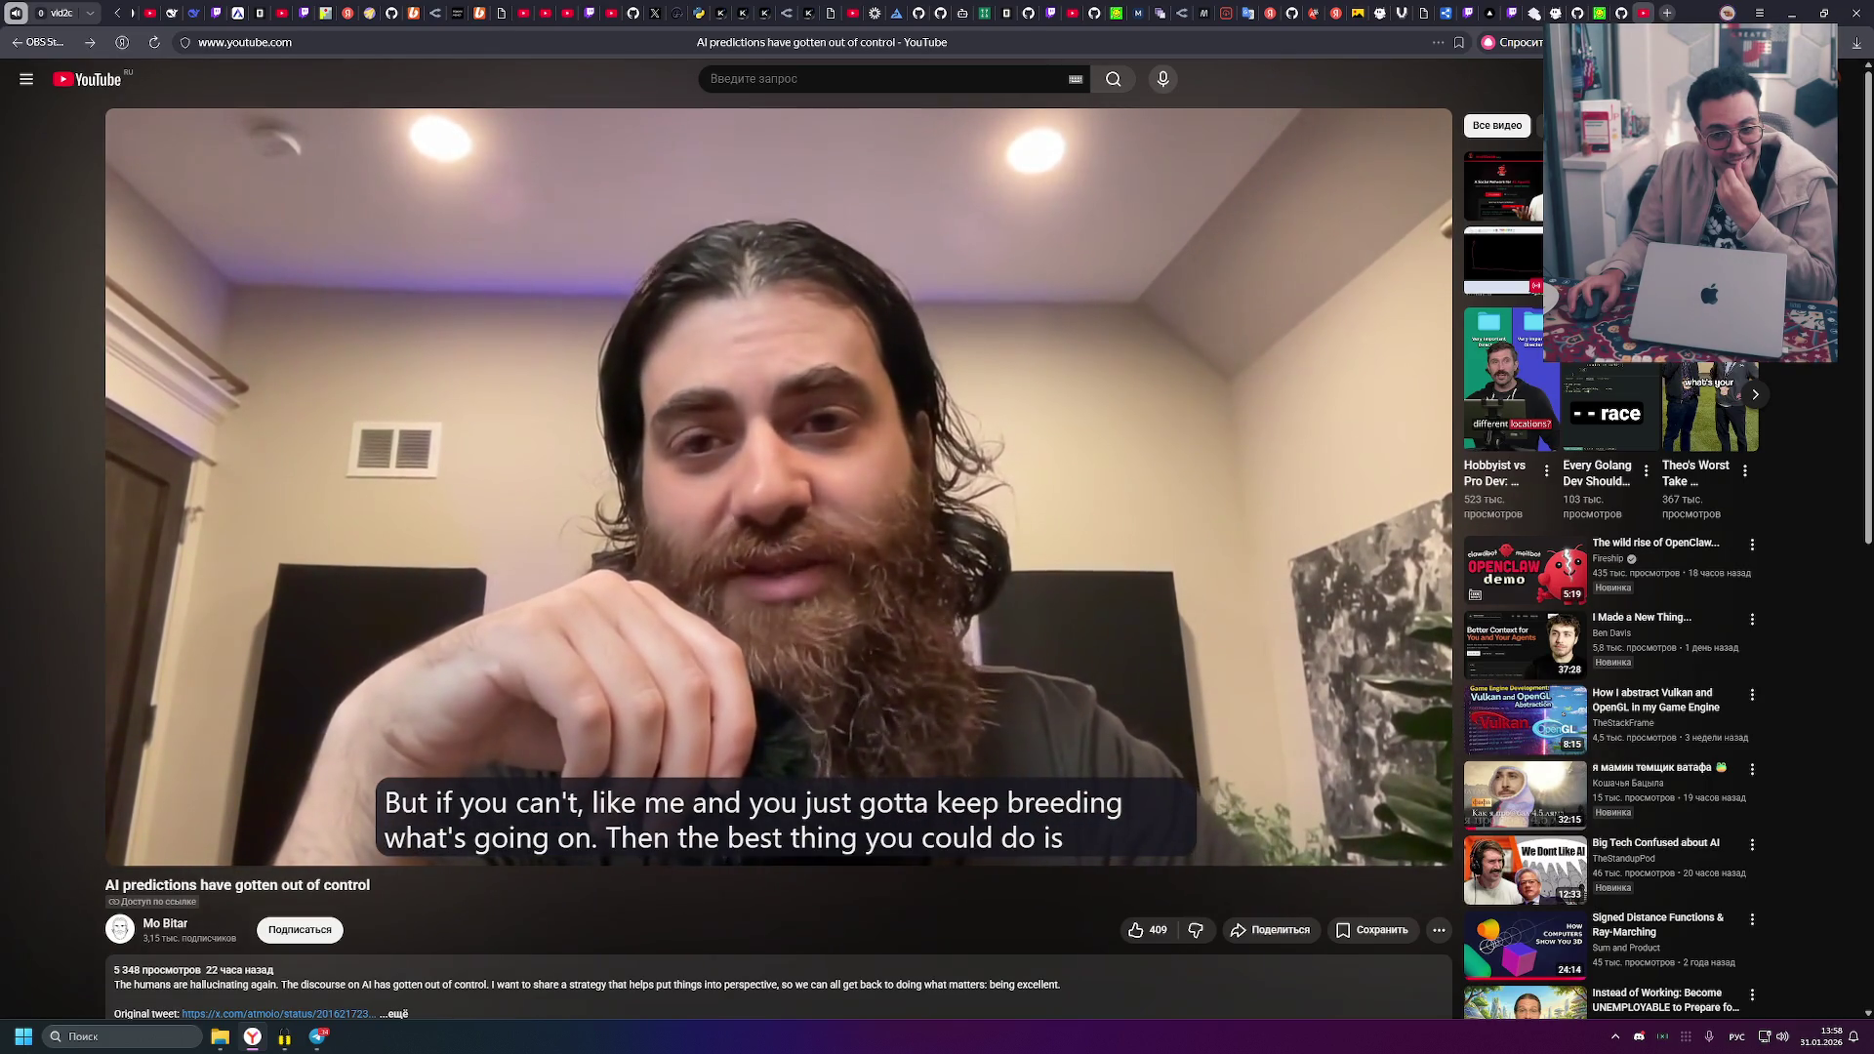
mouse_move(1270, 453)
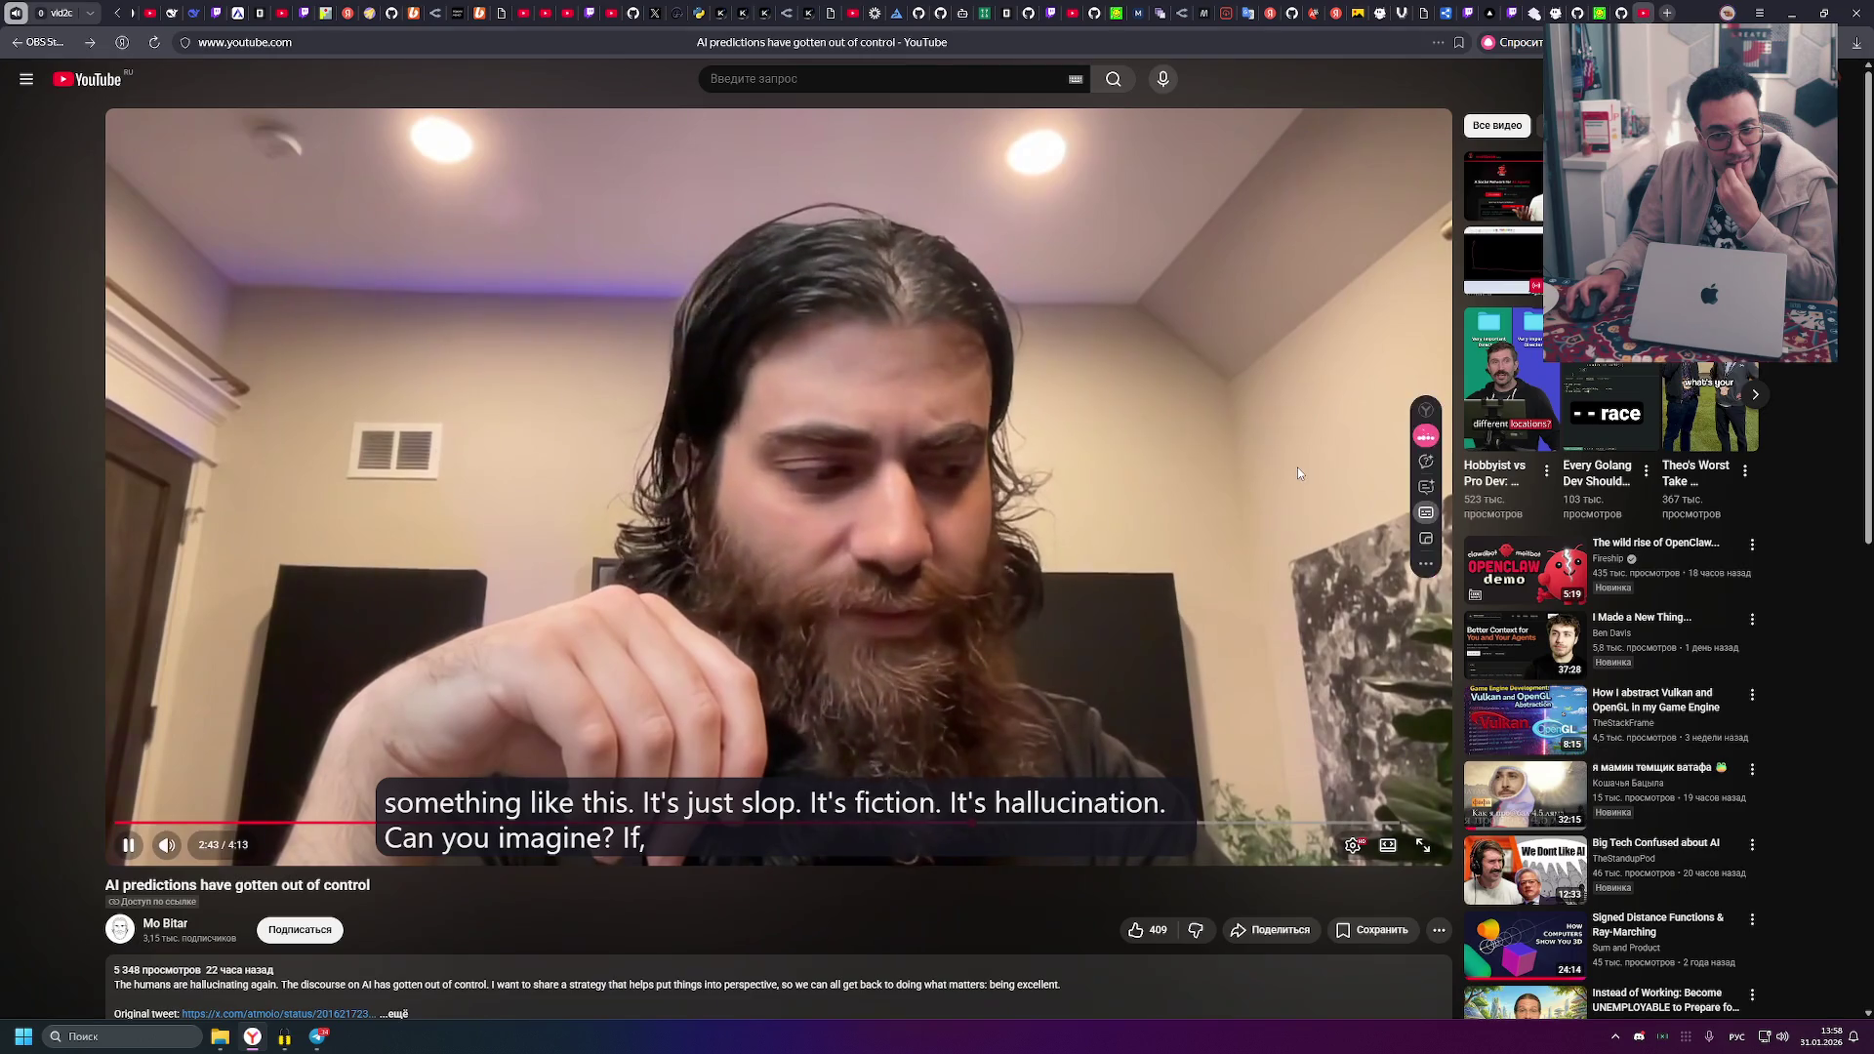
- Pause the AI predictions video at 2:44 on the 'most of our anxieties' caption
click(1298, 467)
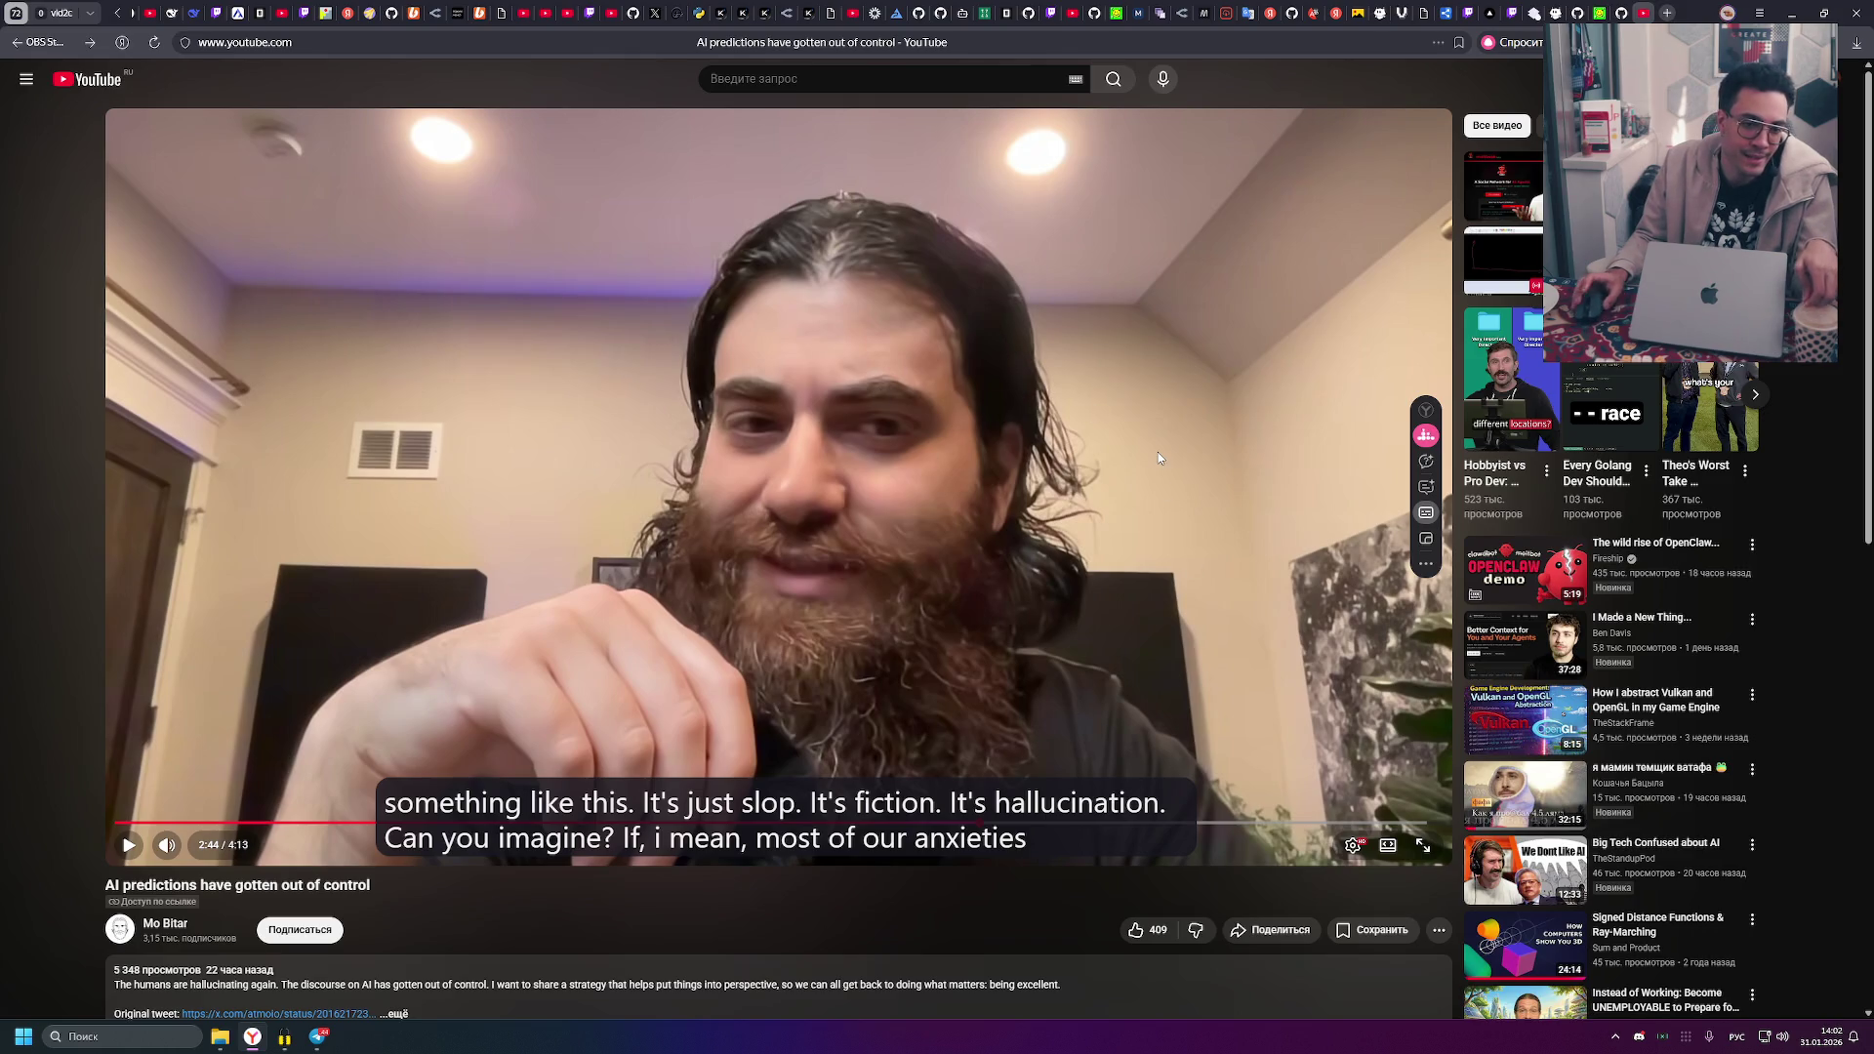
- Play the video past 3:09, pausing at 2:59 and once more before continuing onto Karpathy's post
click(1130, 549)
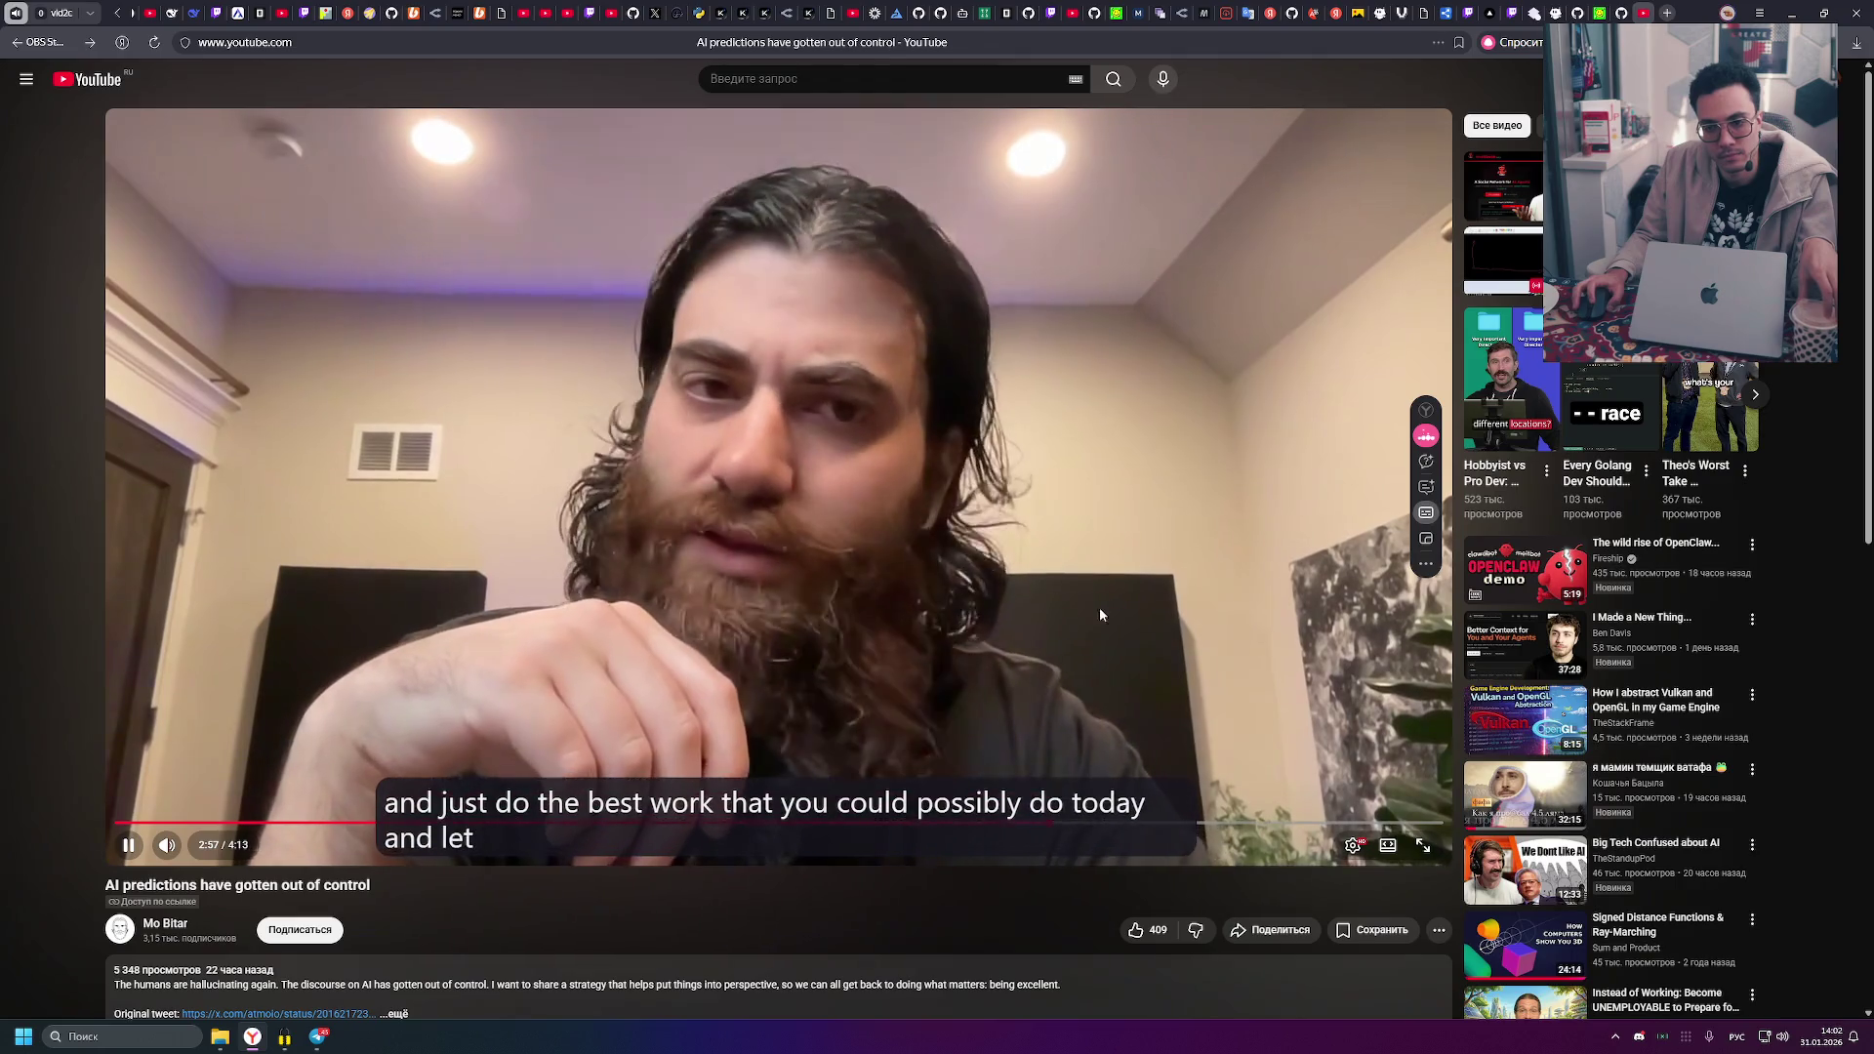
click(1117, 607)
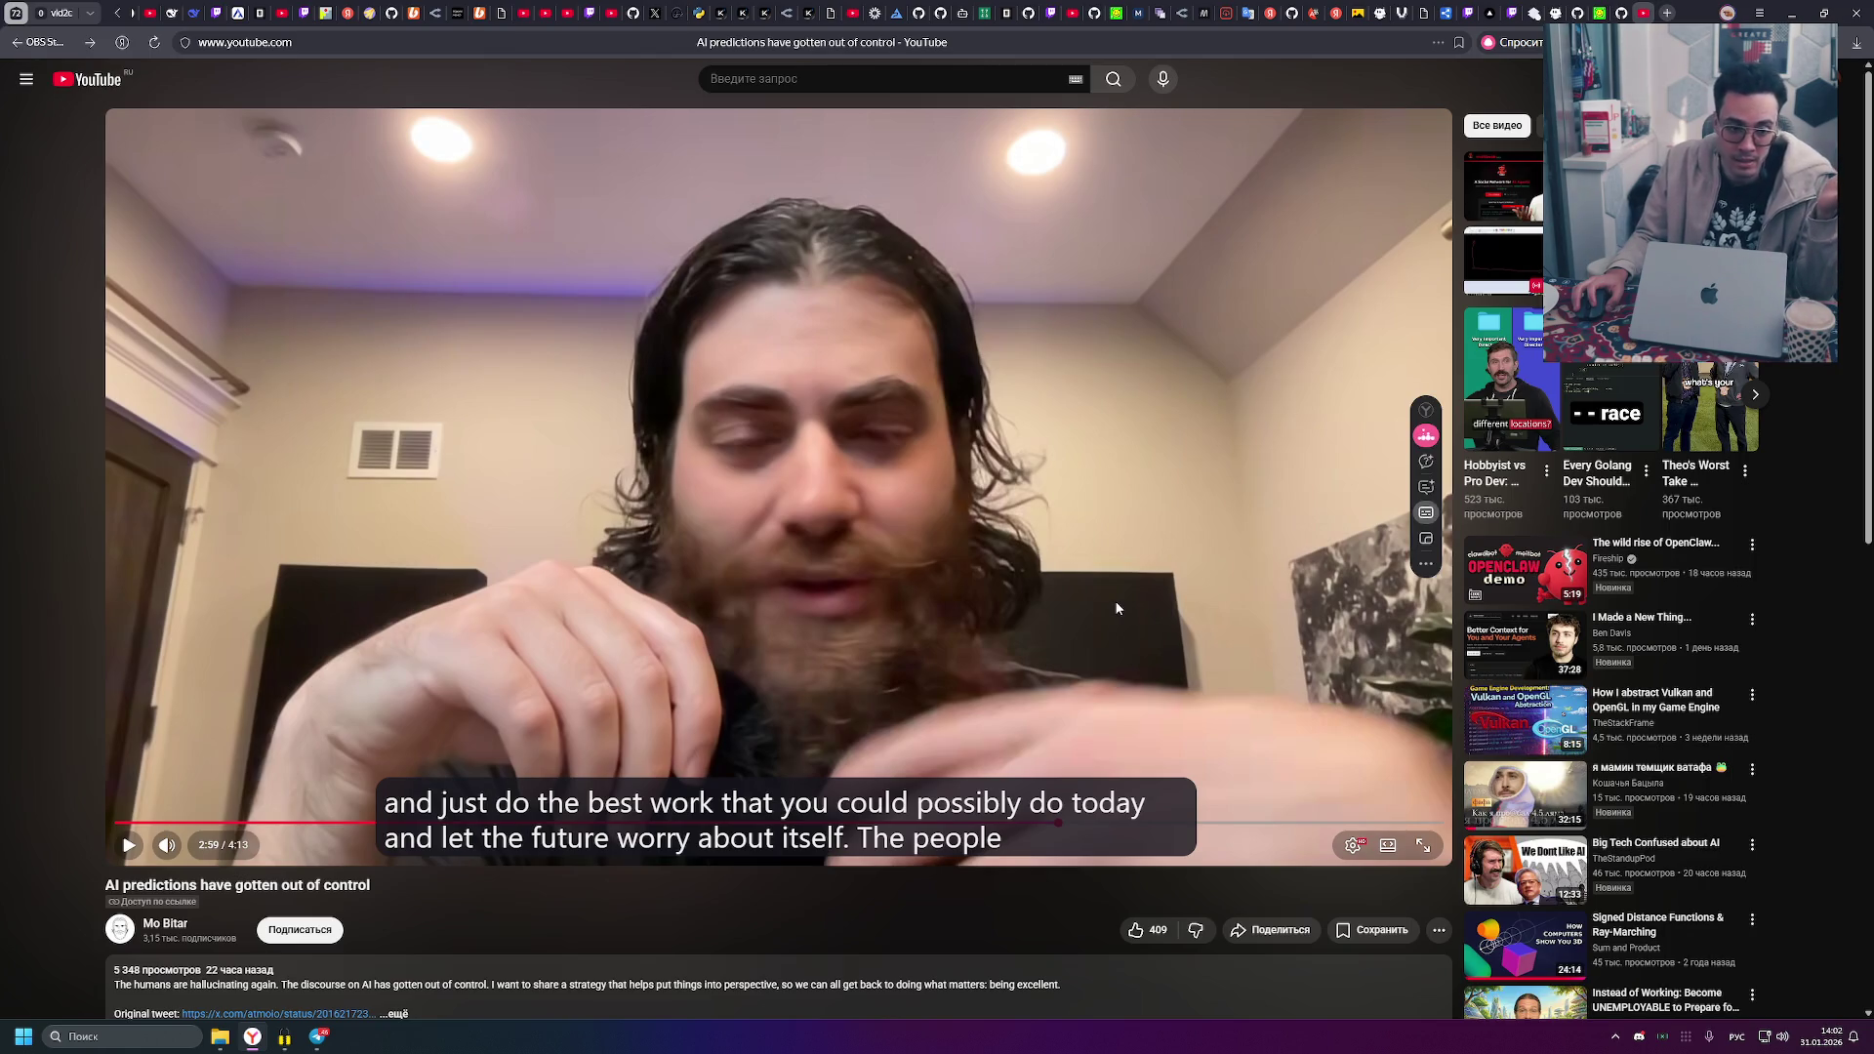
click(1276, 562)
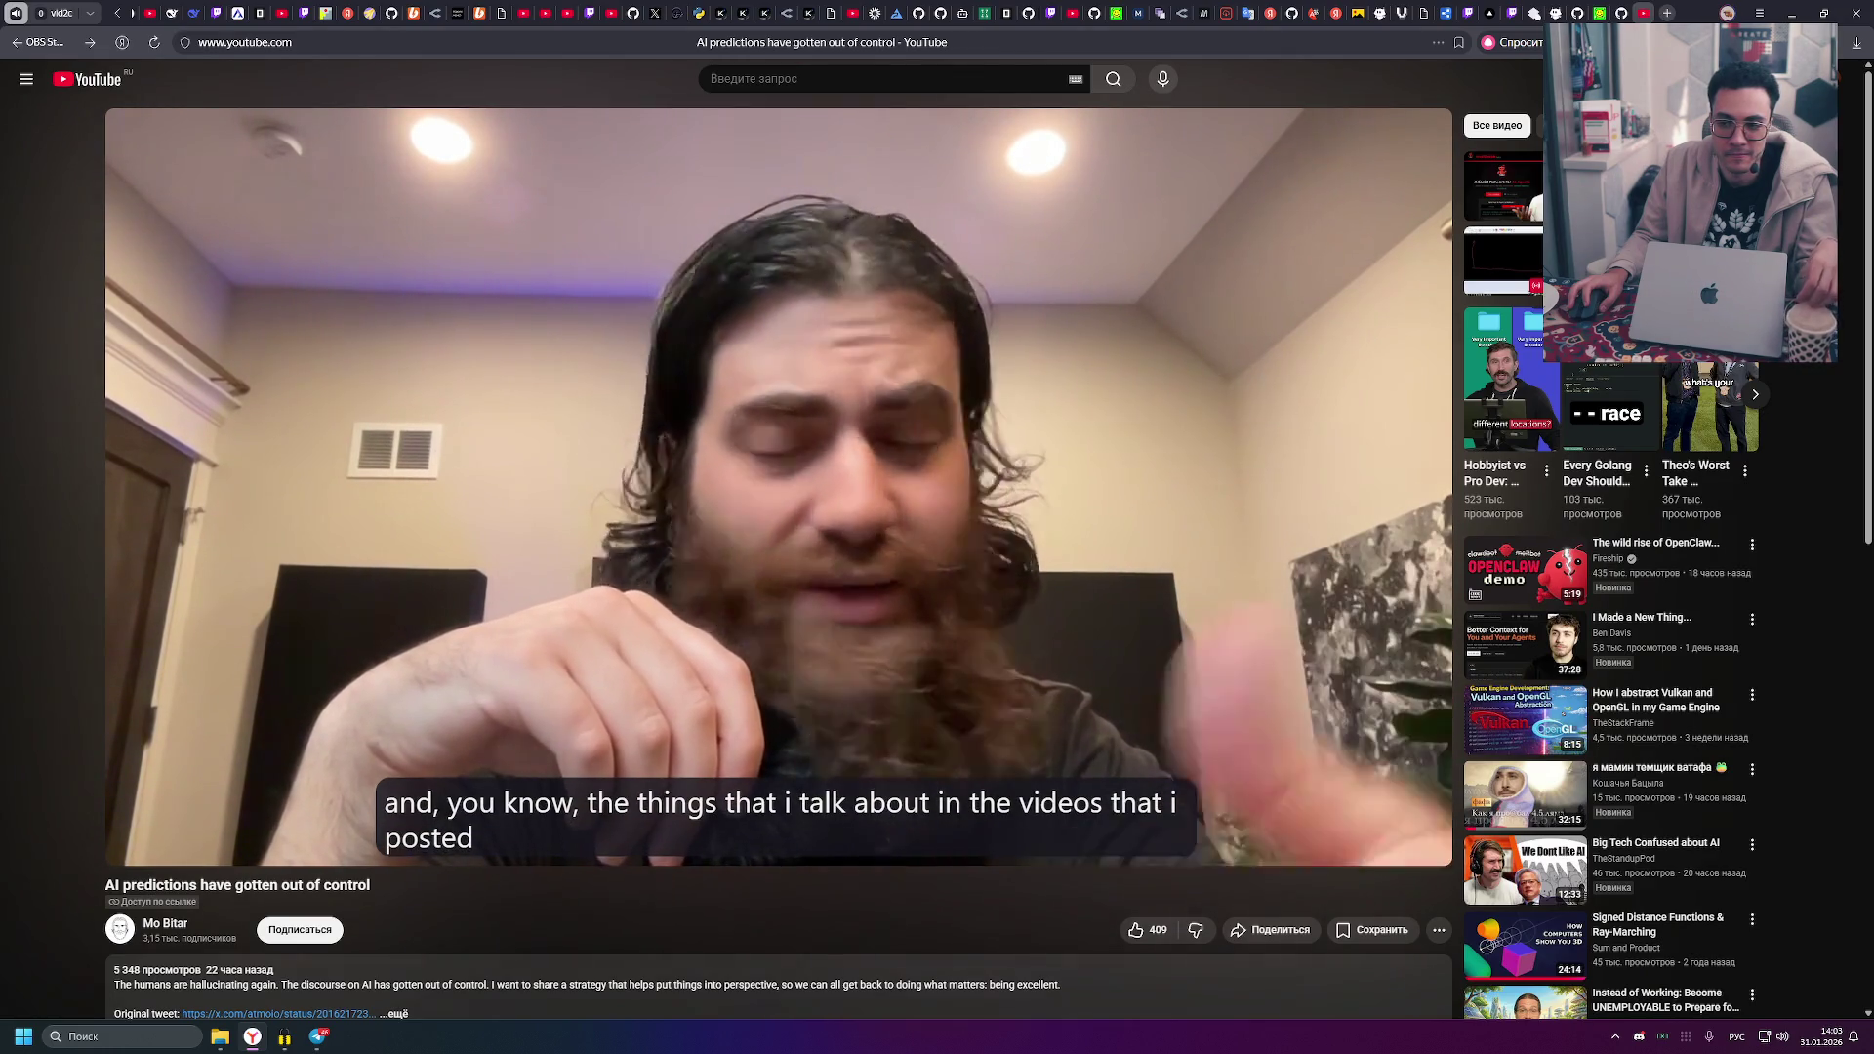
click(1279, 557)
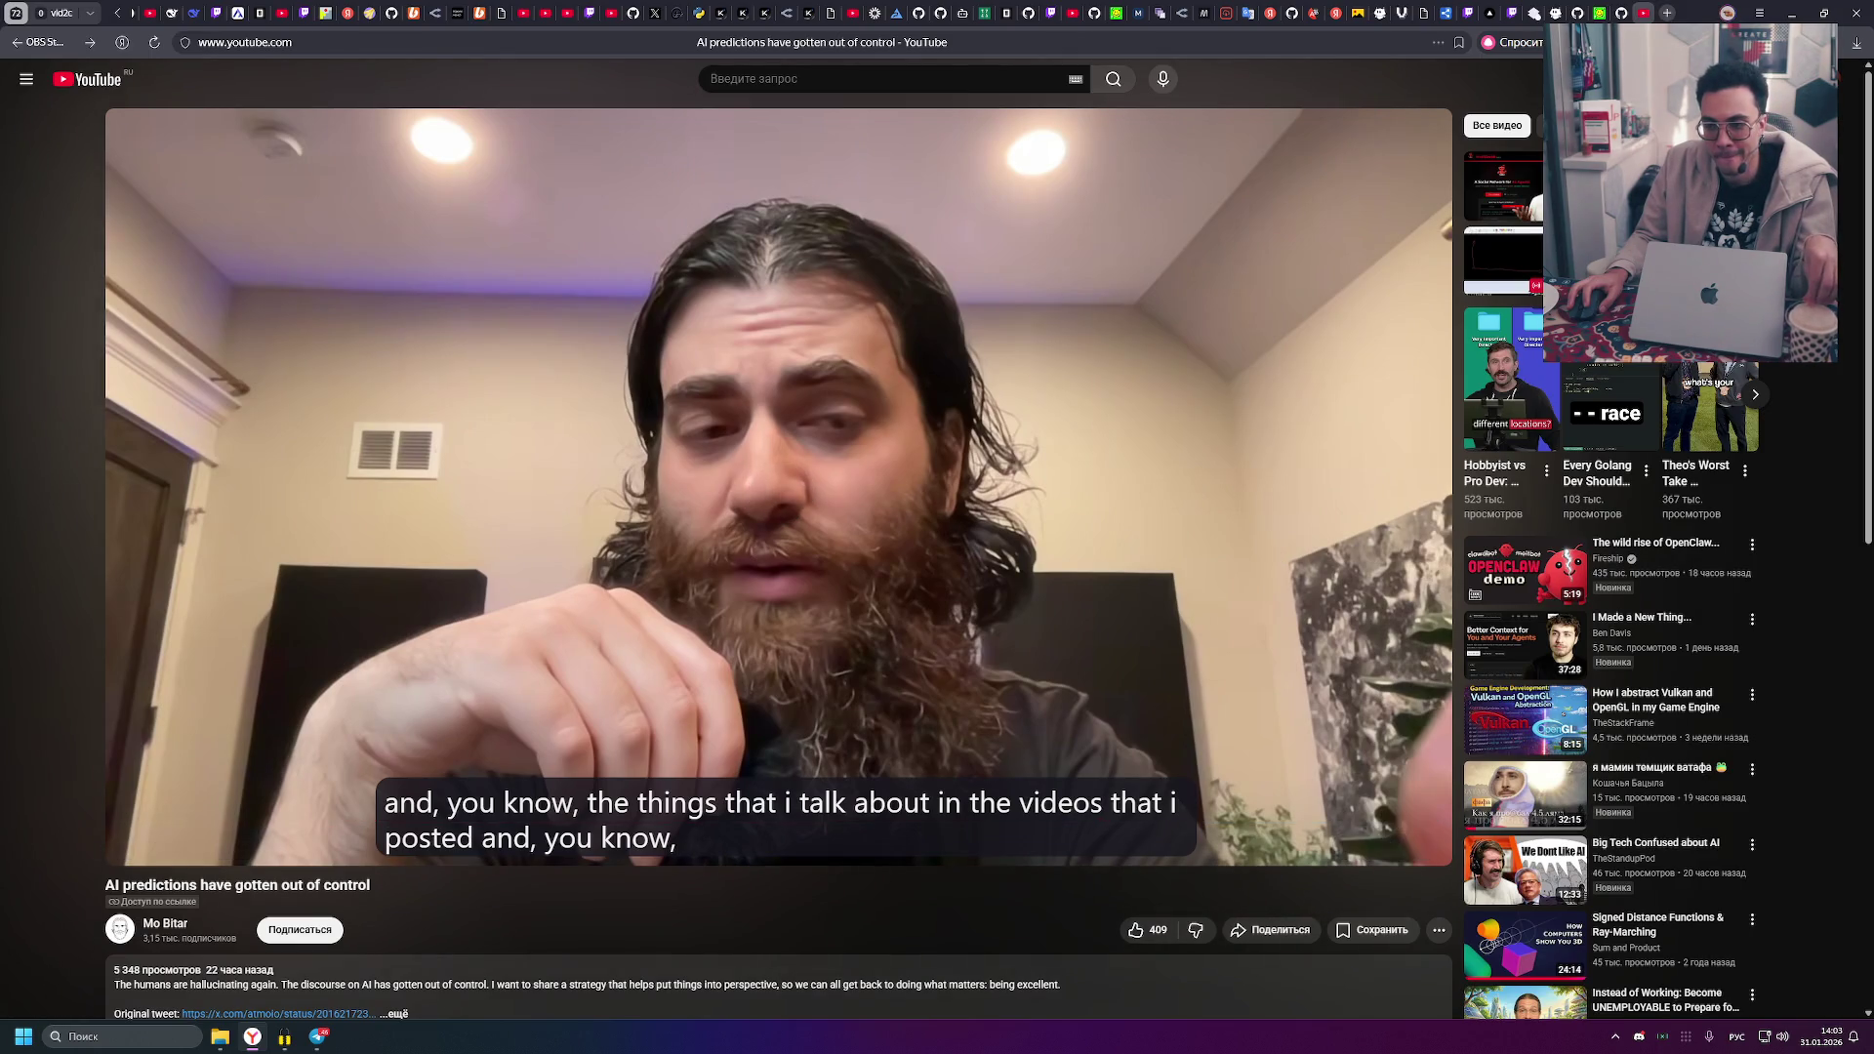
click(1278, 557)
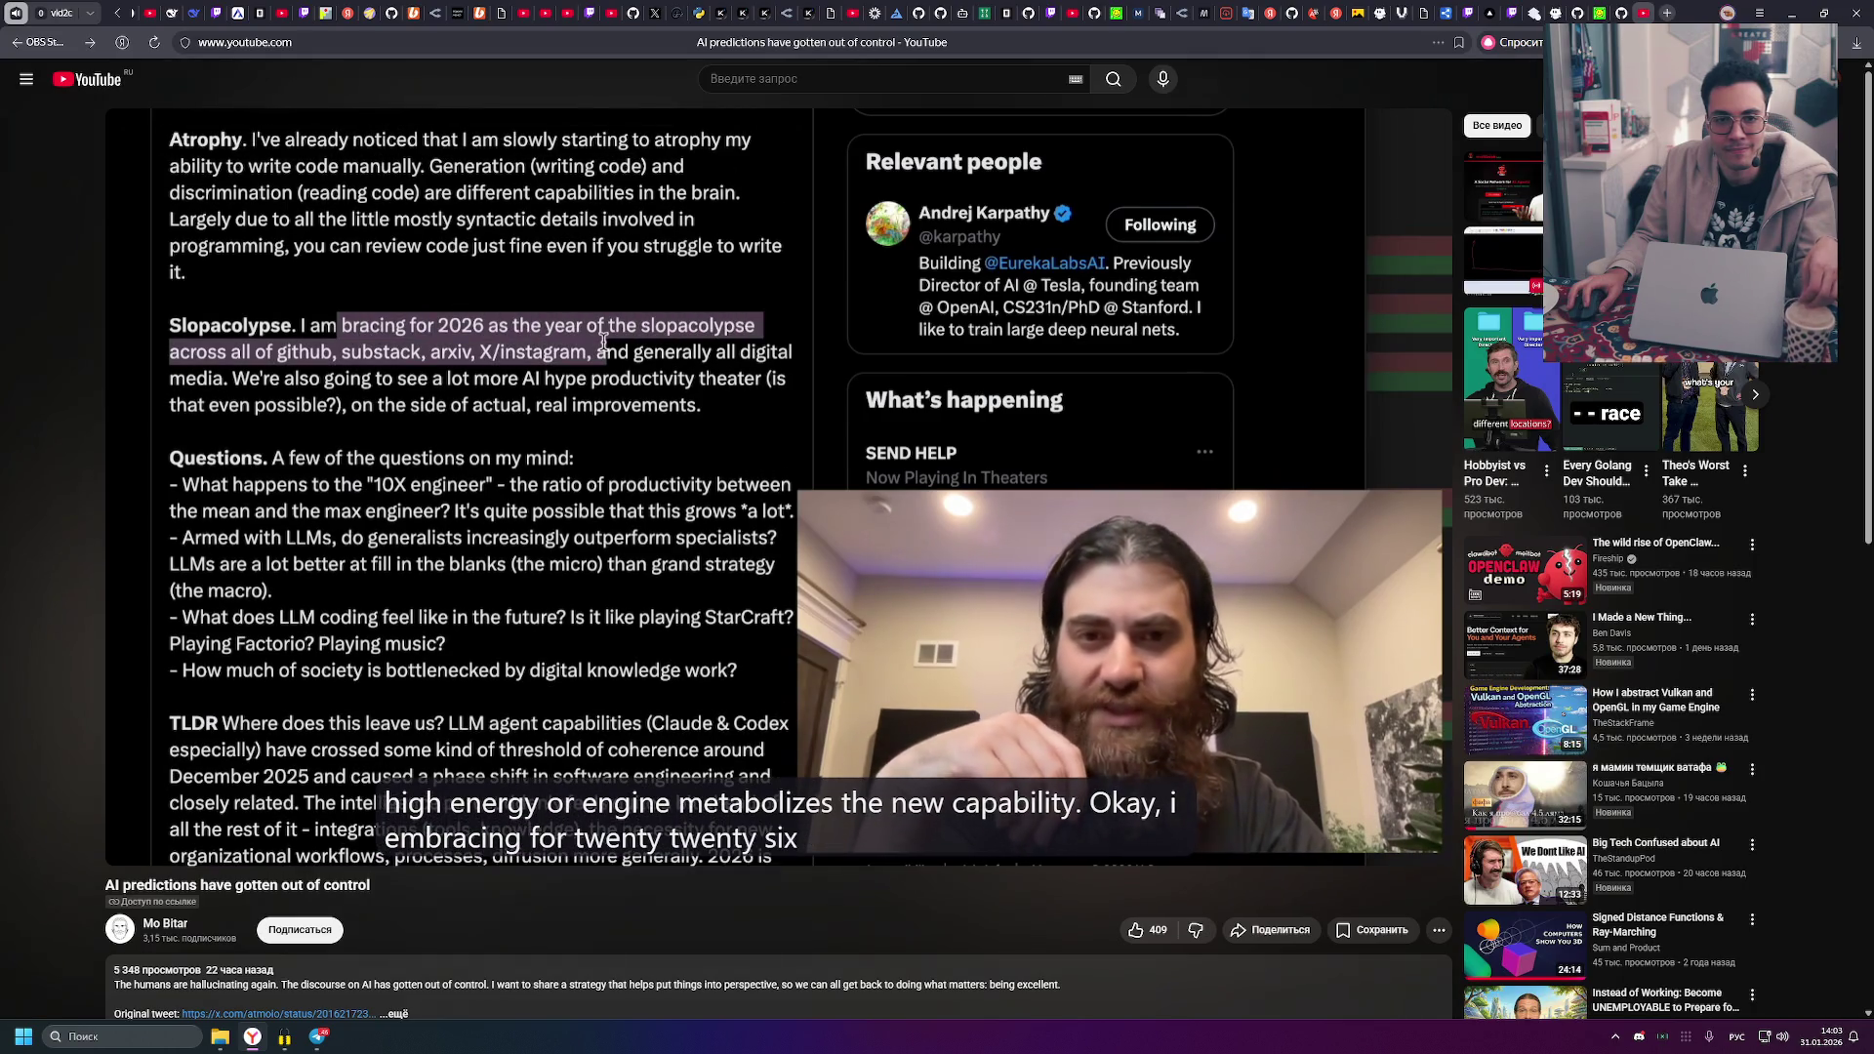
- Pause on Karpathy's slopacolypse post and bring Telegram up over the video
click(223, 480)
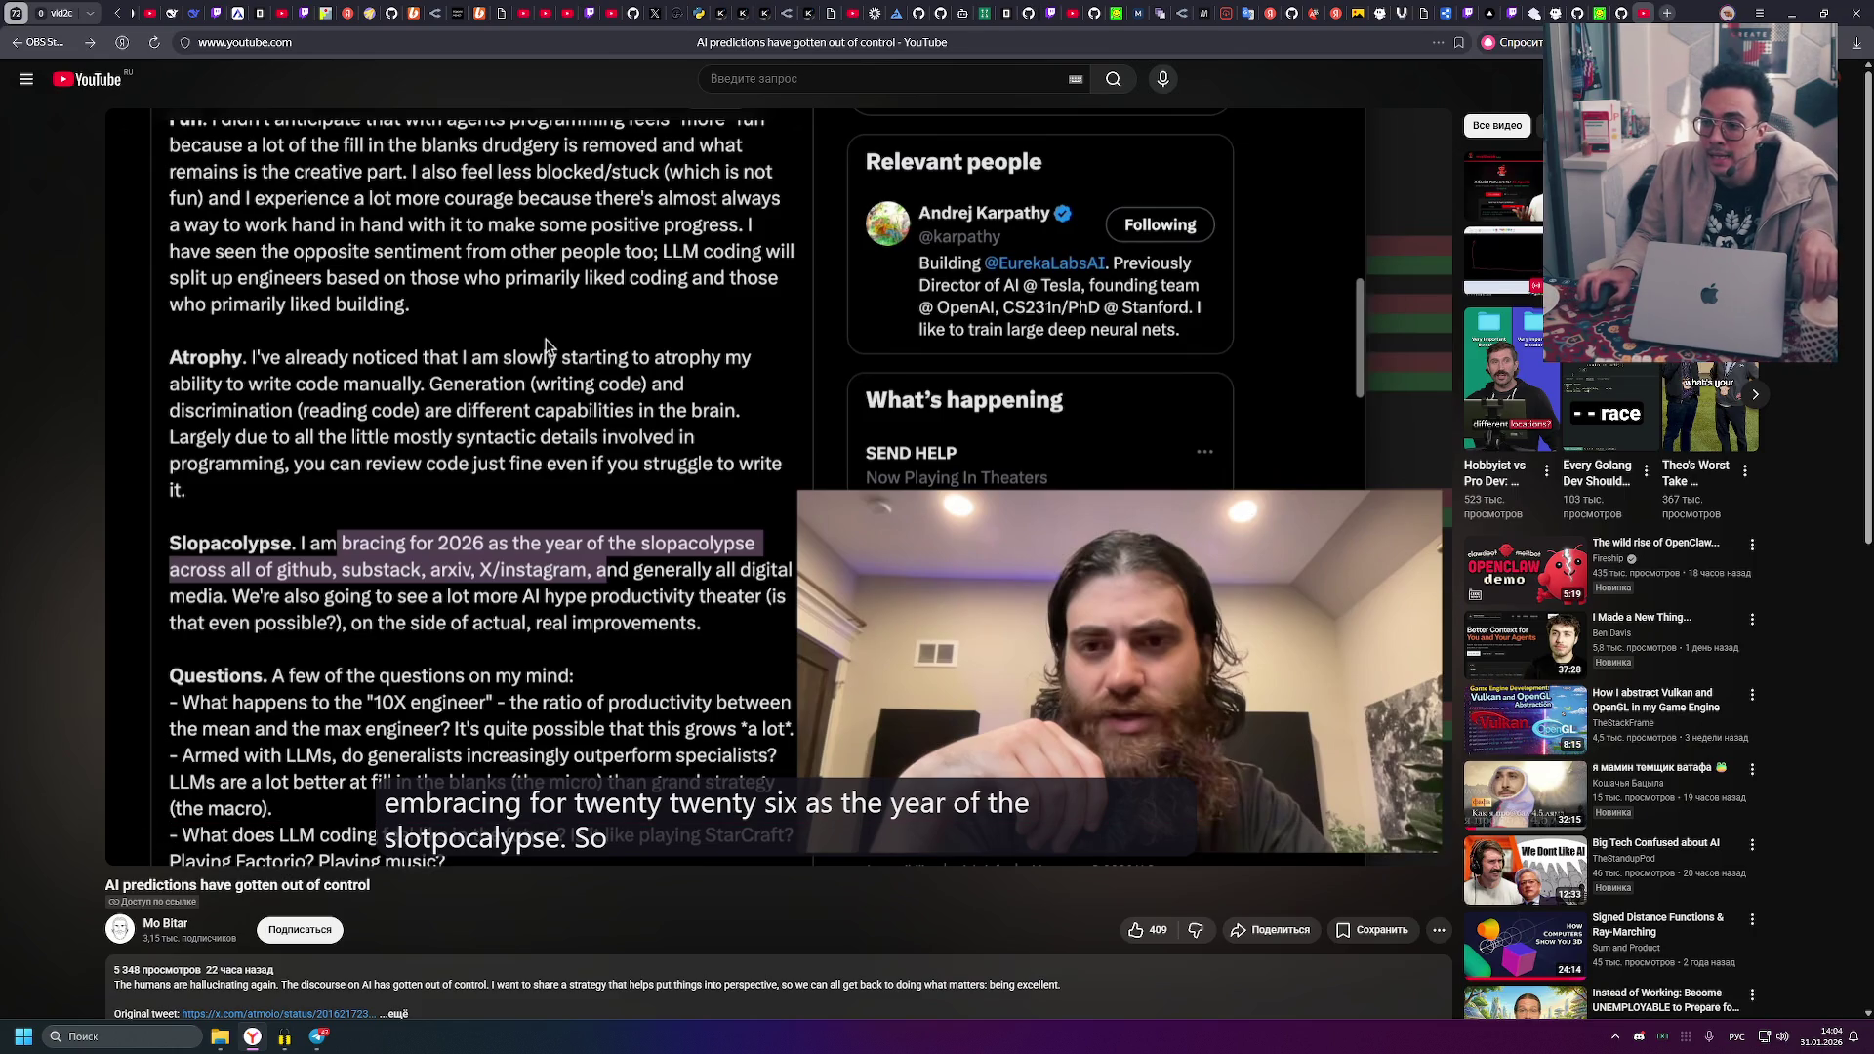
click(317, 1036)
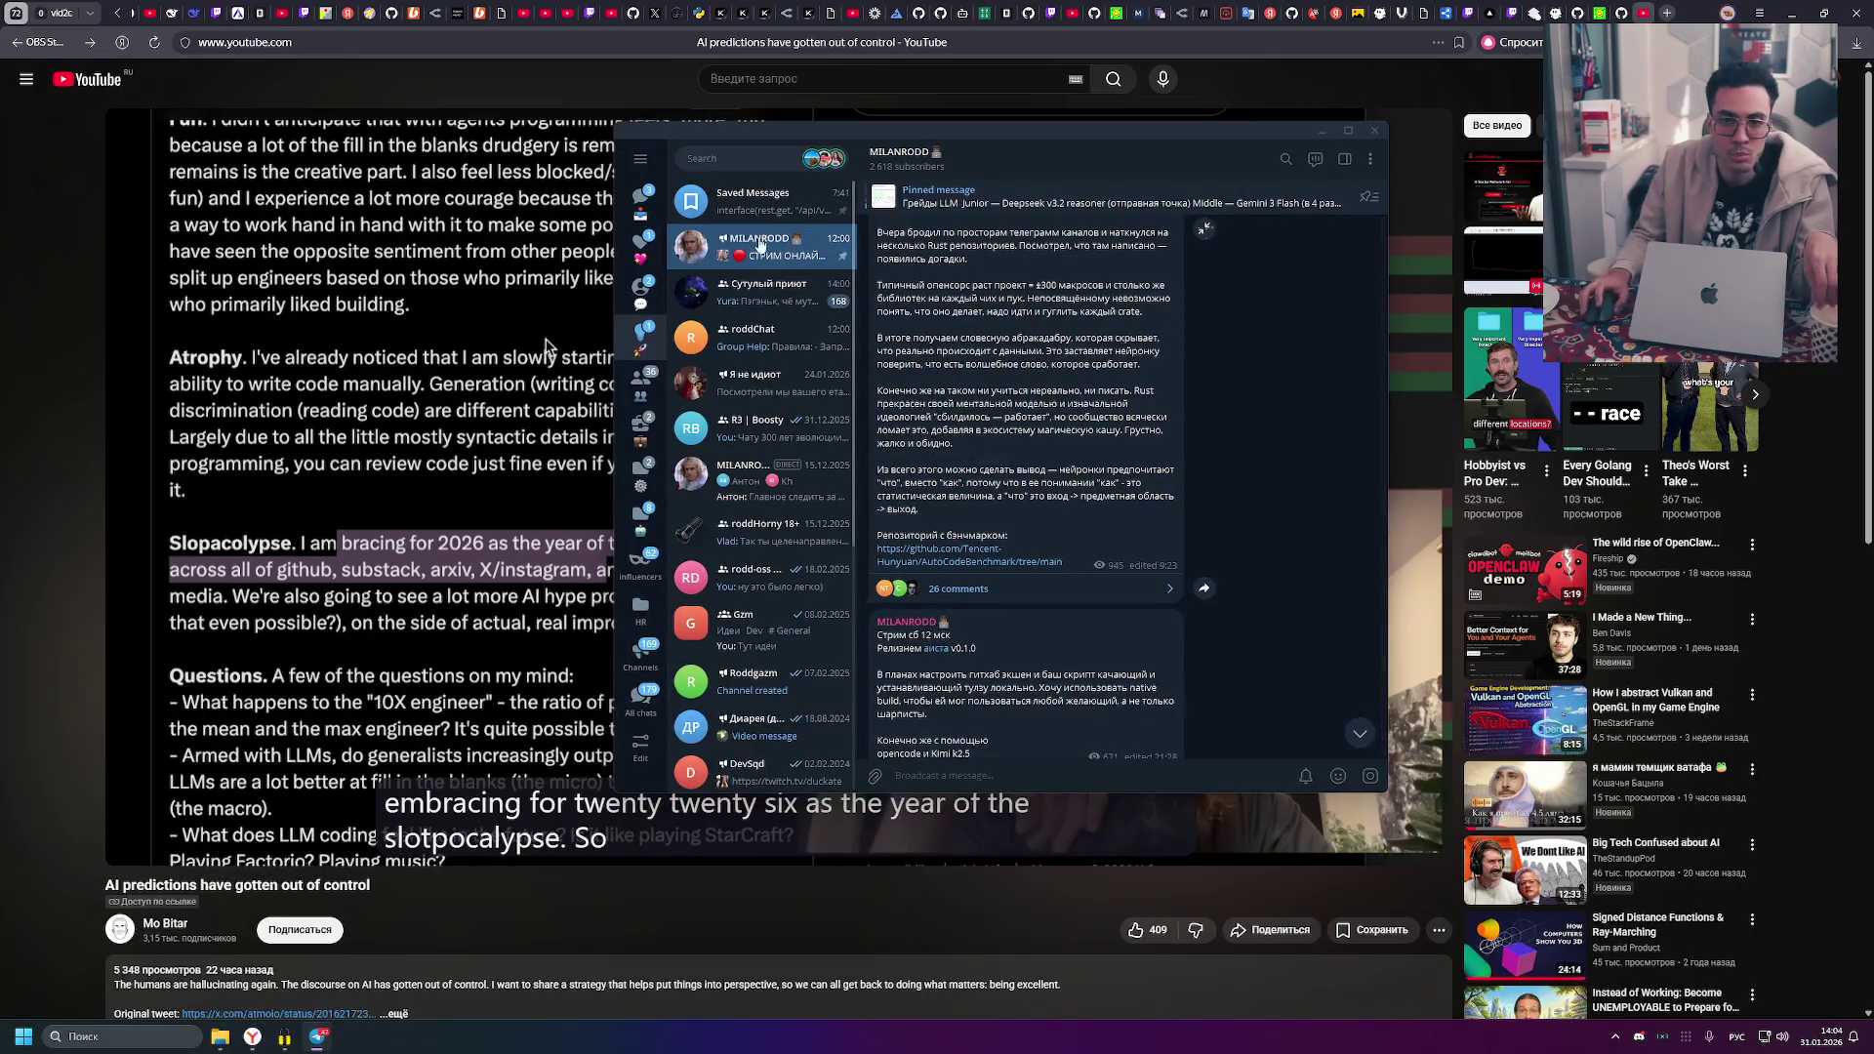
- Copy the link to the channel's pinned voice-message post, then hide Telegram
click(1003, 200)
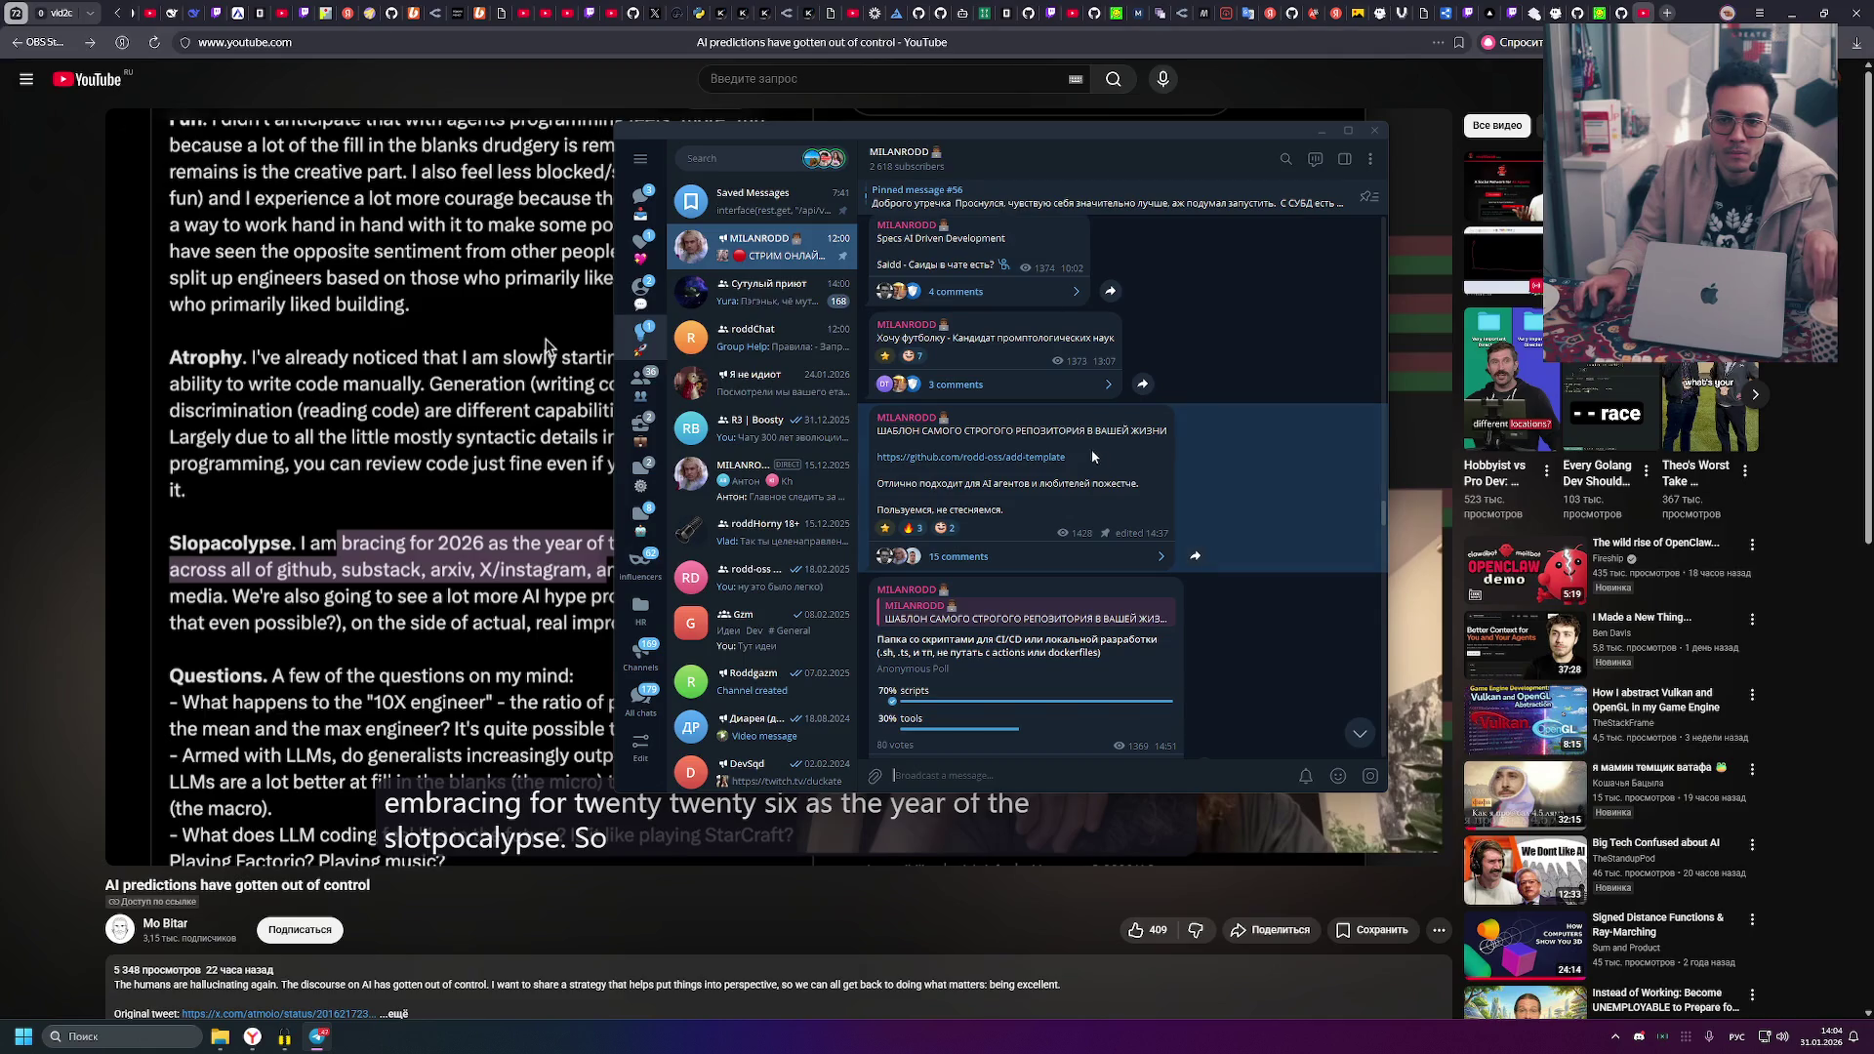
click(1009, 202)
click(1010, 202)
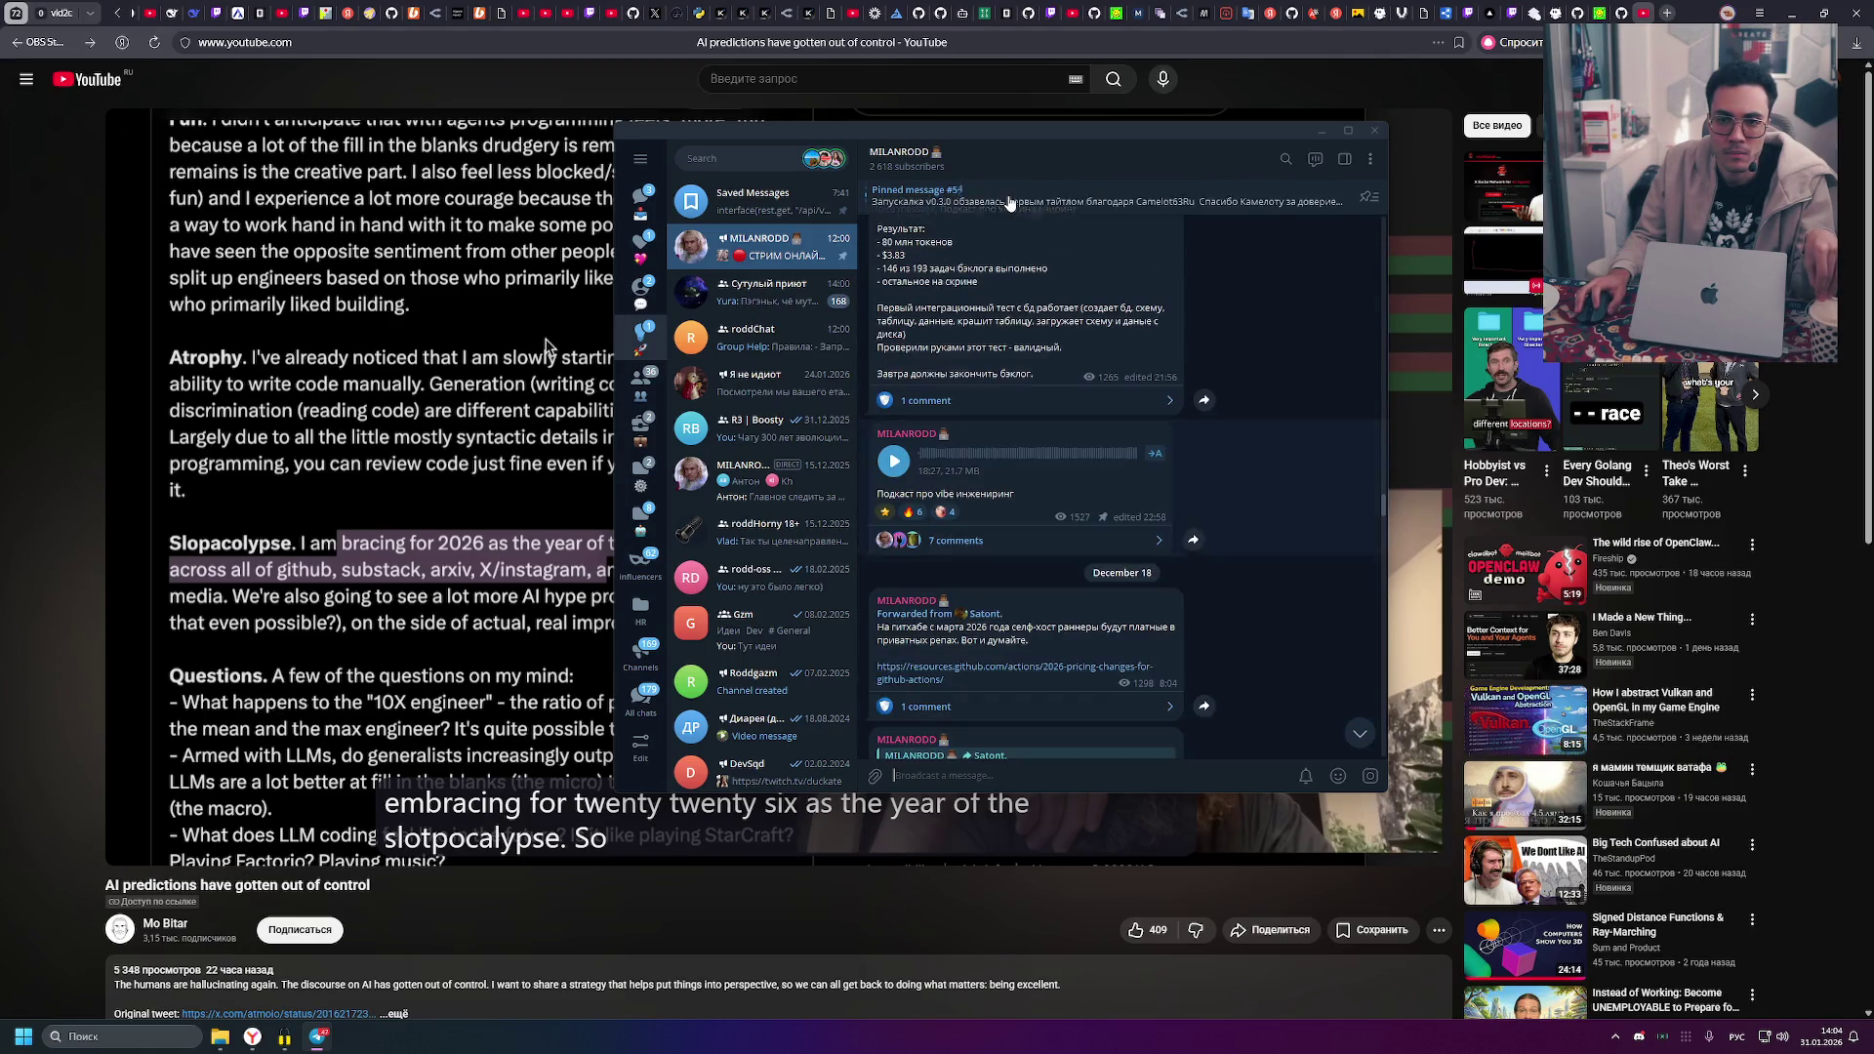
right_click(1025, 495)
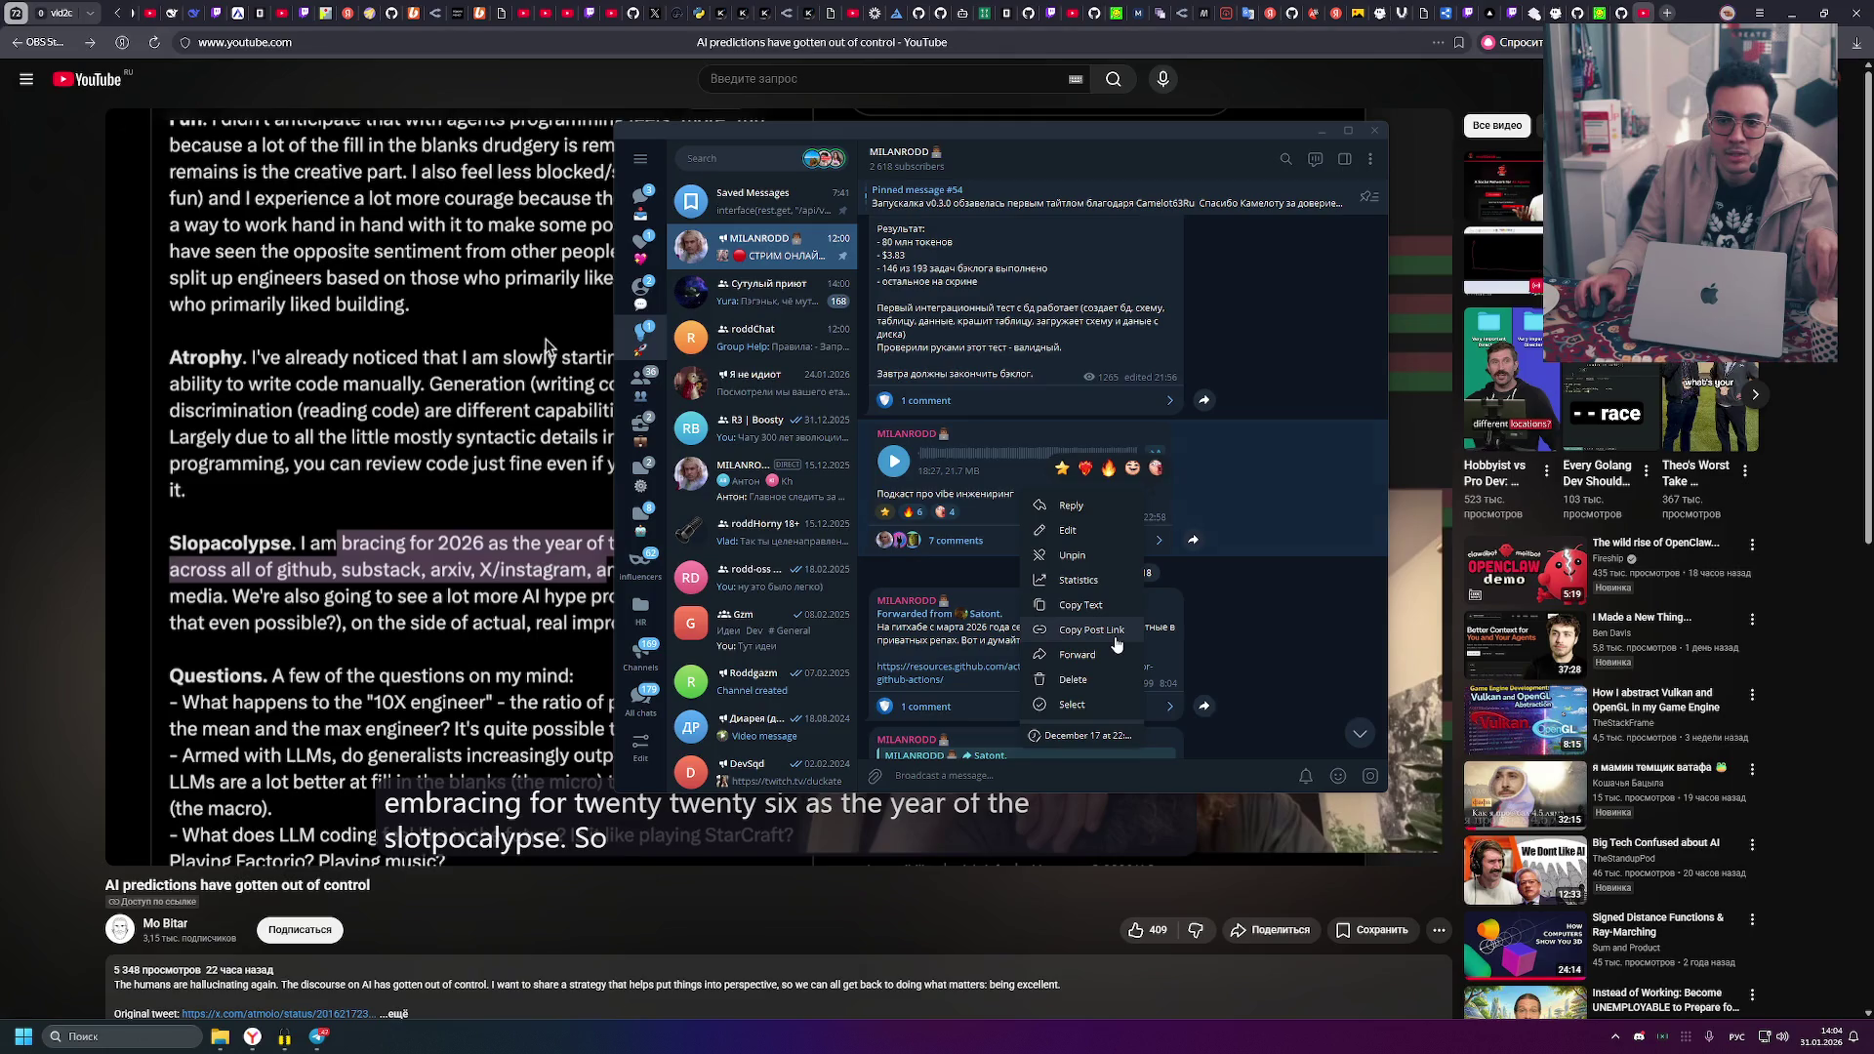
click(1085, 630)
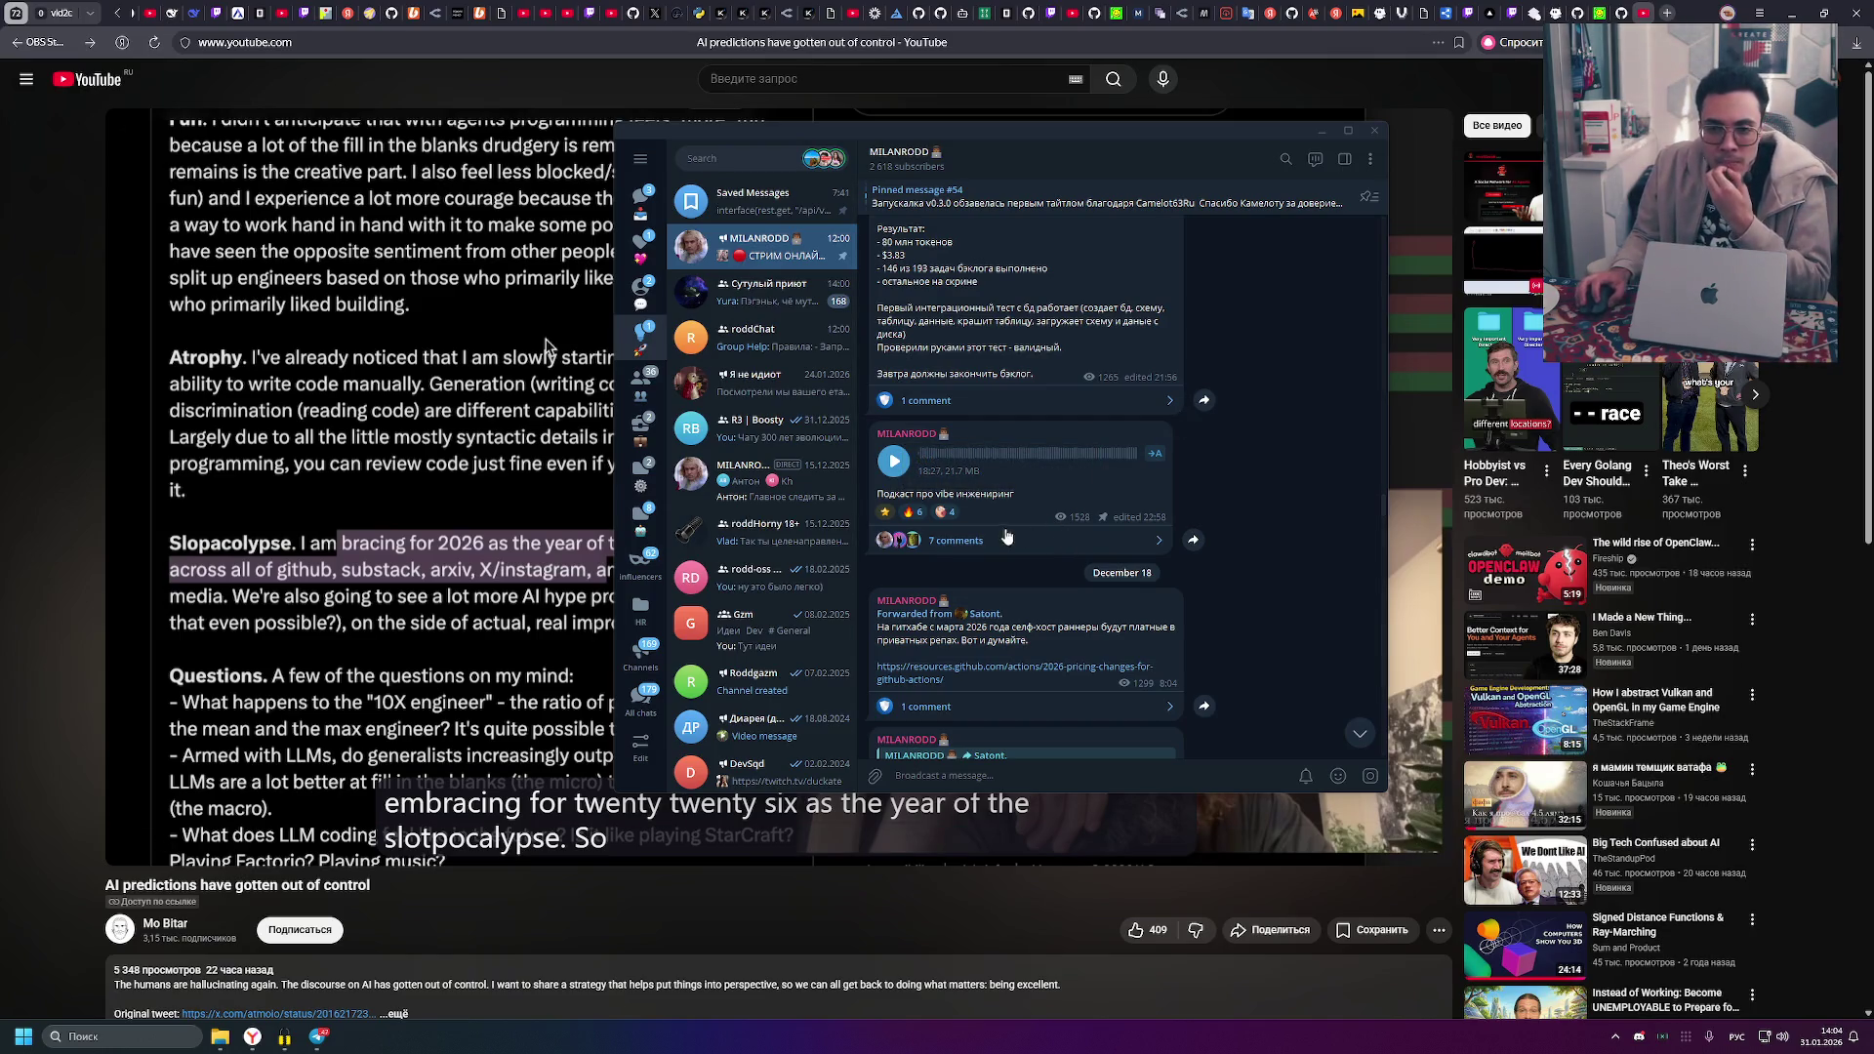
click(1374, 130)
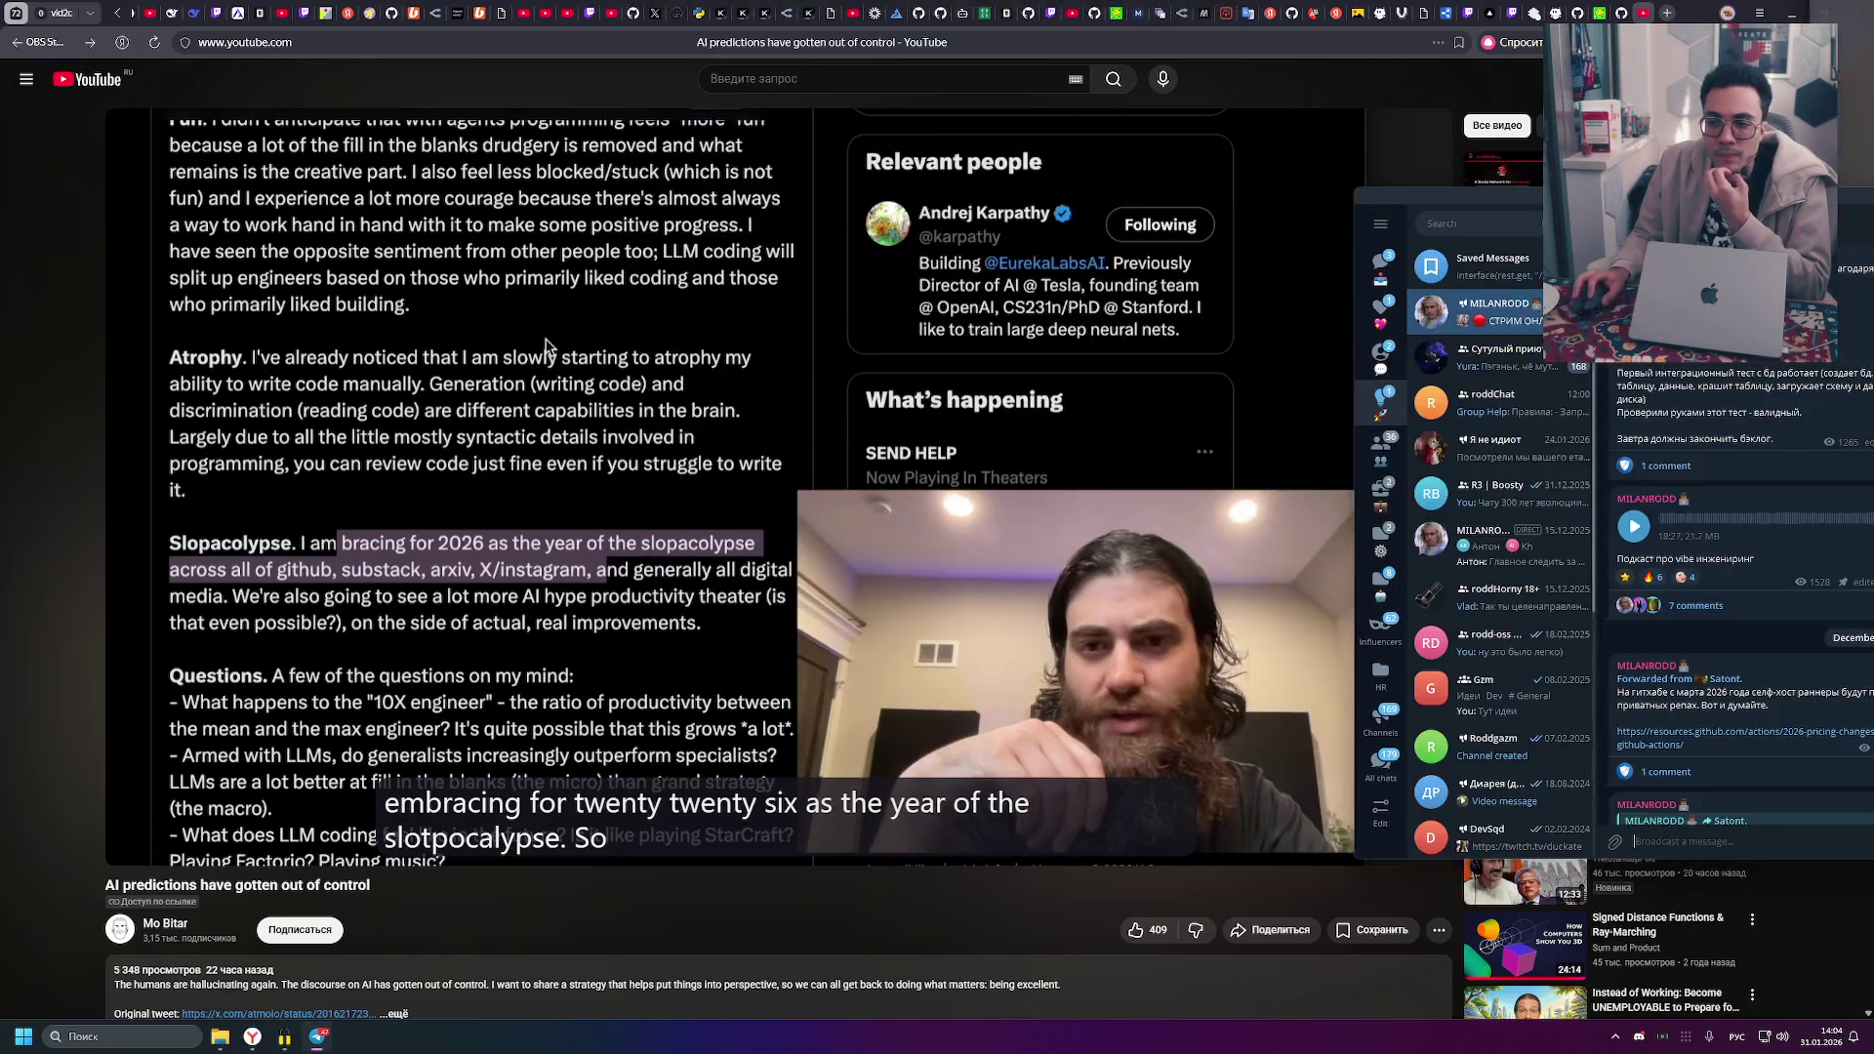
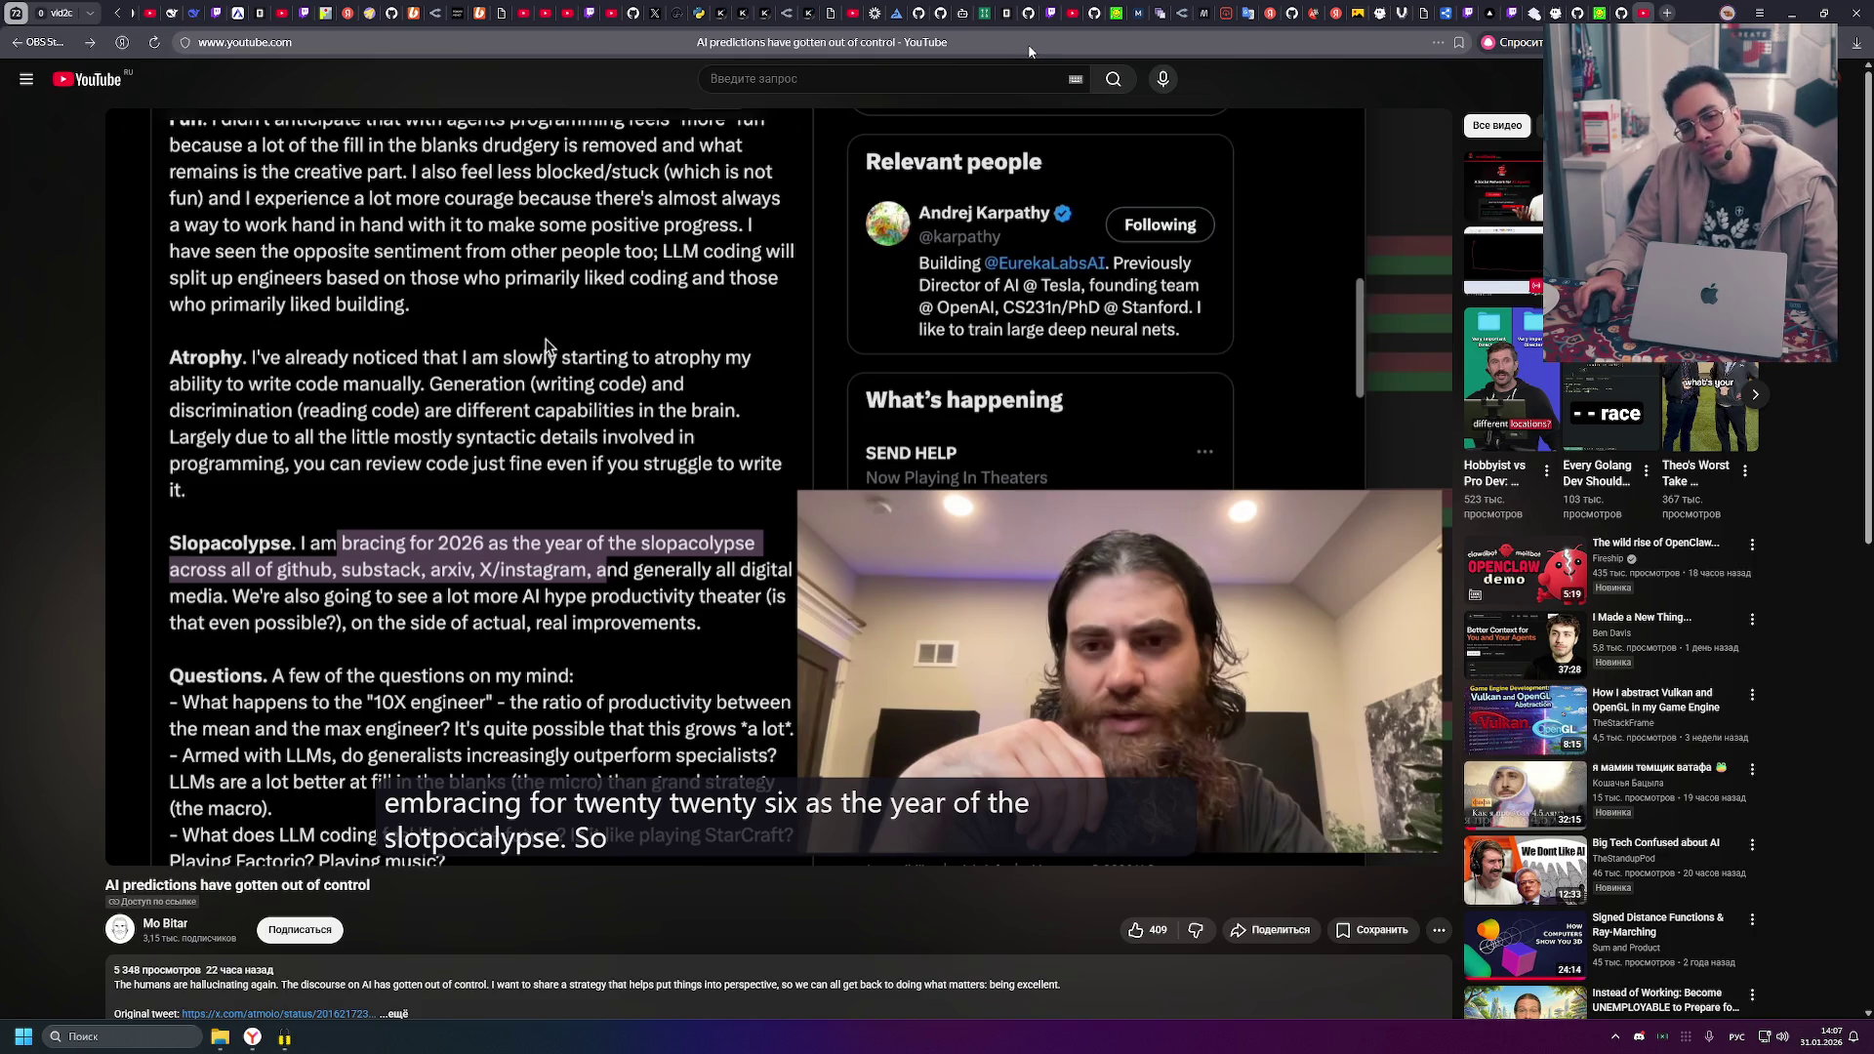
- Stop the AI predictions video on its Slopacolypse passage
mouse_move(1053, 171)
mouse_move(1117, 189)
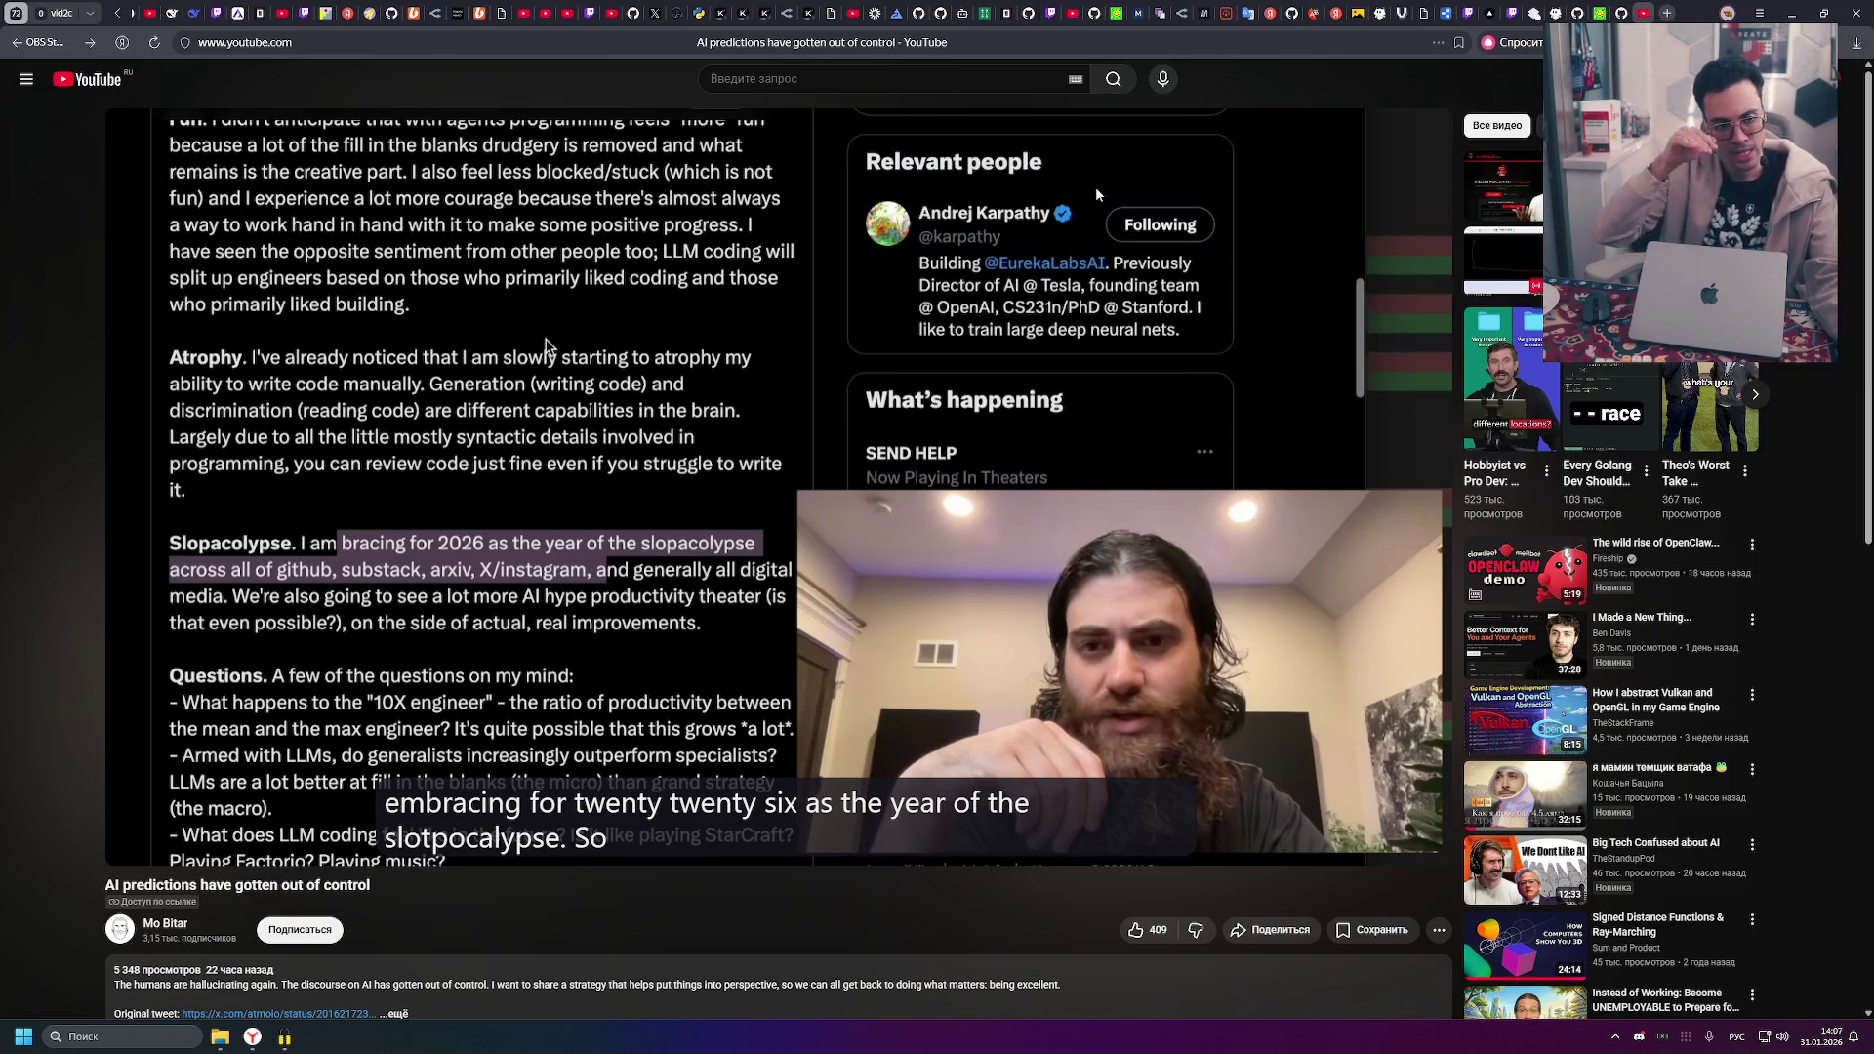
click(1095, 193)
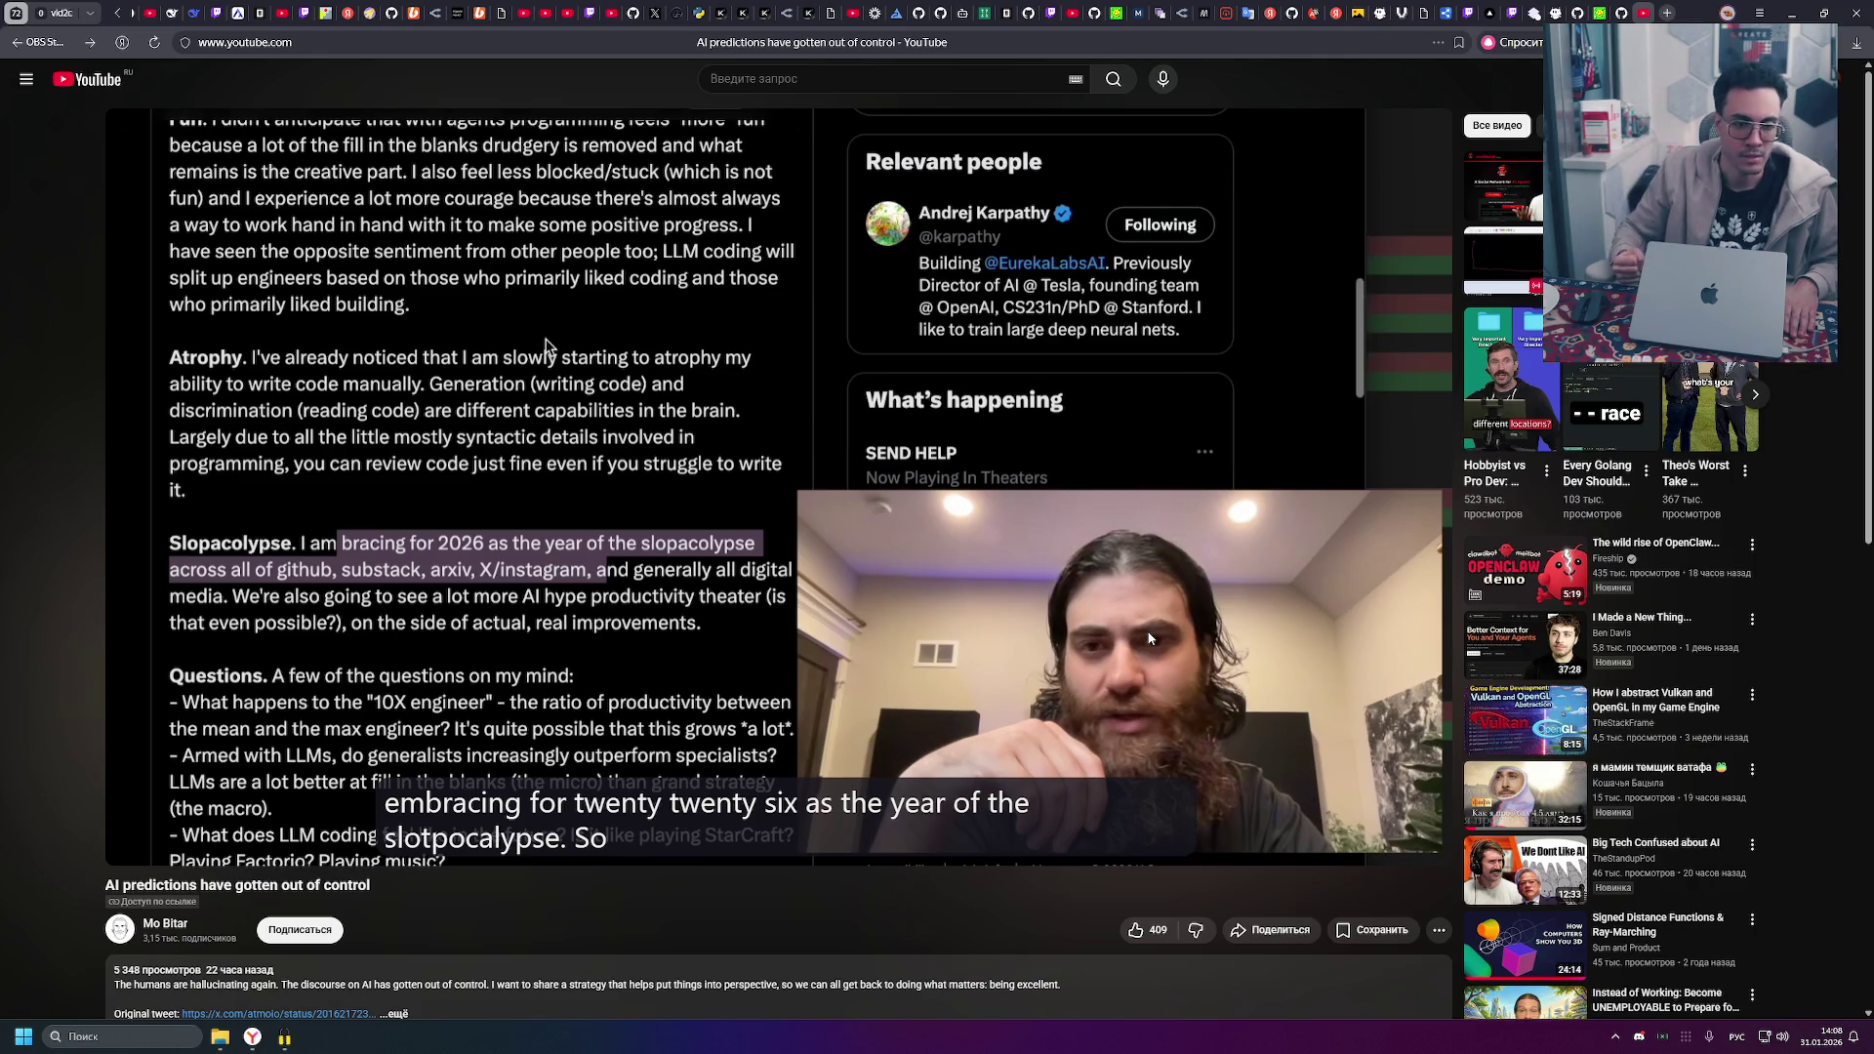
mouse_move(1145, 640)
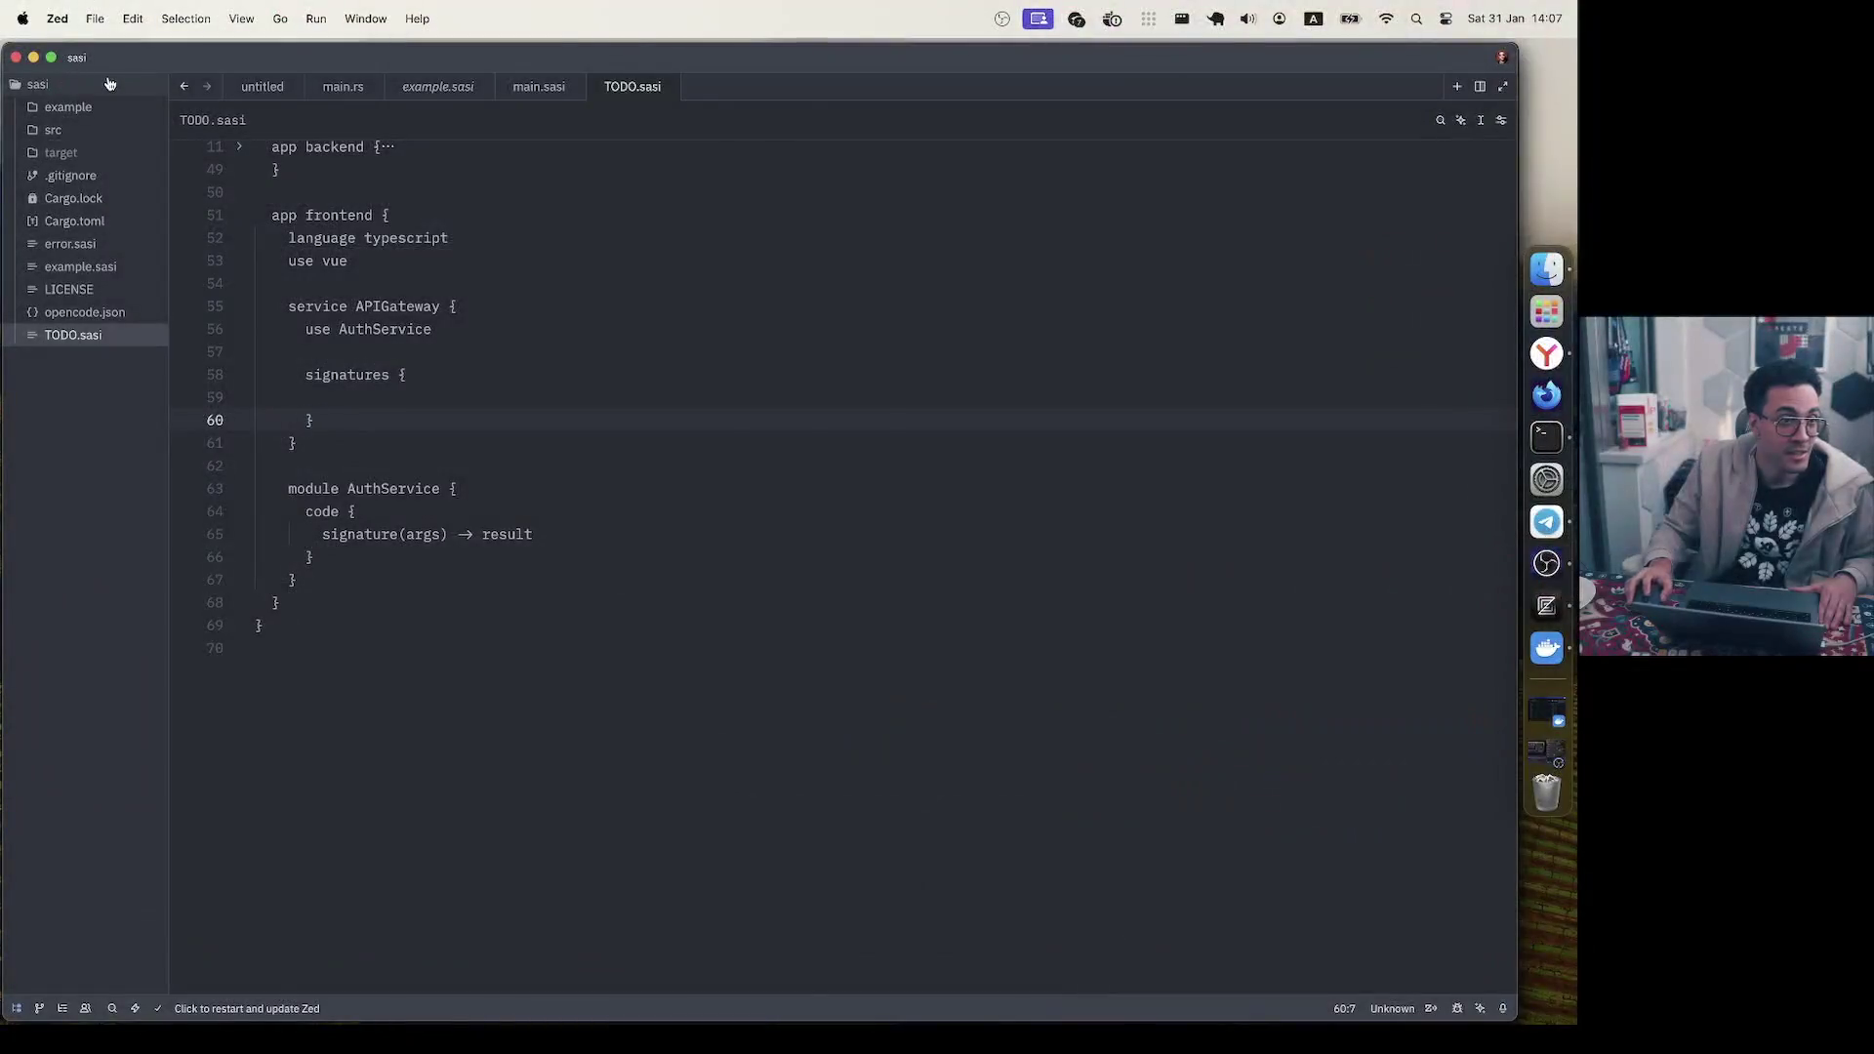
- Open a terminal beside TODO.sasi, expand the app backend block at line 11, and scroll through it
key(ctrl+grave)
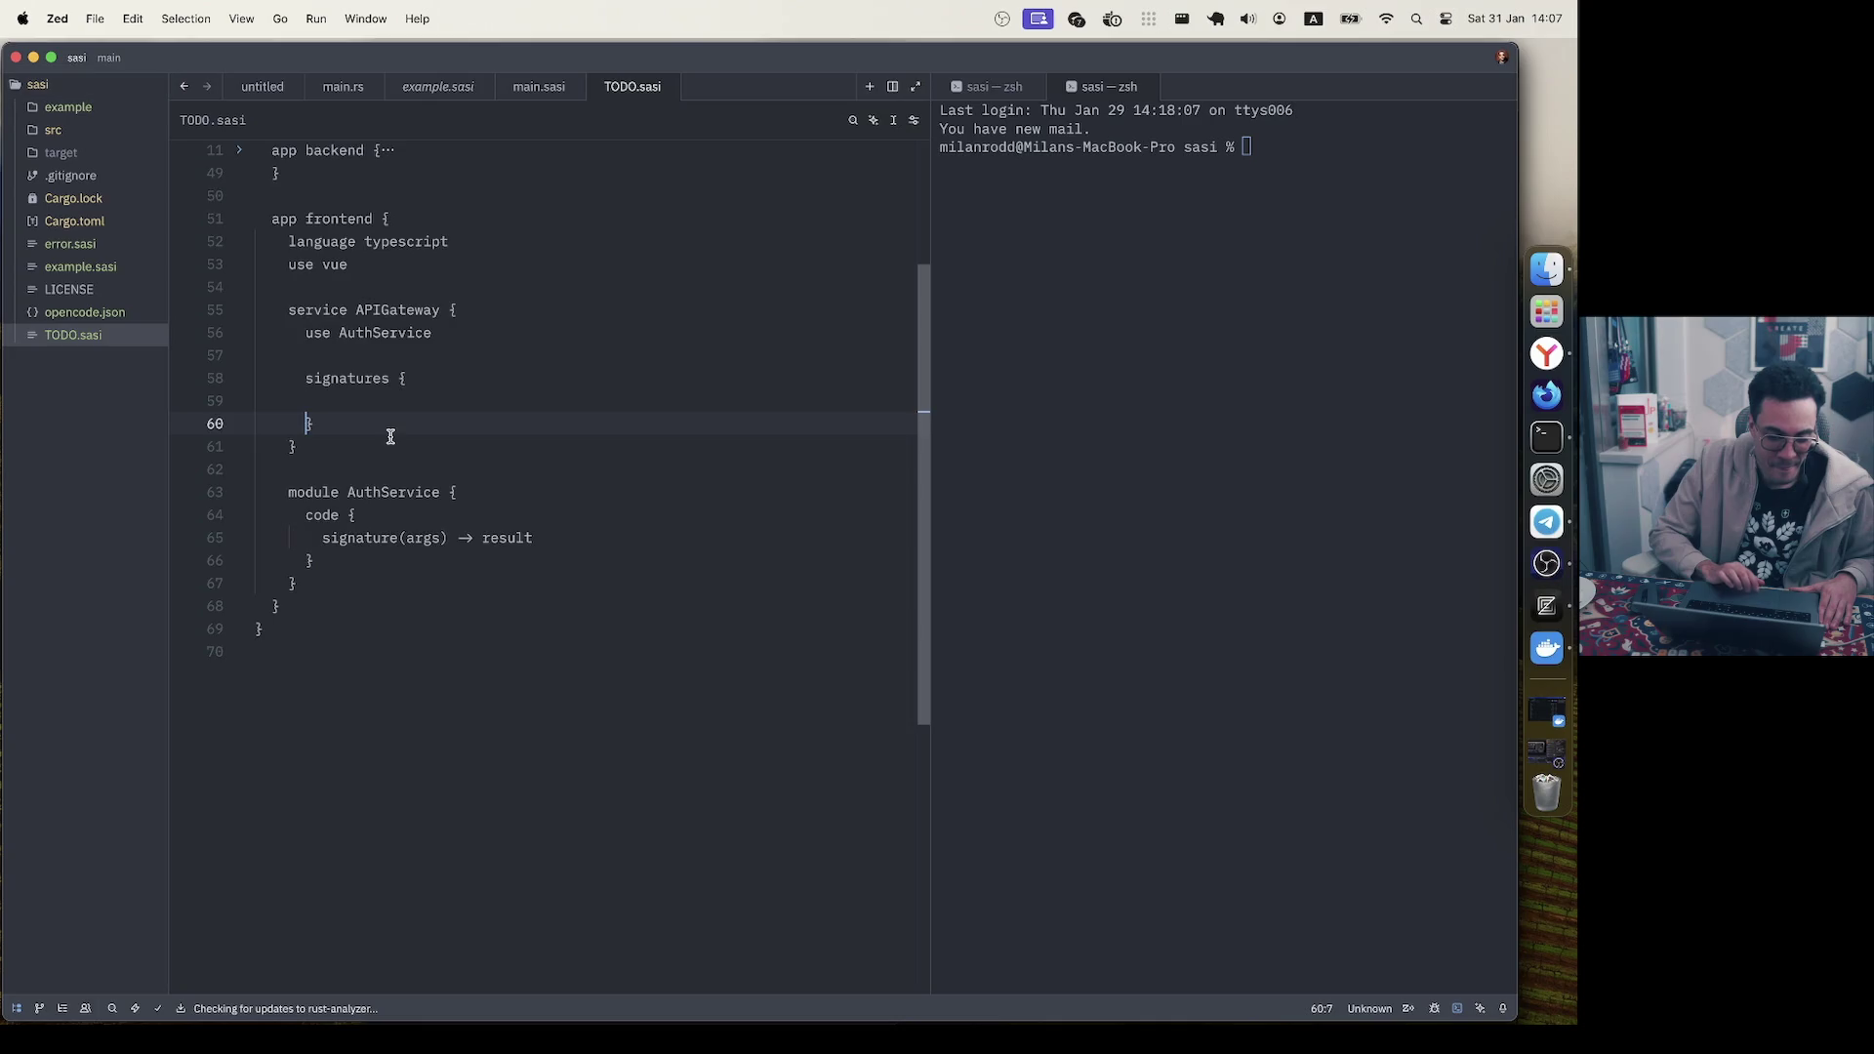
scroll(390, 437, up, 5)
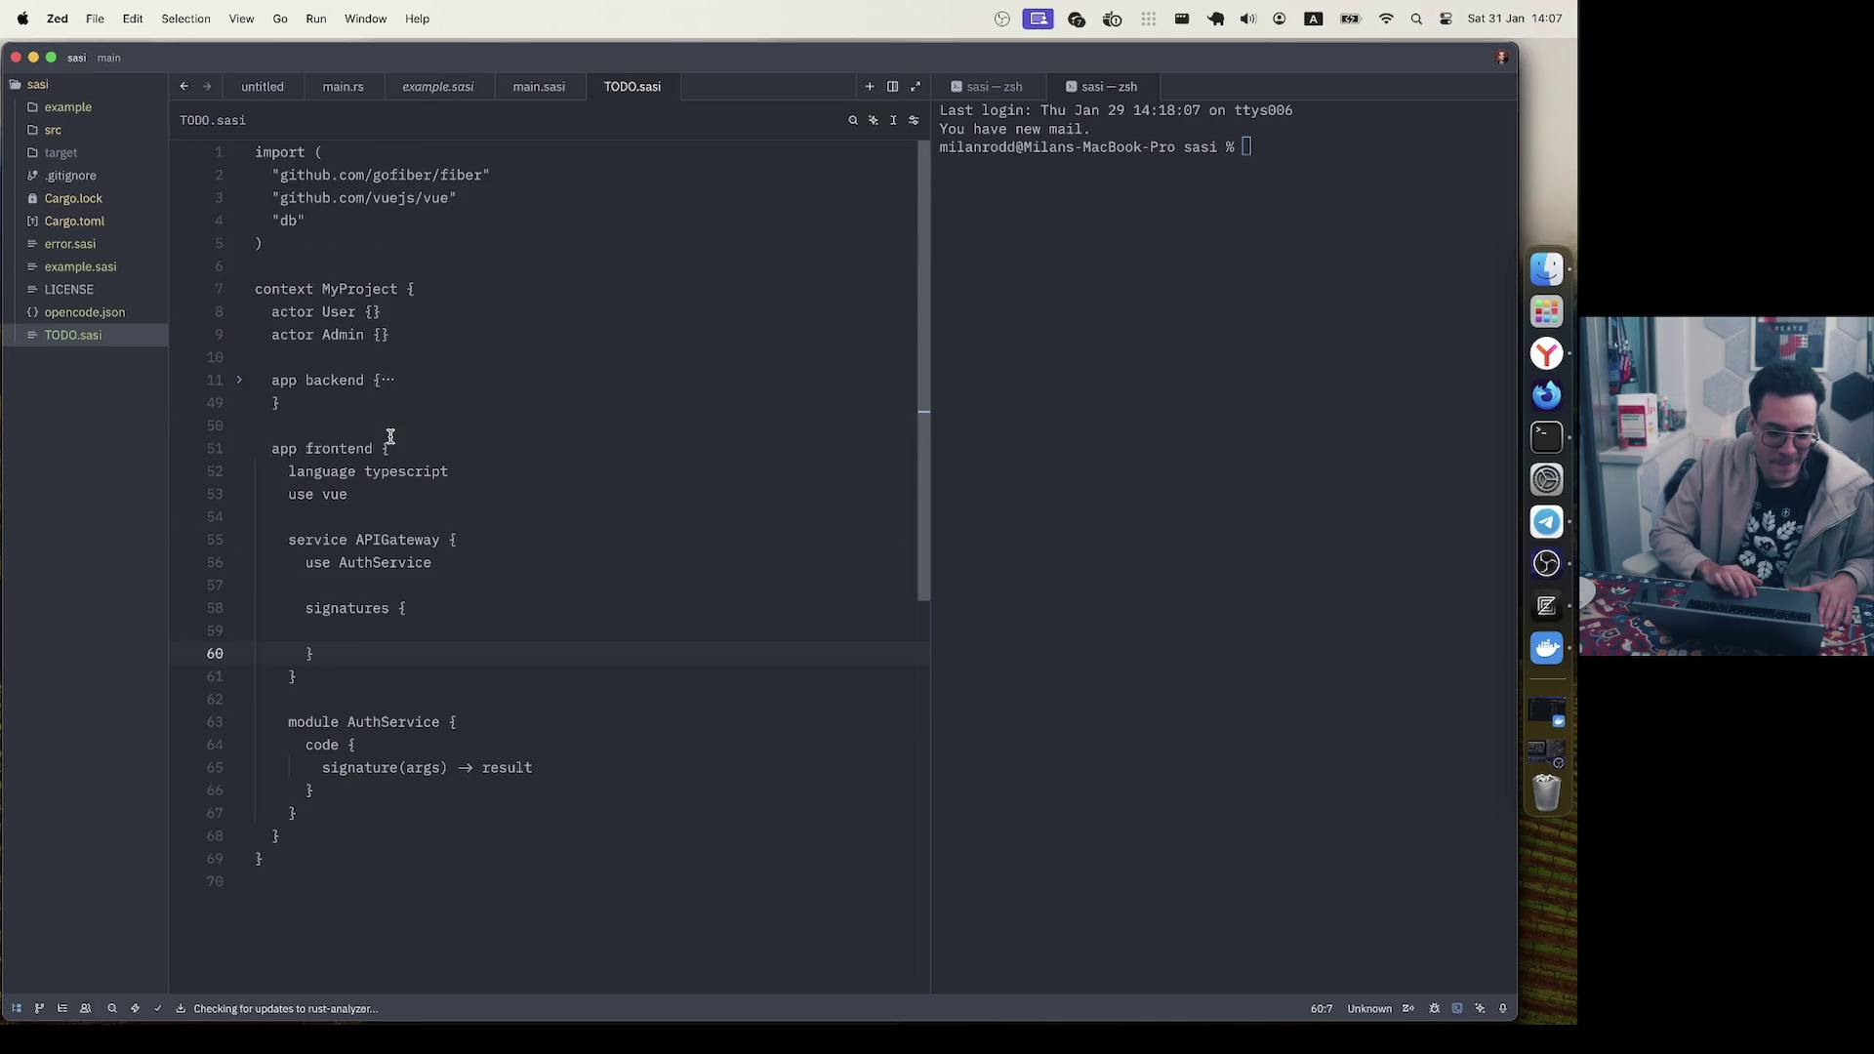
click(248, 386)
scroll(377, 564, down, 4)
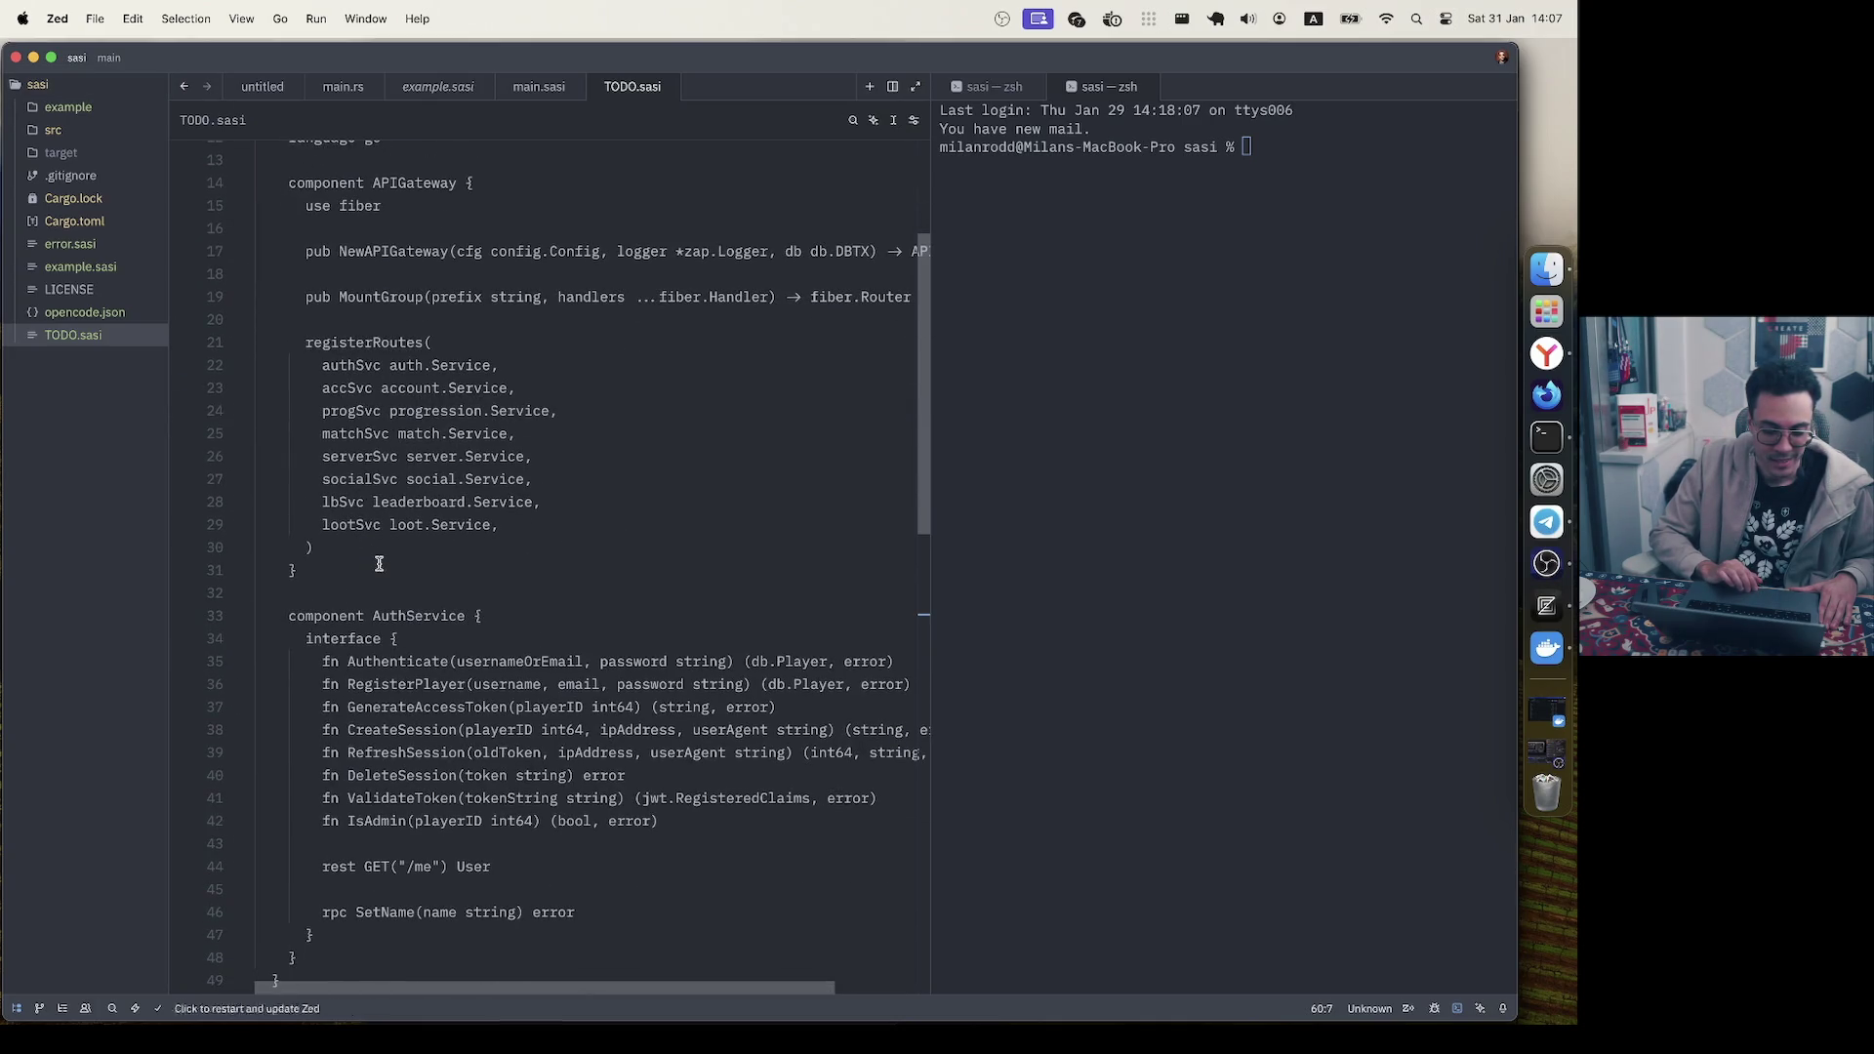
scroll(379, 564, down, 4)
drag(314, 450, 477, 753)
key(Escape)
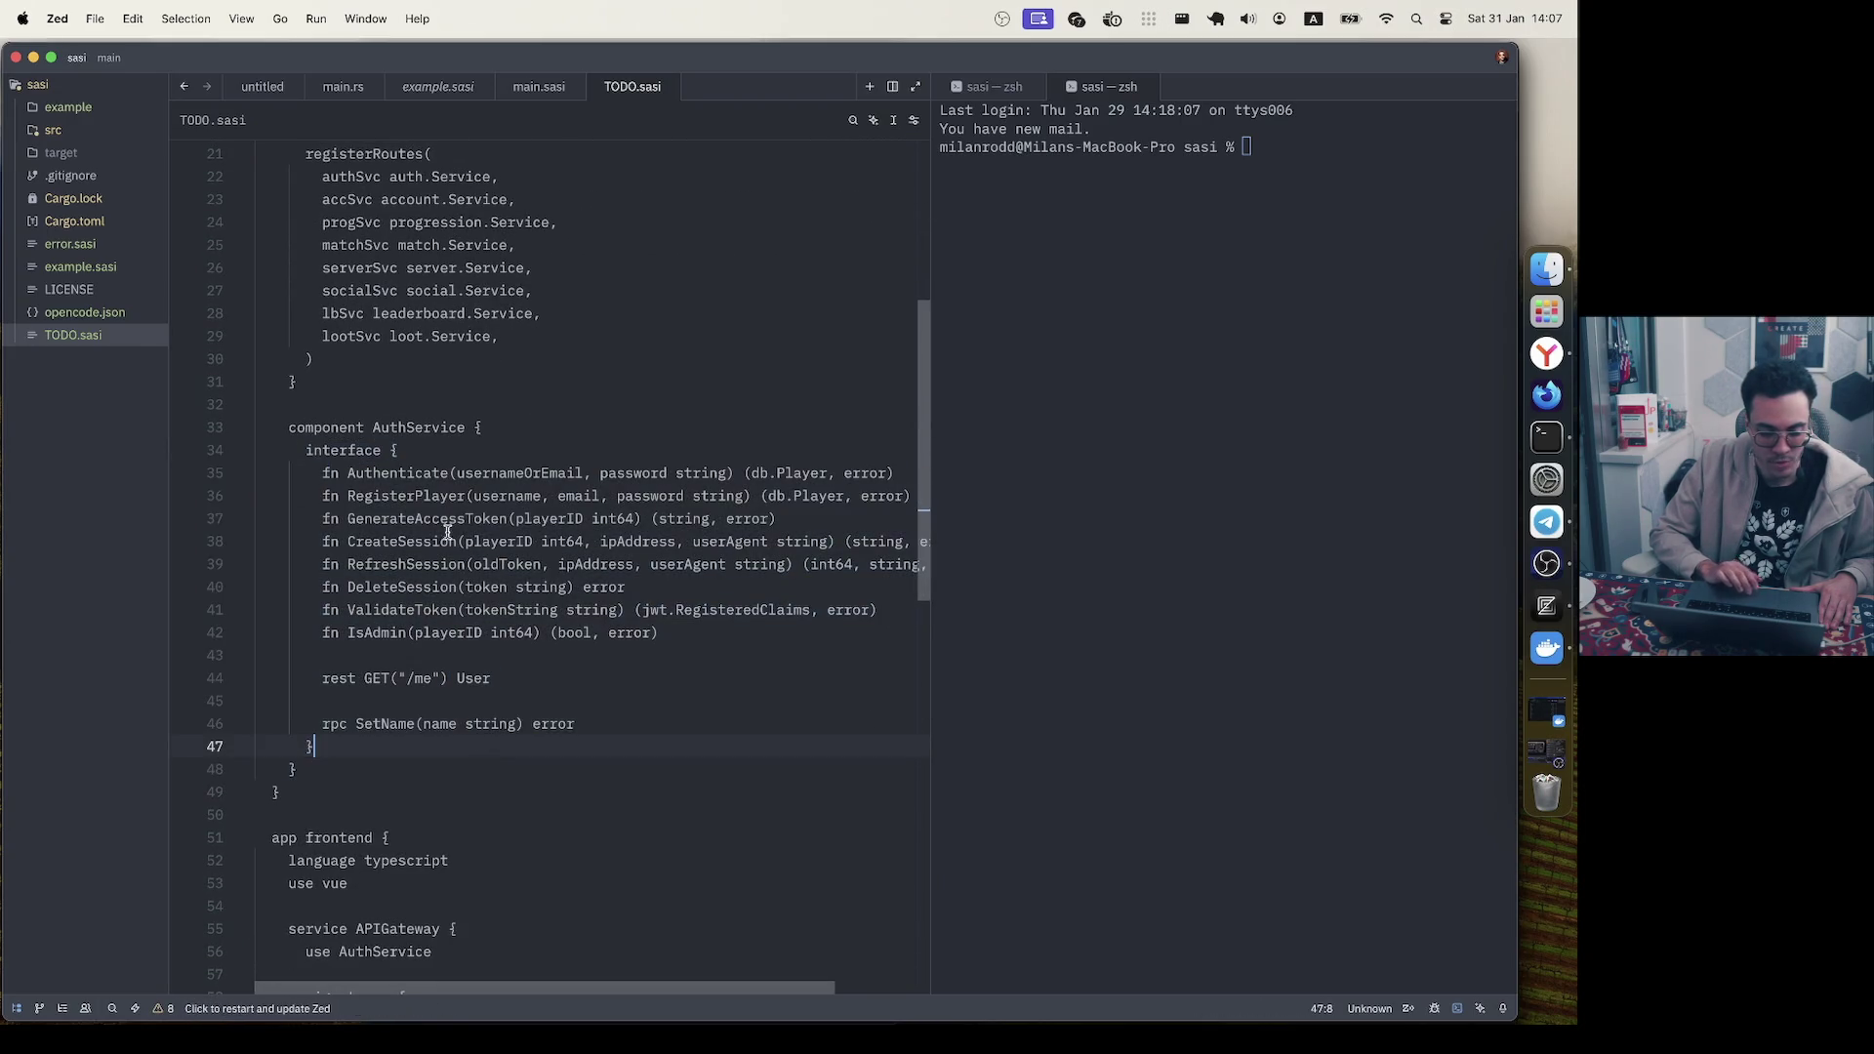
scroll(446, 533, up, 4)
scroll(446, 533, up, 6)
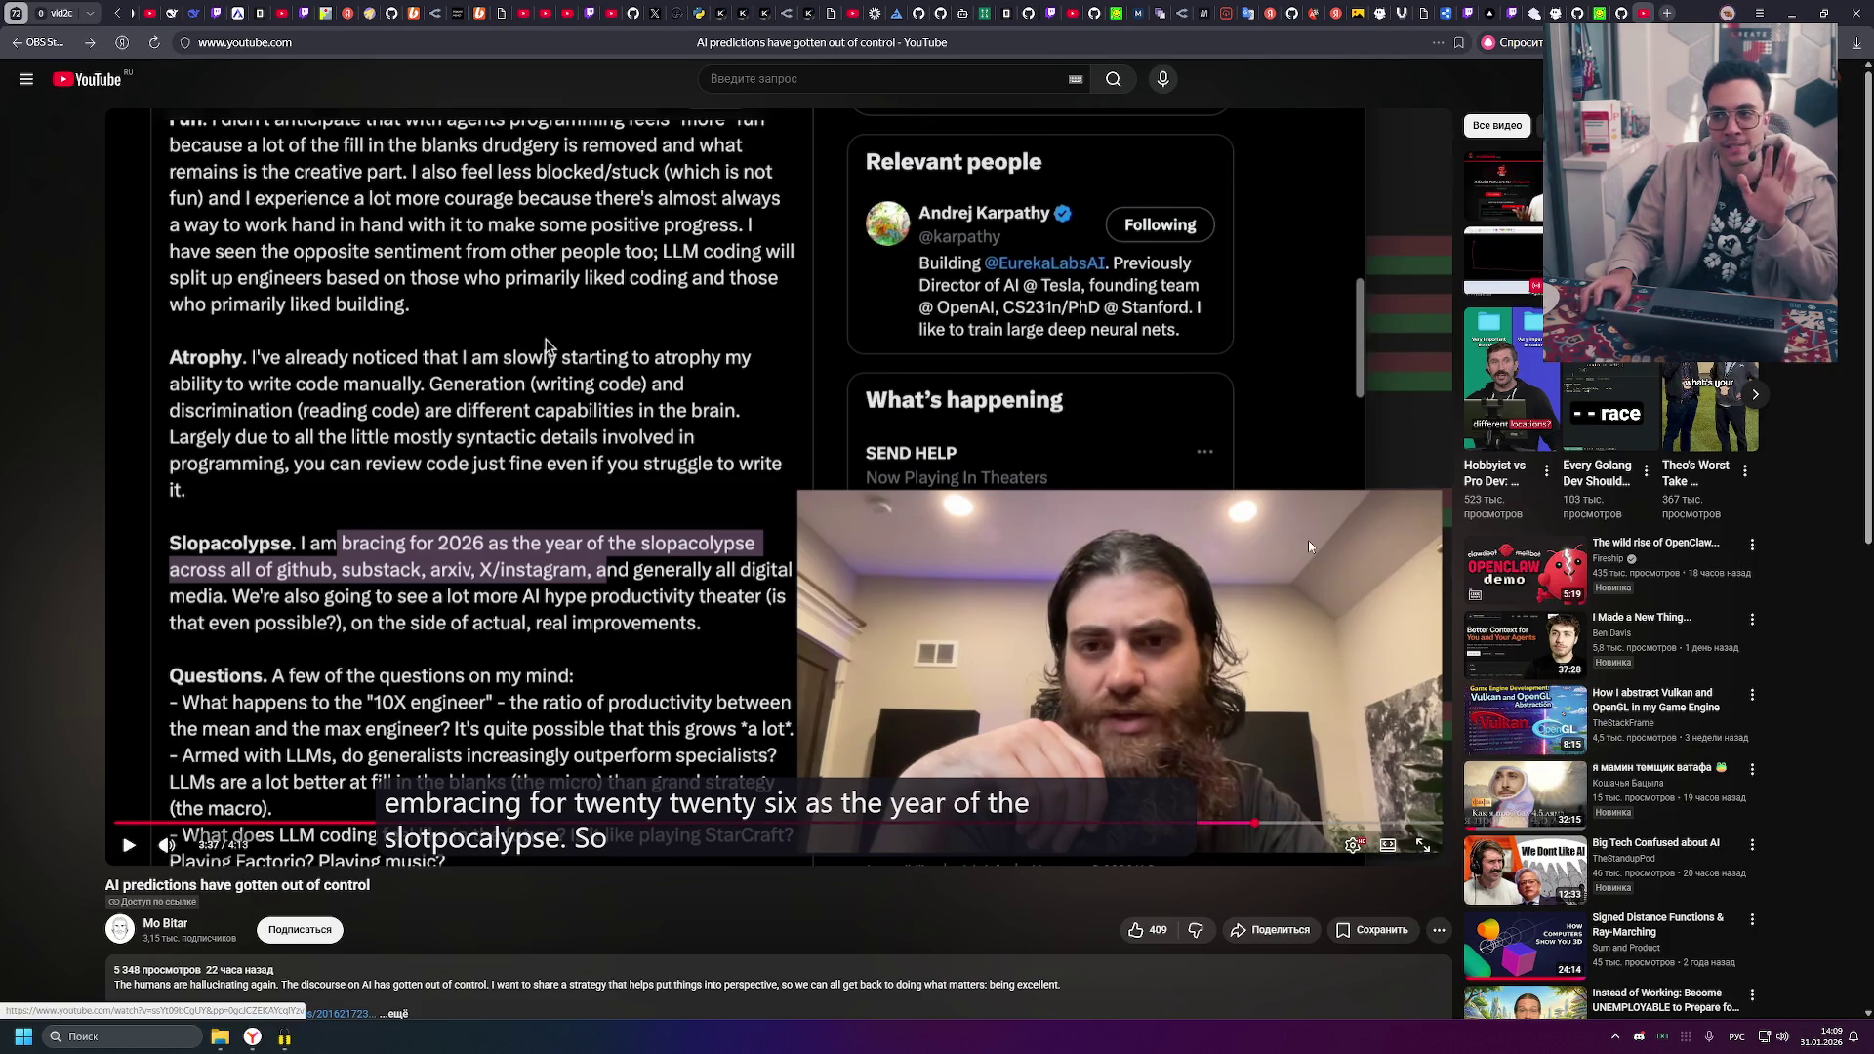
- Resume the AI predictions video, pause it briefly, then let it play to its 4:13 end
click(1184, 550)
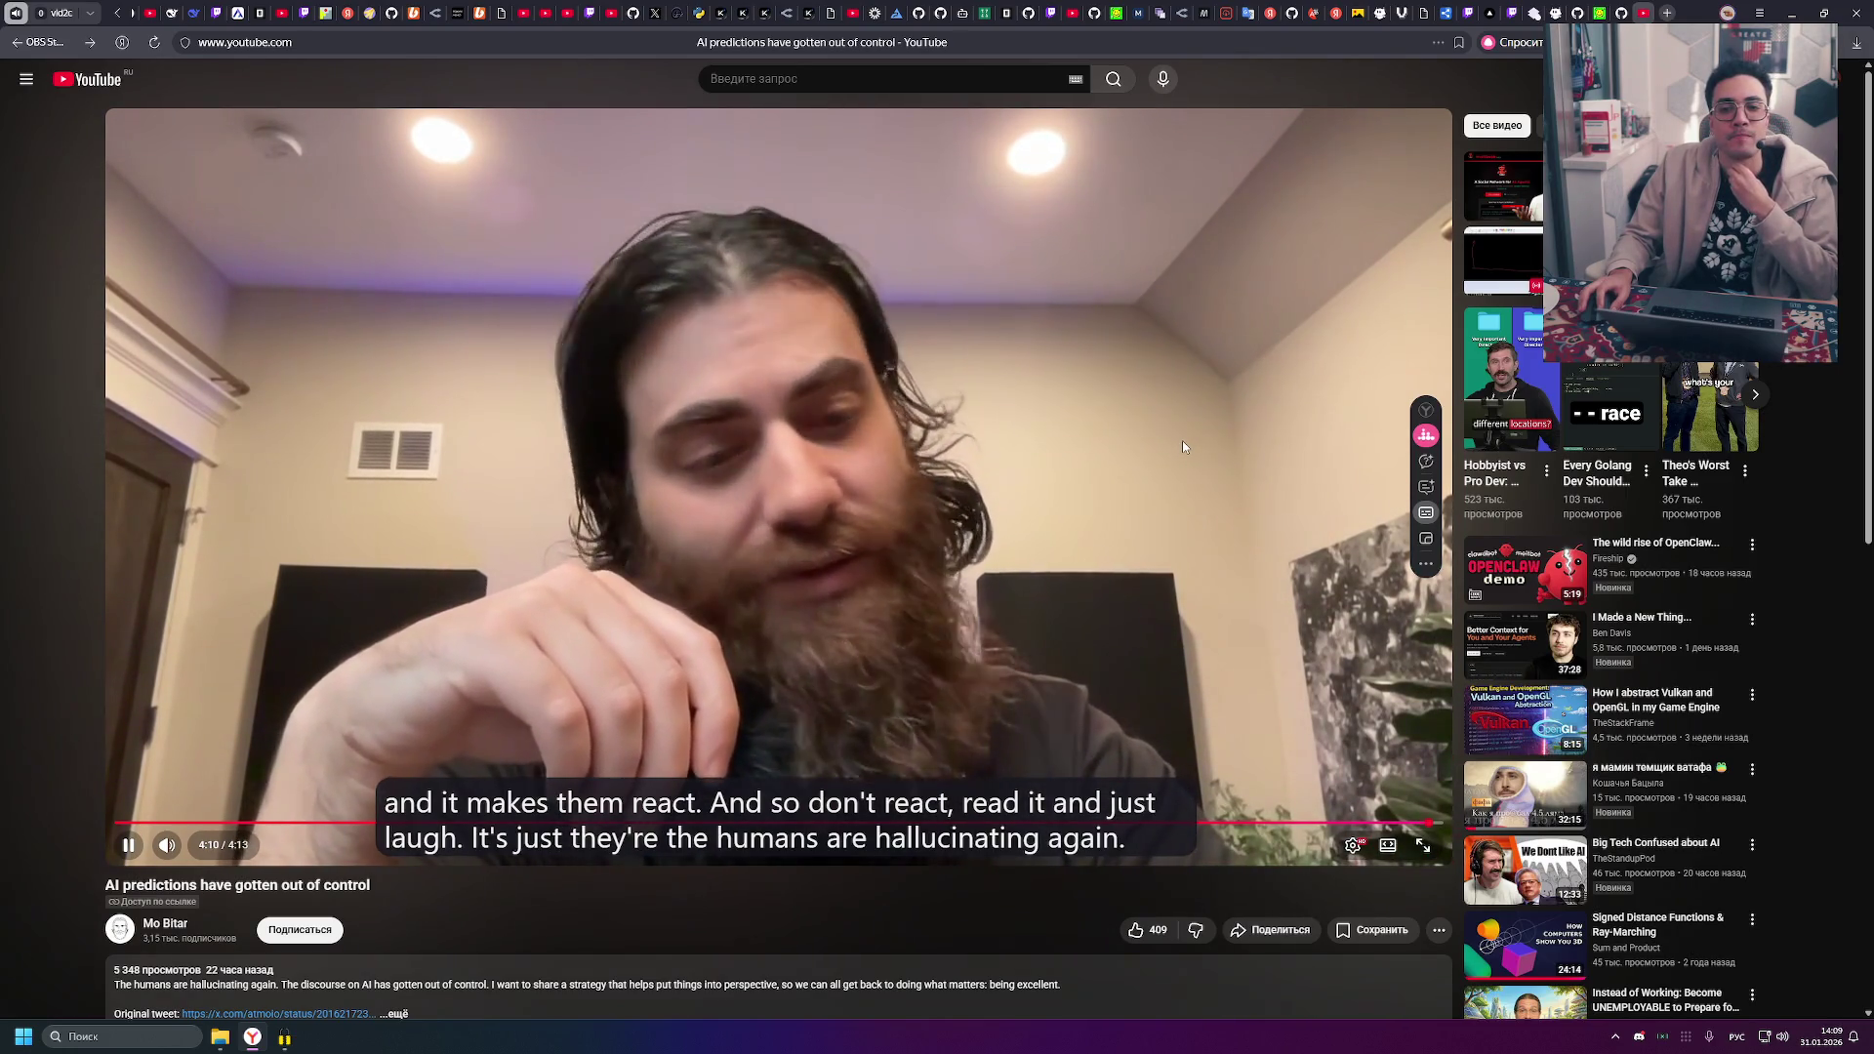
click(1181, 447)
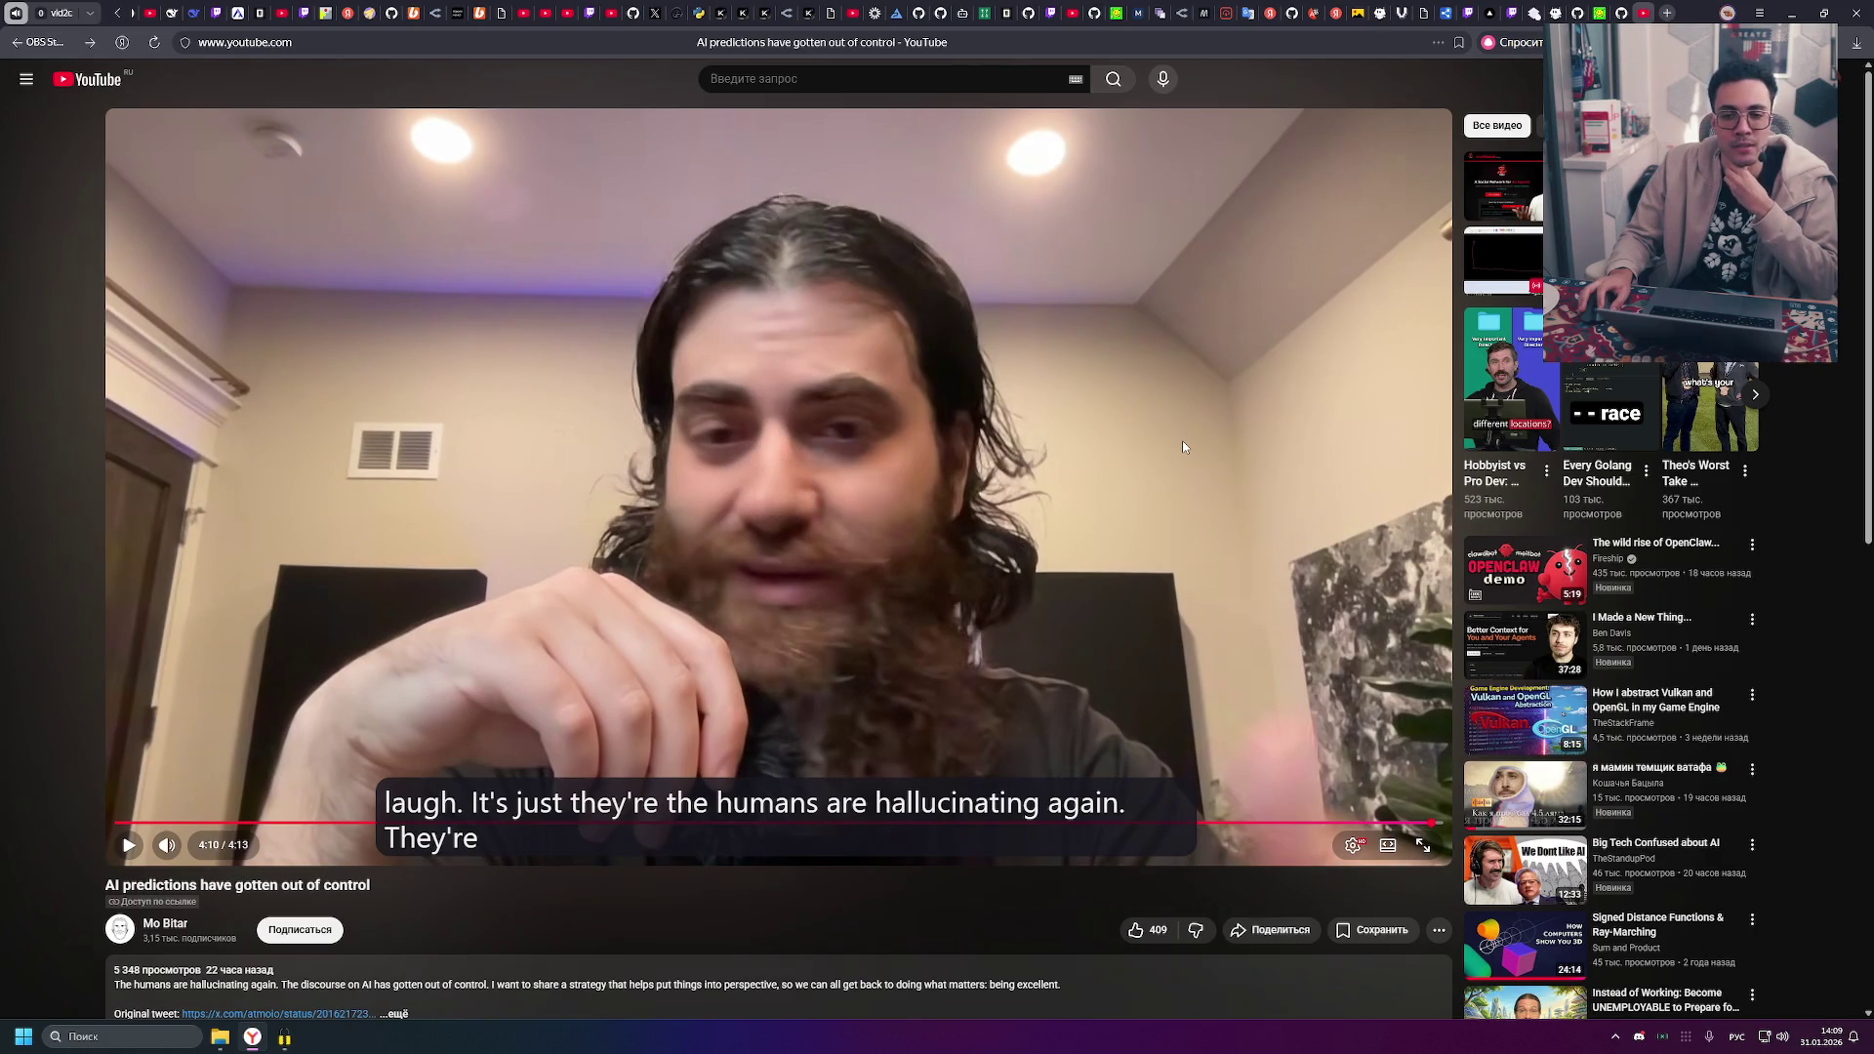
click(1182, 441)
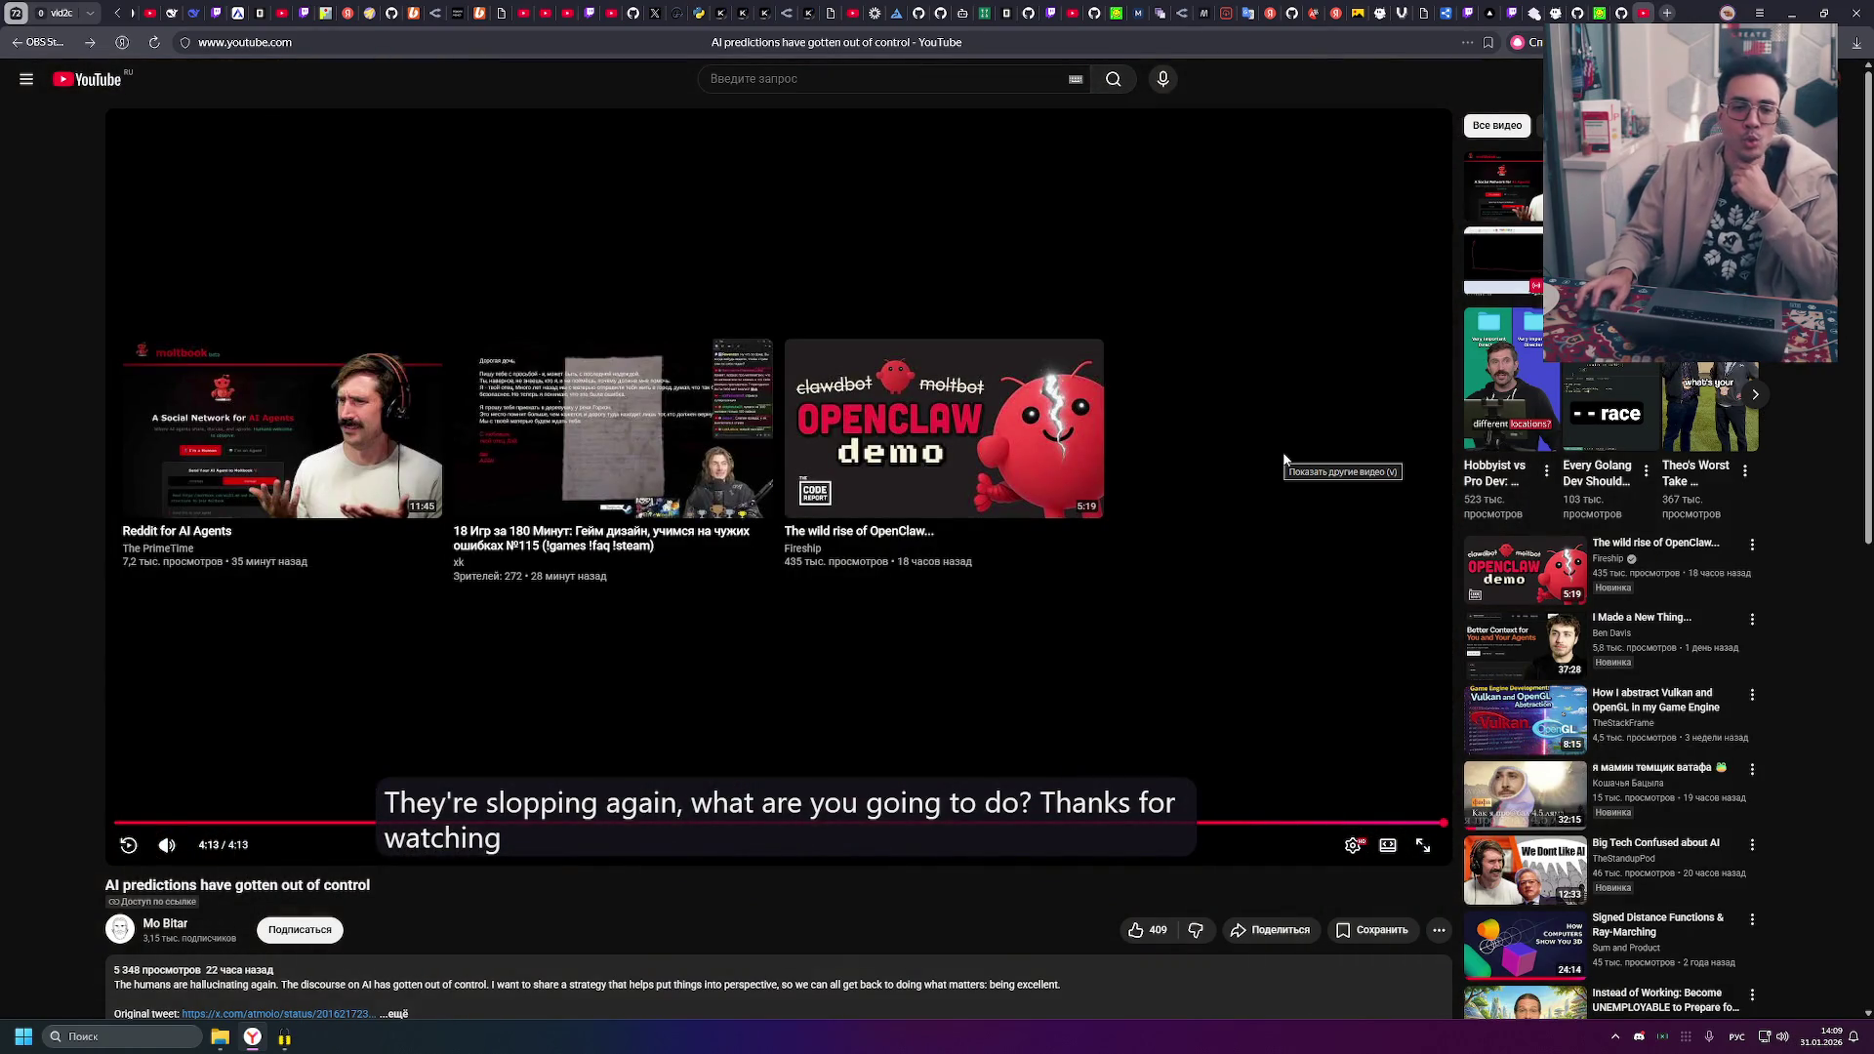
- Scroll the finished video's watch page and go to its creator's channel page
scroll(1262, 458, down, 2)
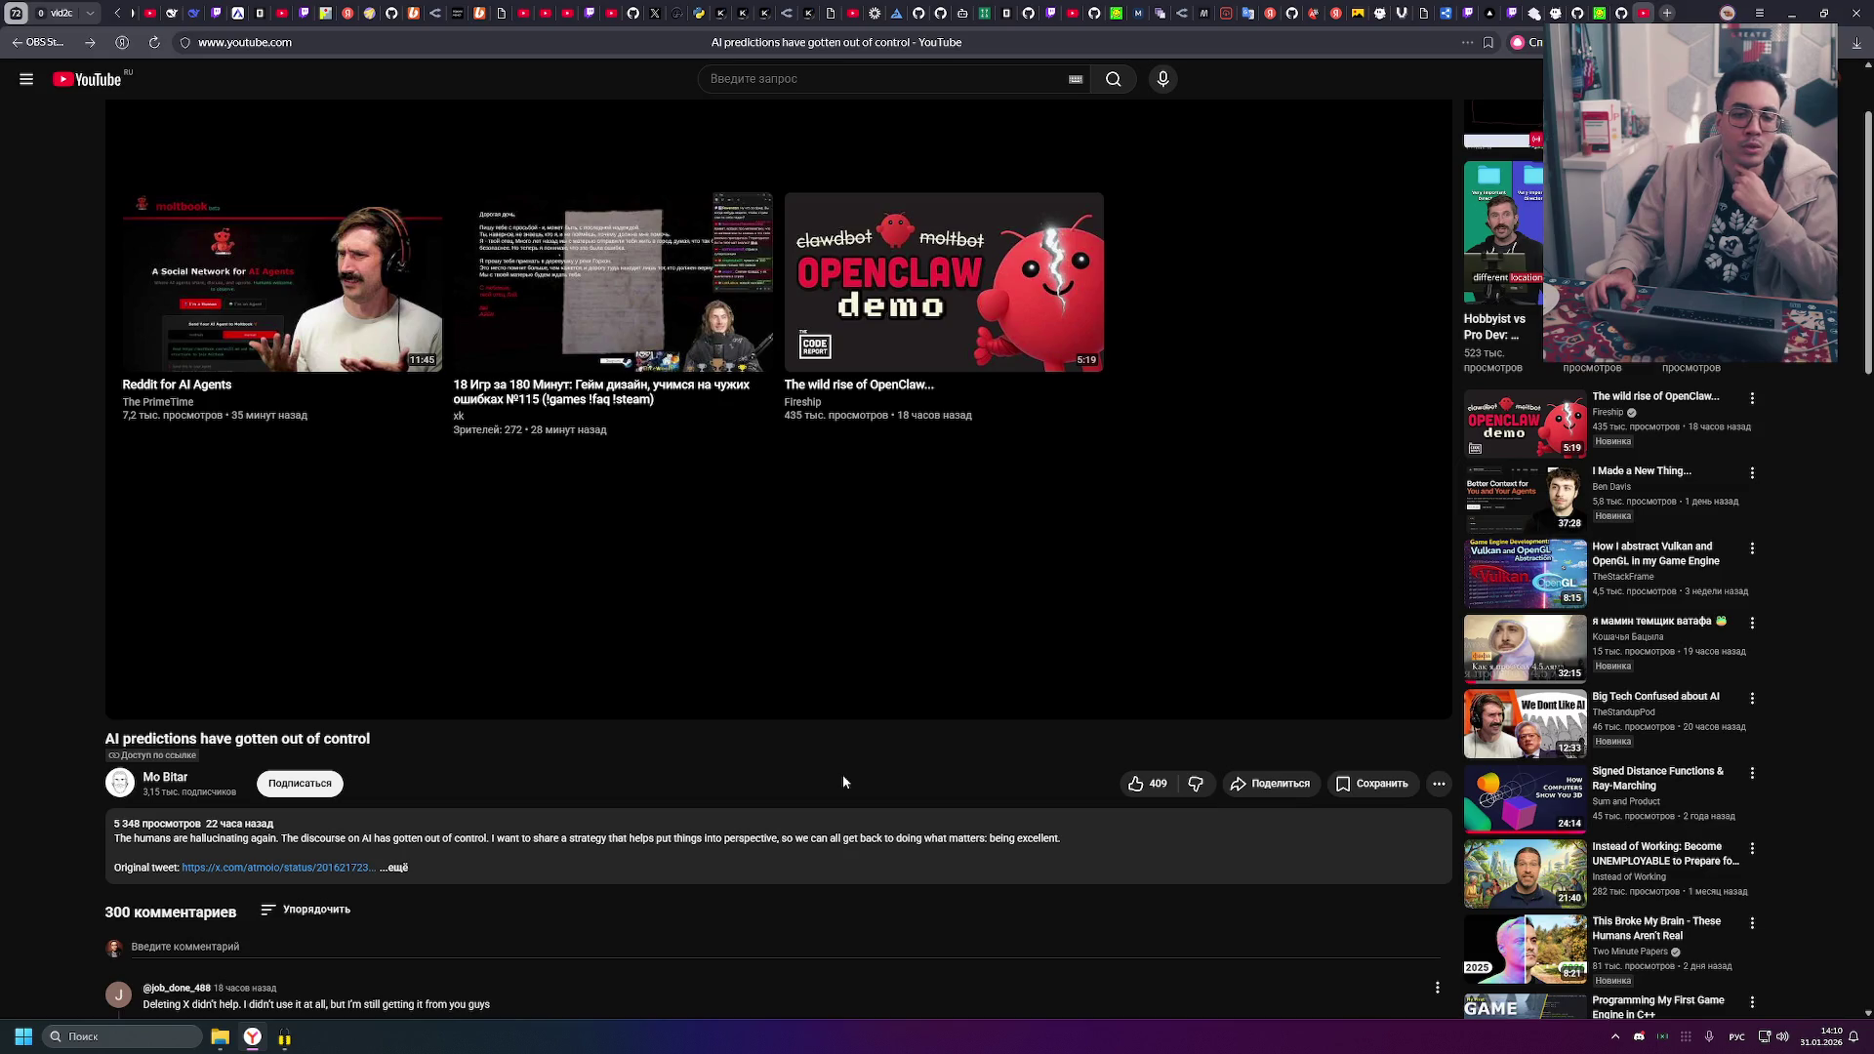
scroll(843, 782, up, 2)
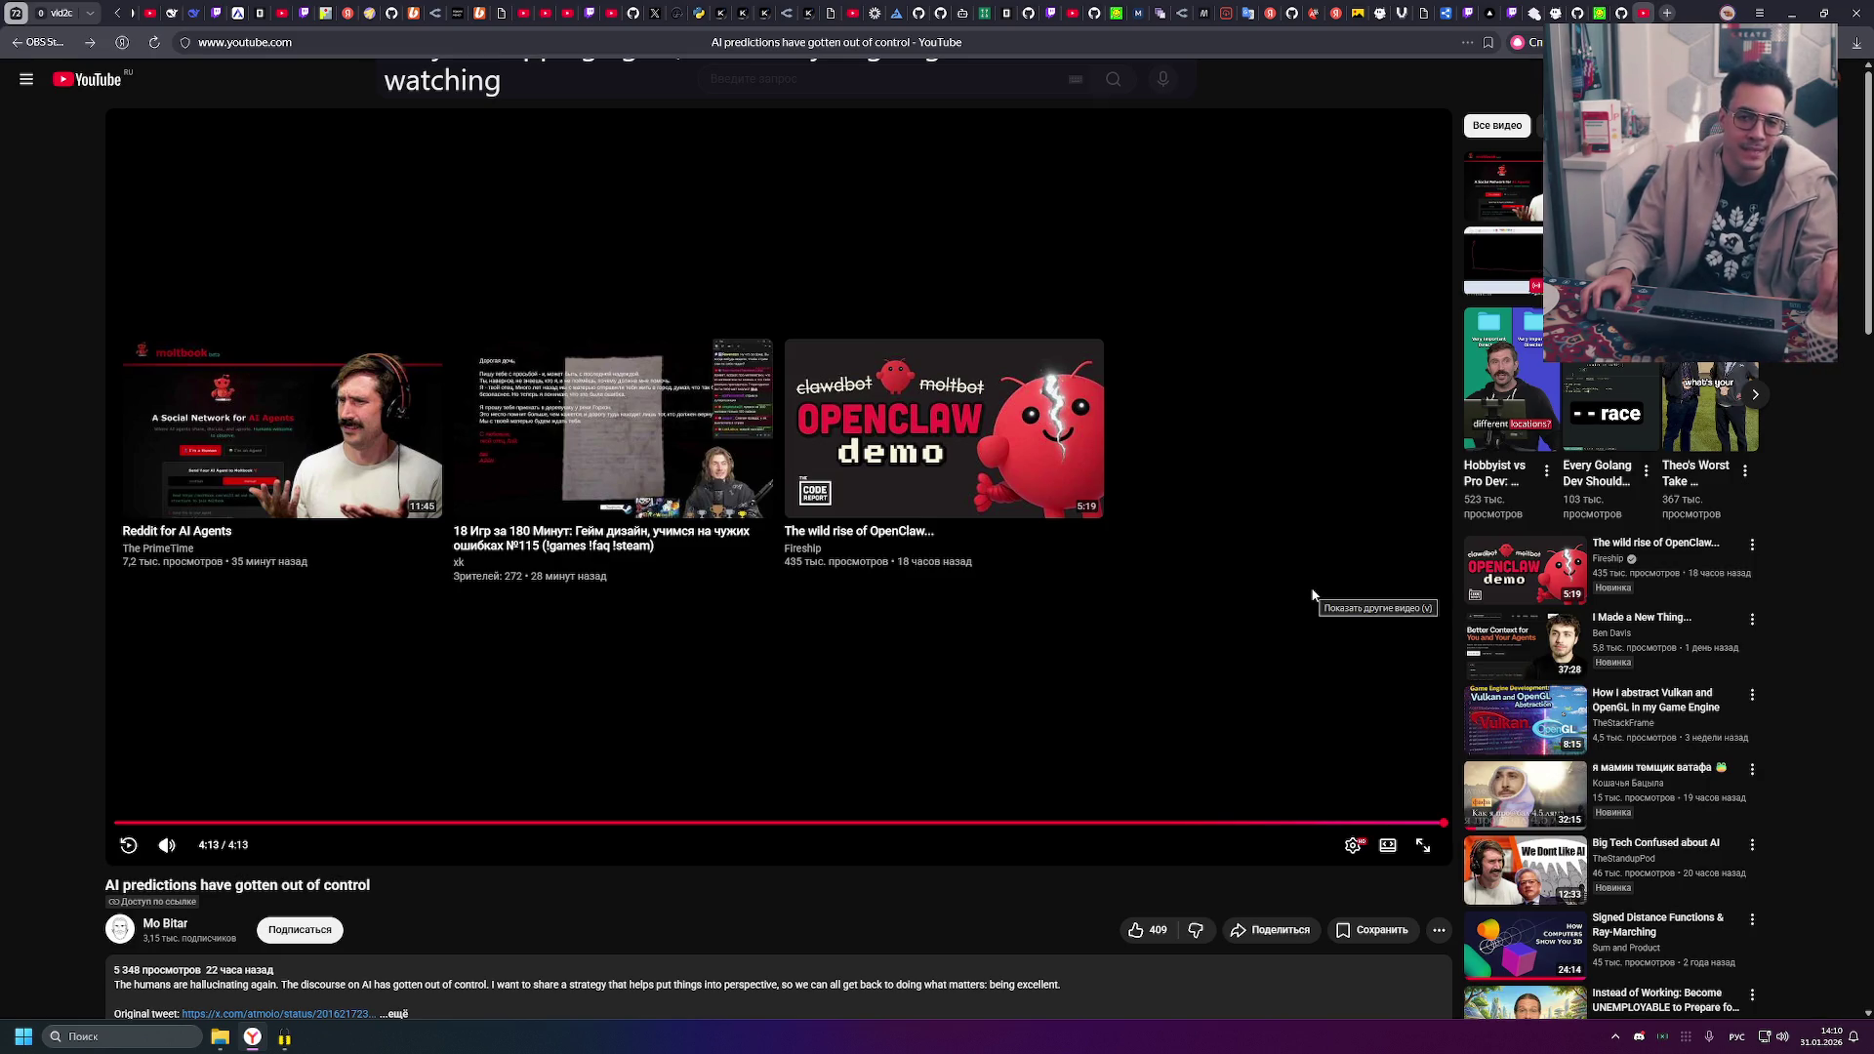
click(174, 924)
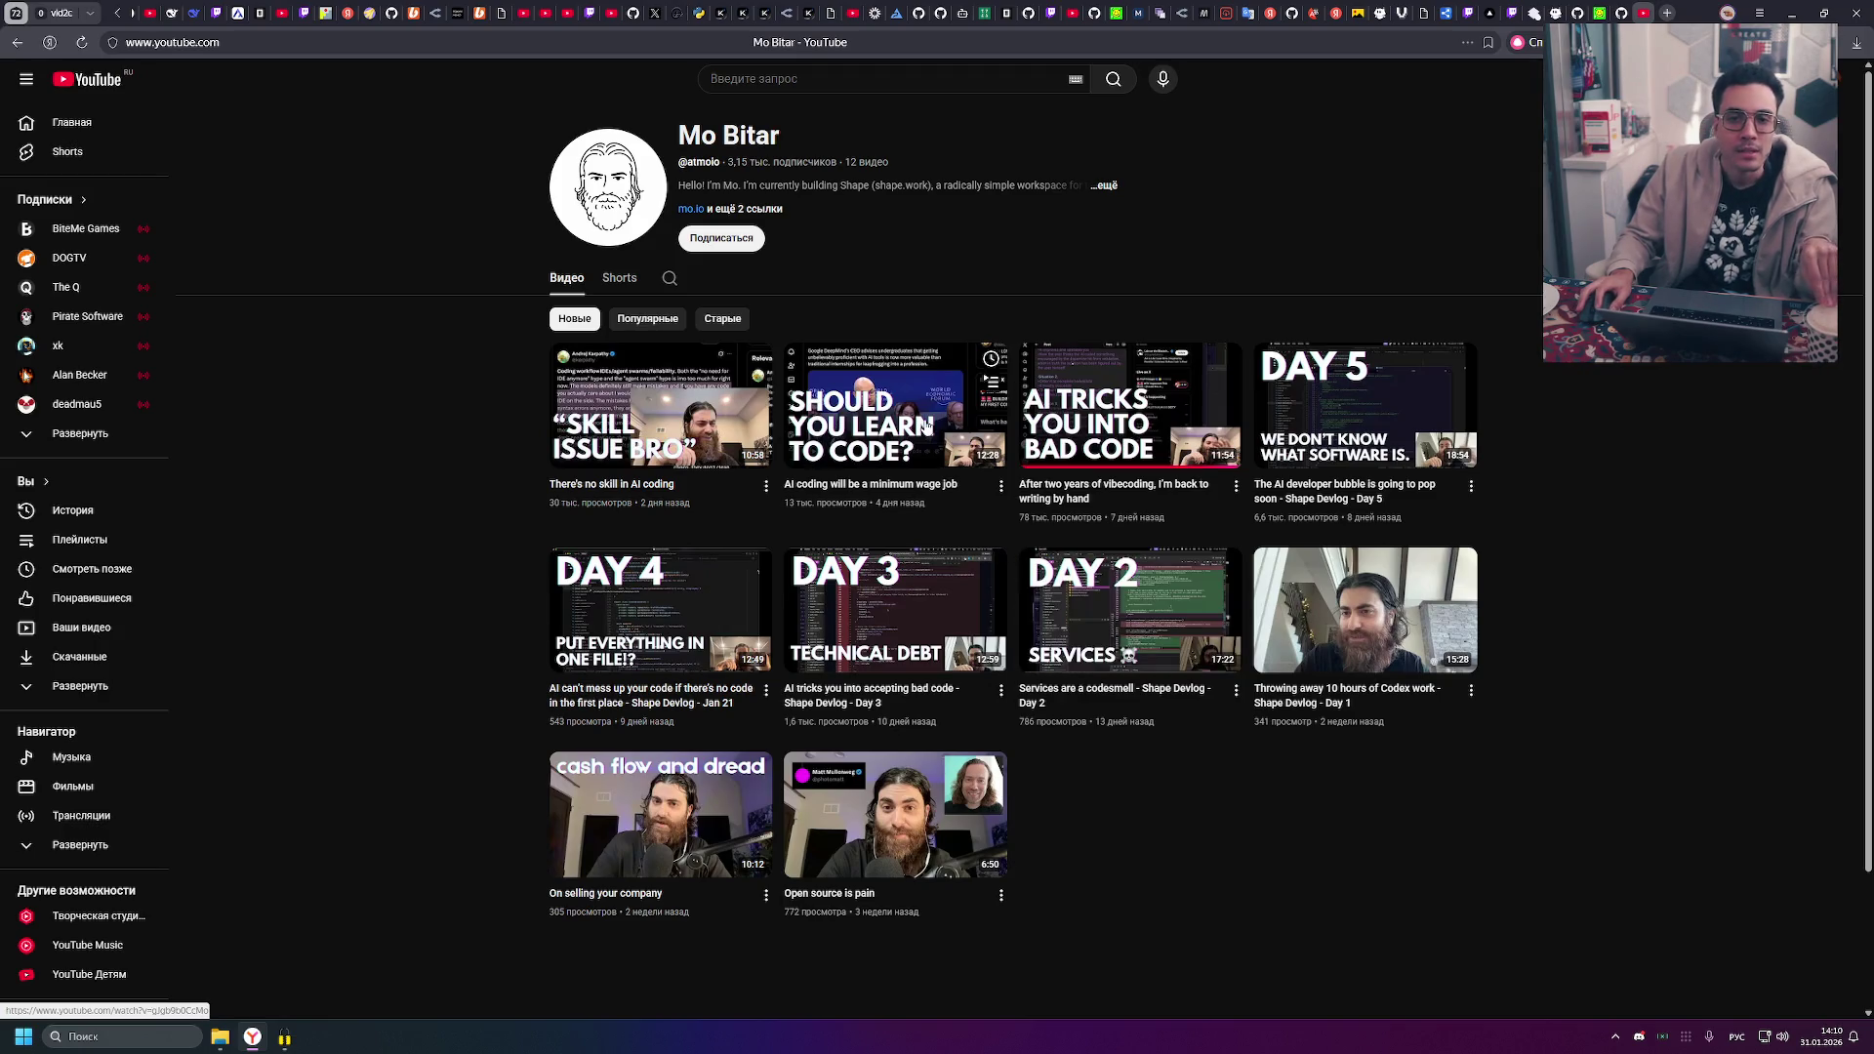
- Briefly play the 'There's no skill in AI coding' video, then open and pause 'Reddit for AI Agents'
click(760, 434)
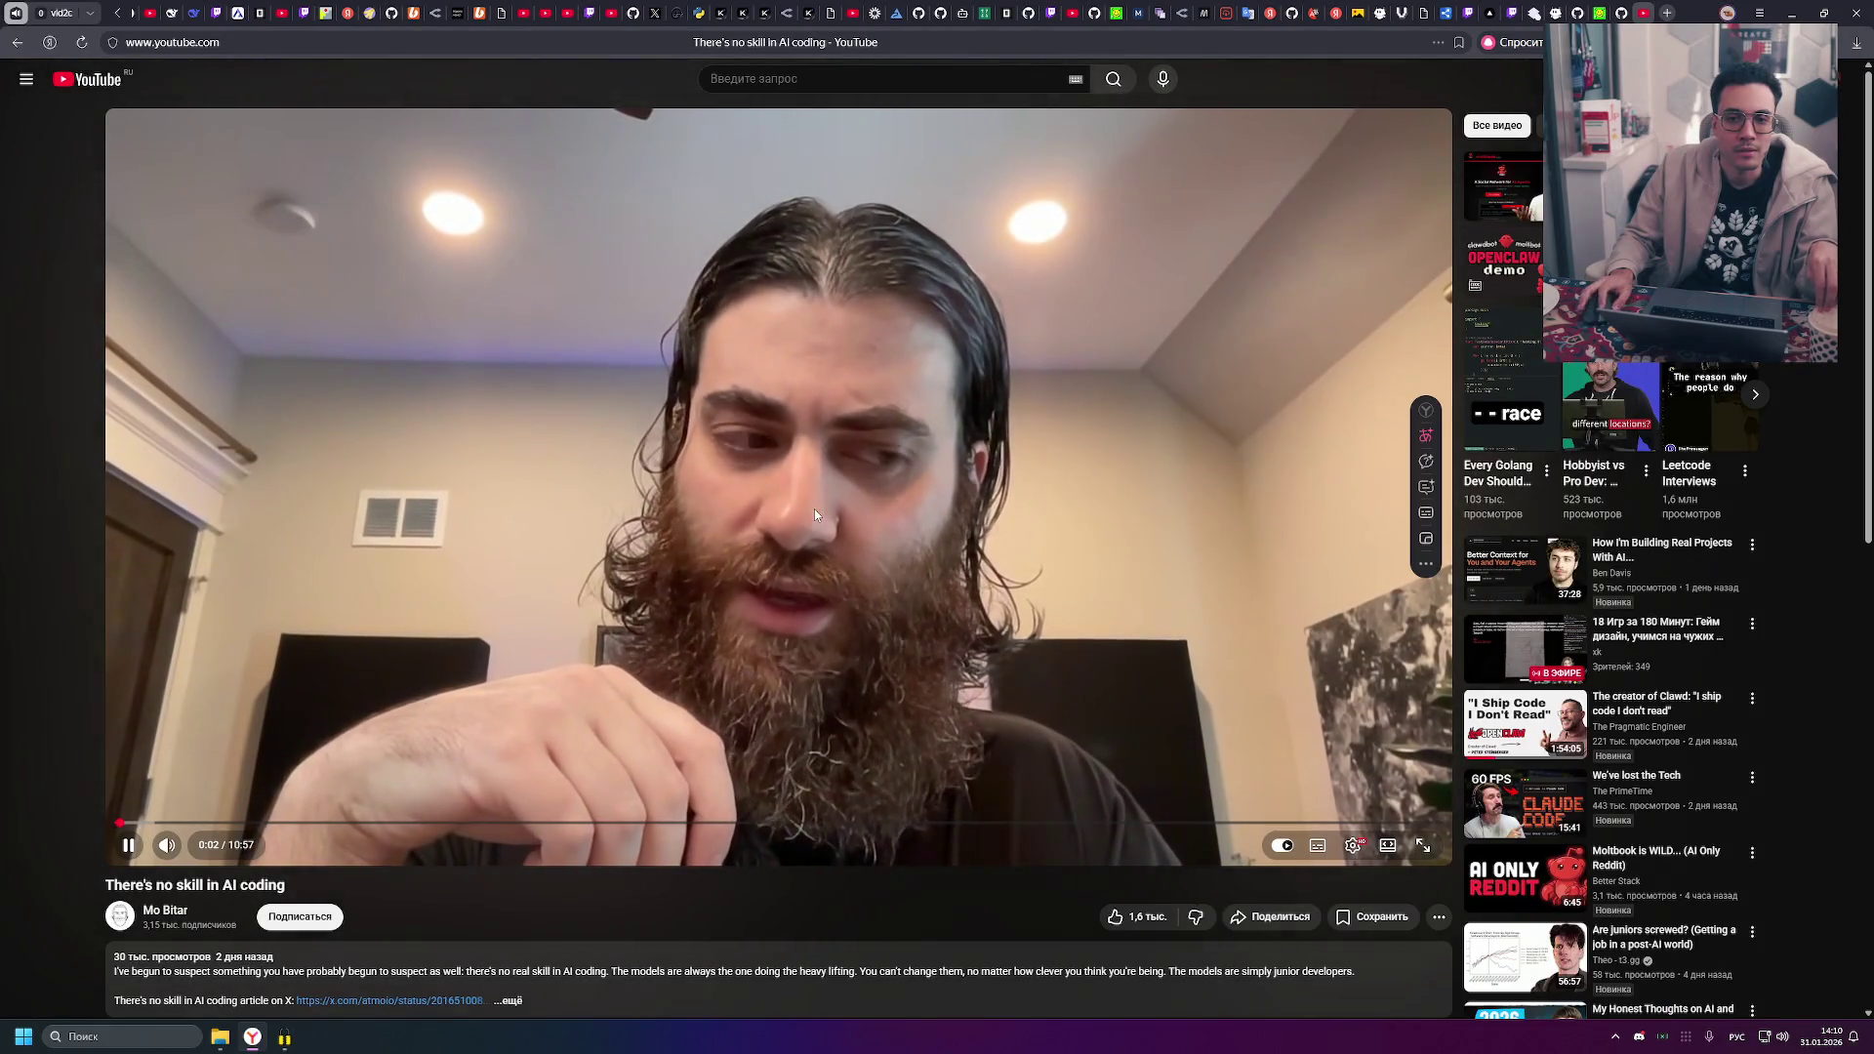
click(780, 546)
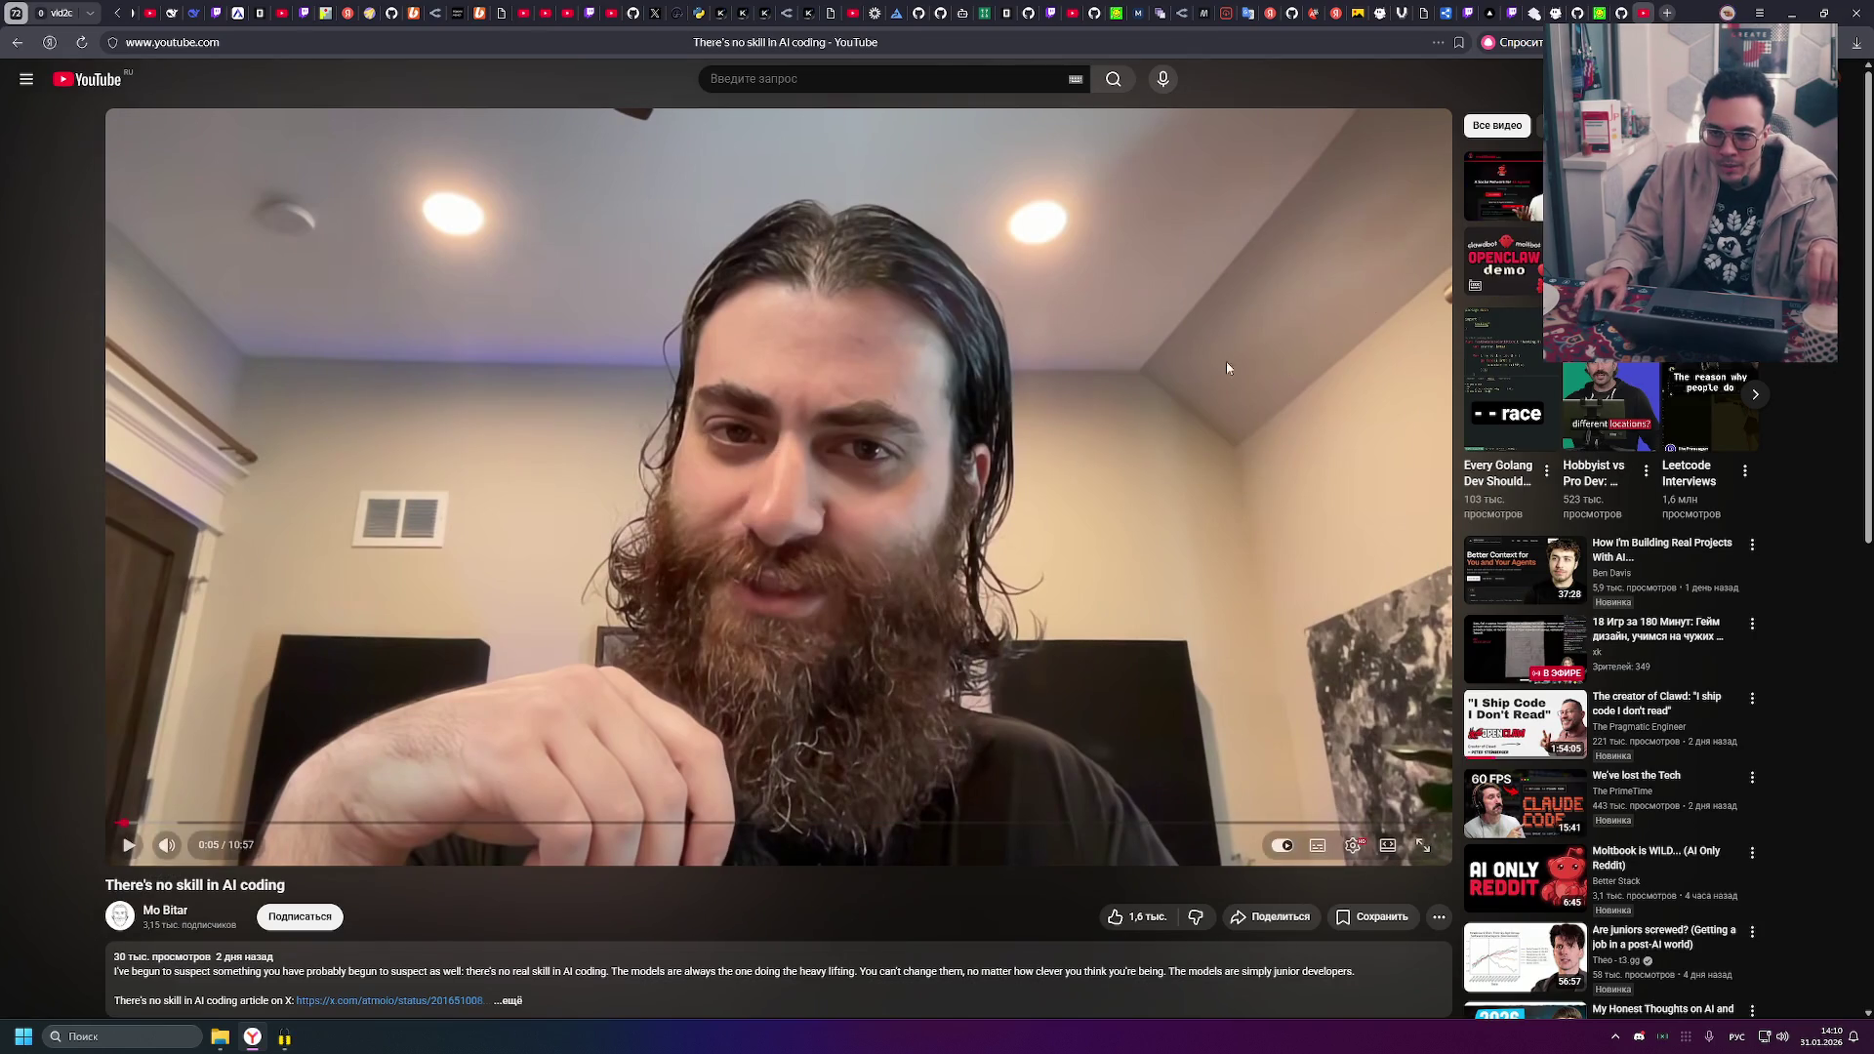
click(1518, 198)
click(285, 613)
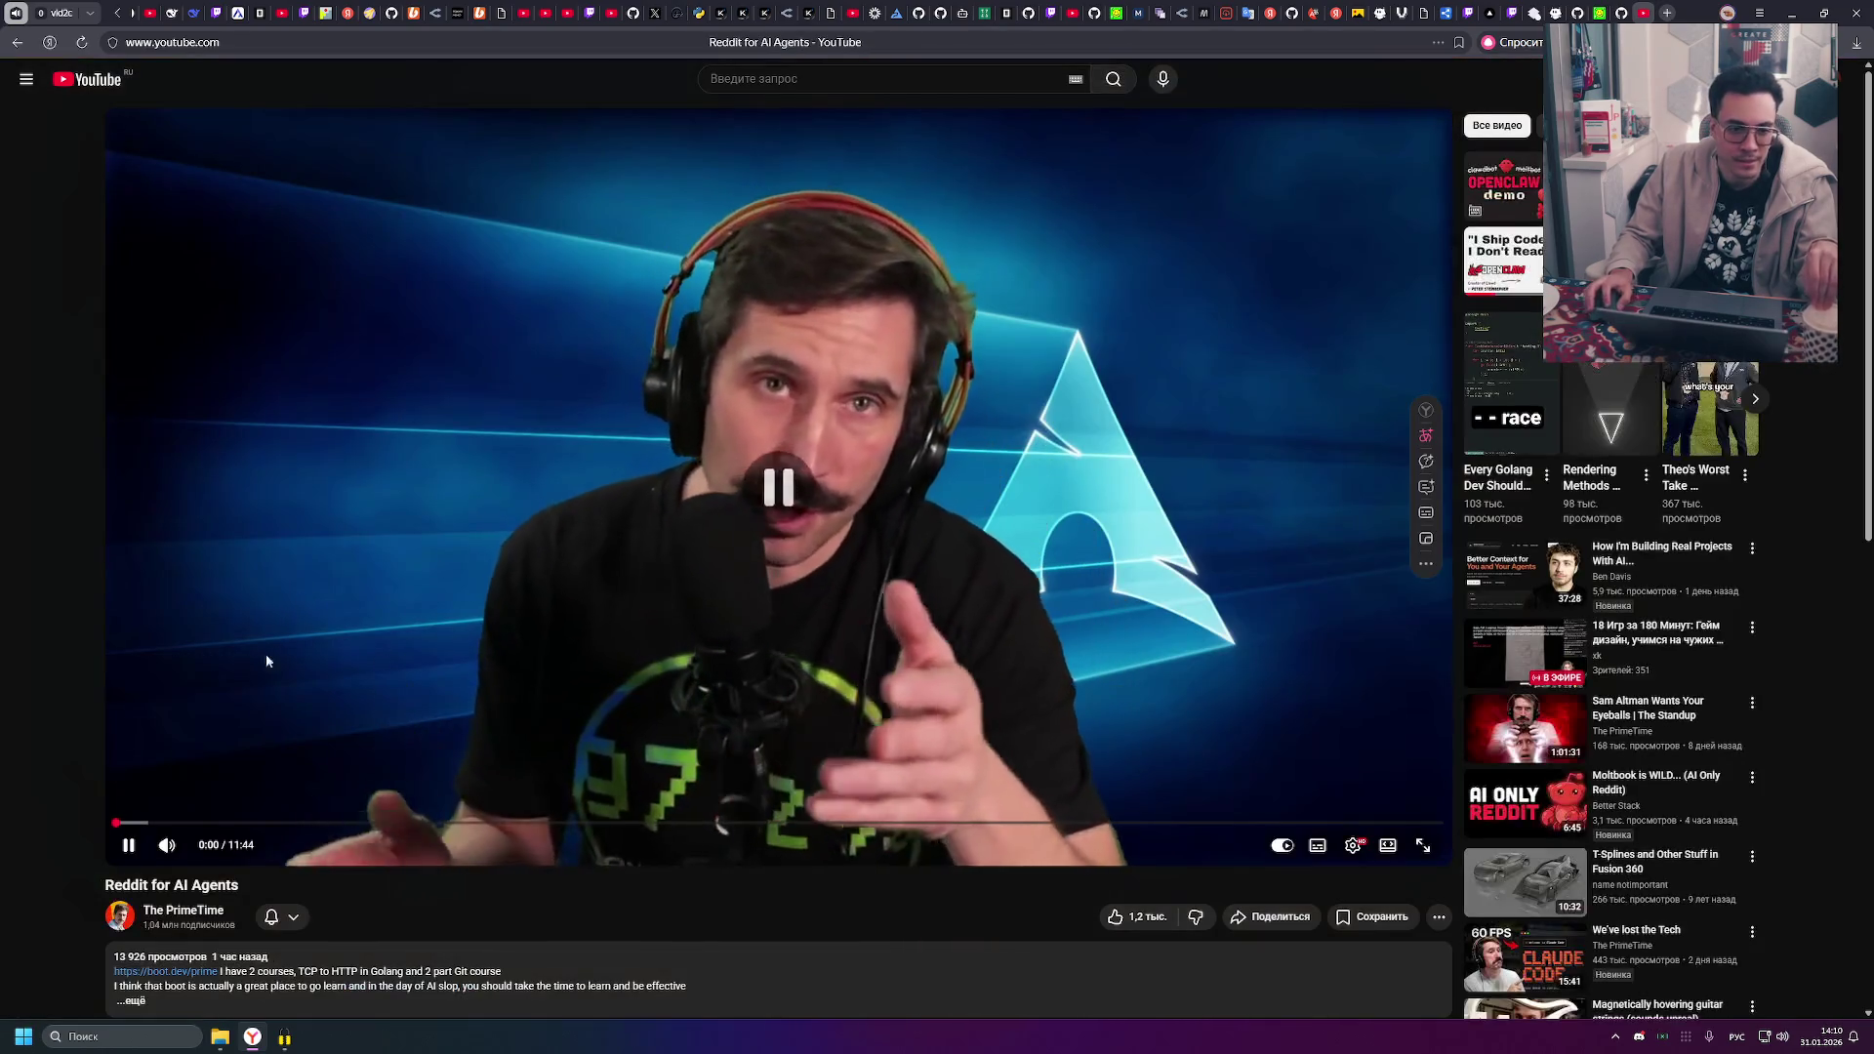
- From The PrimeTime channel's Videos tab, open 'This is the only AI I want to use'
click(185, 911)
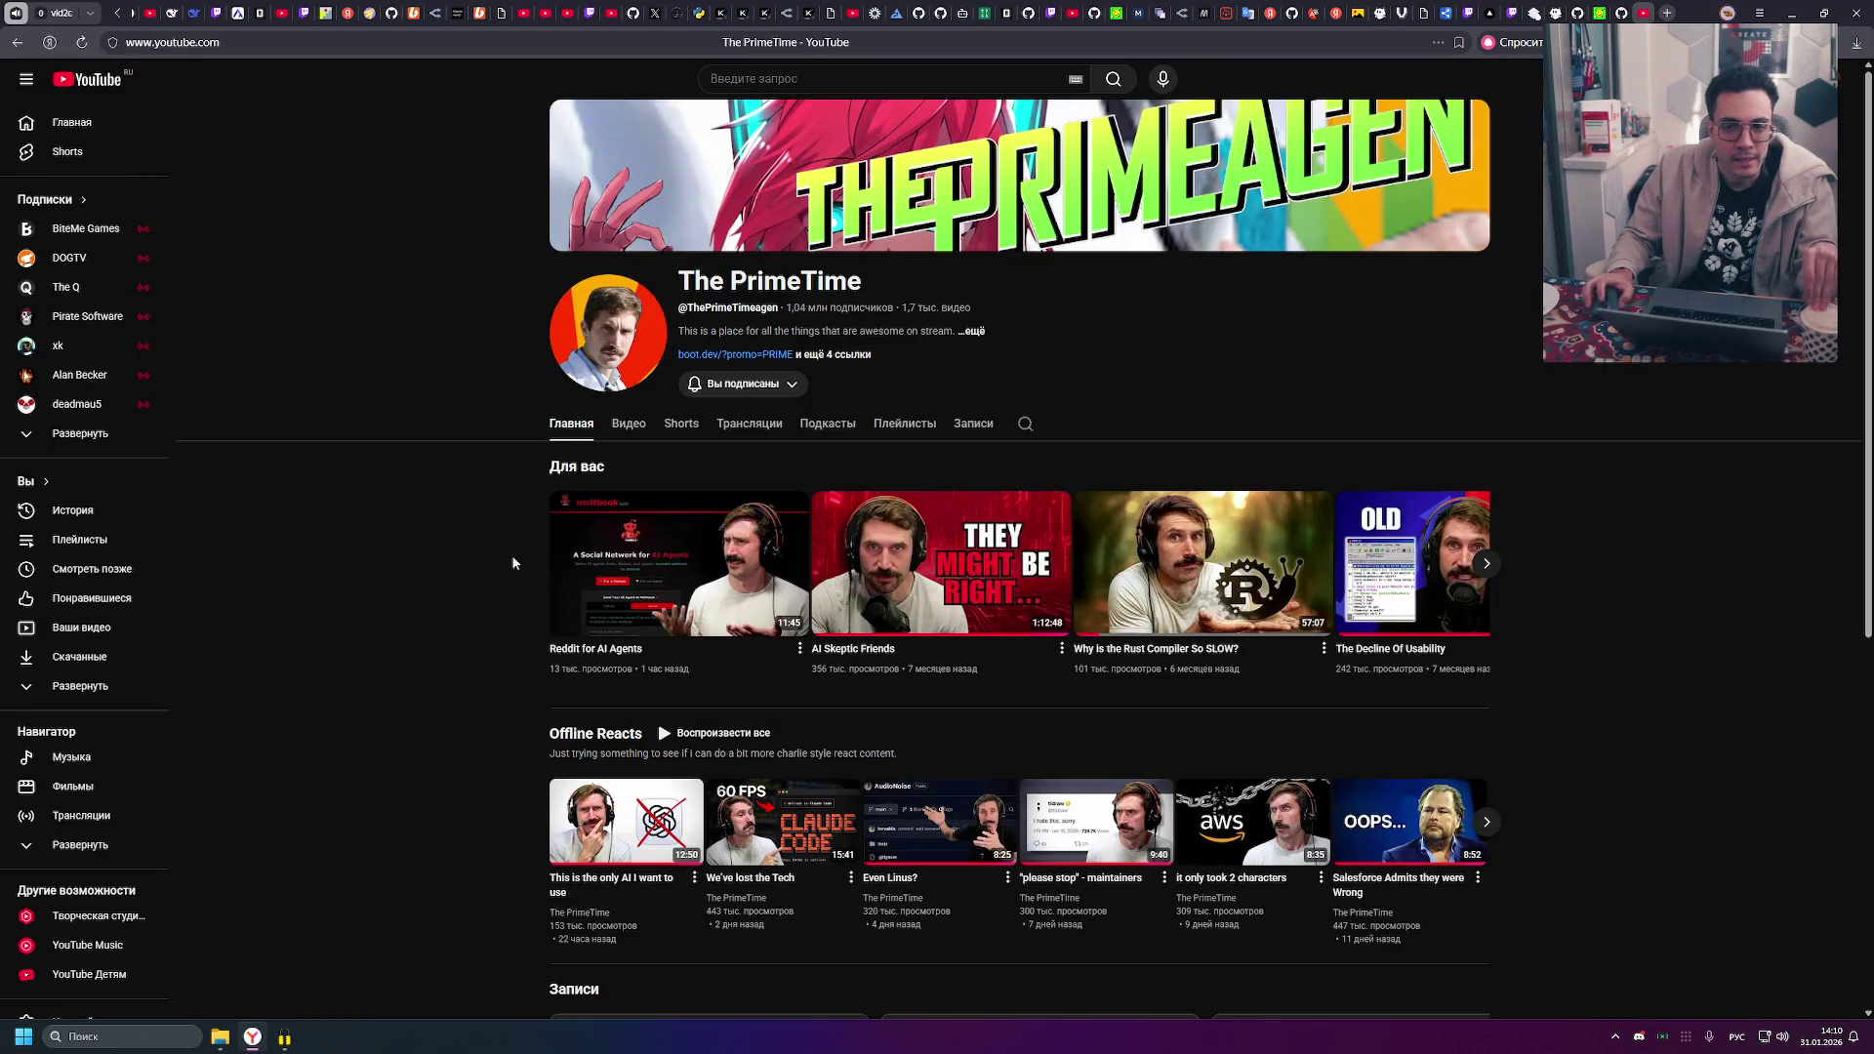
click(629, 428)
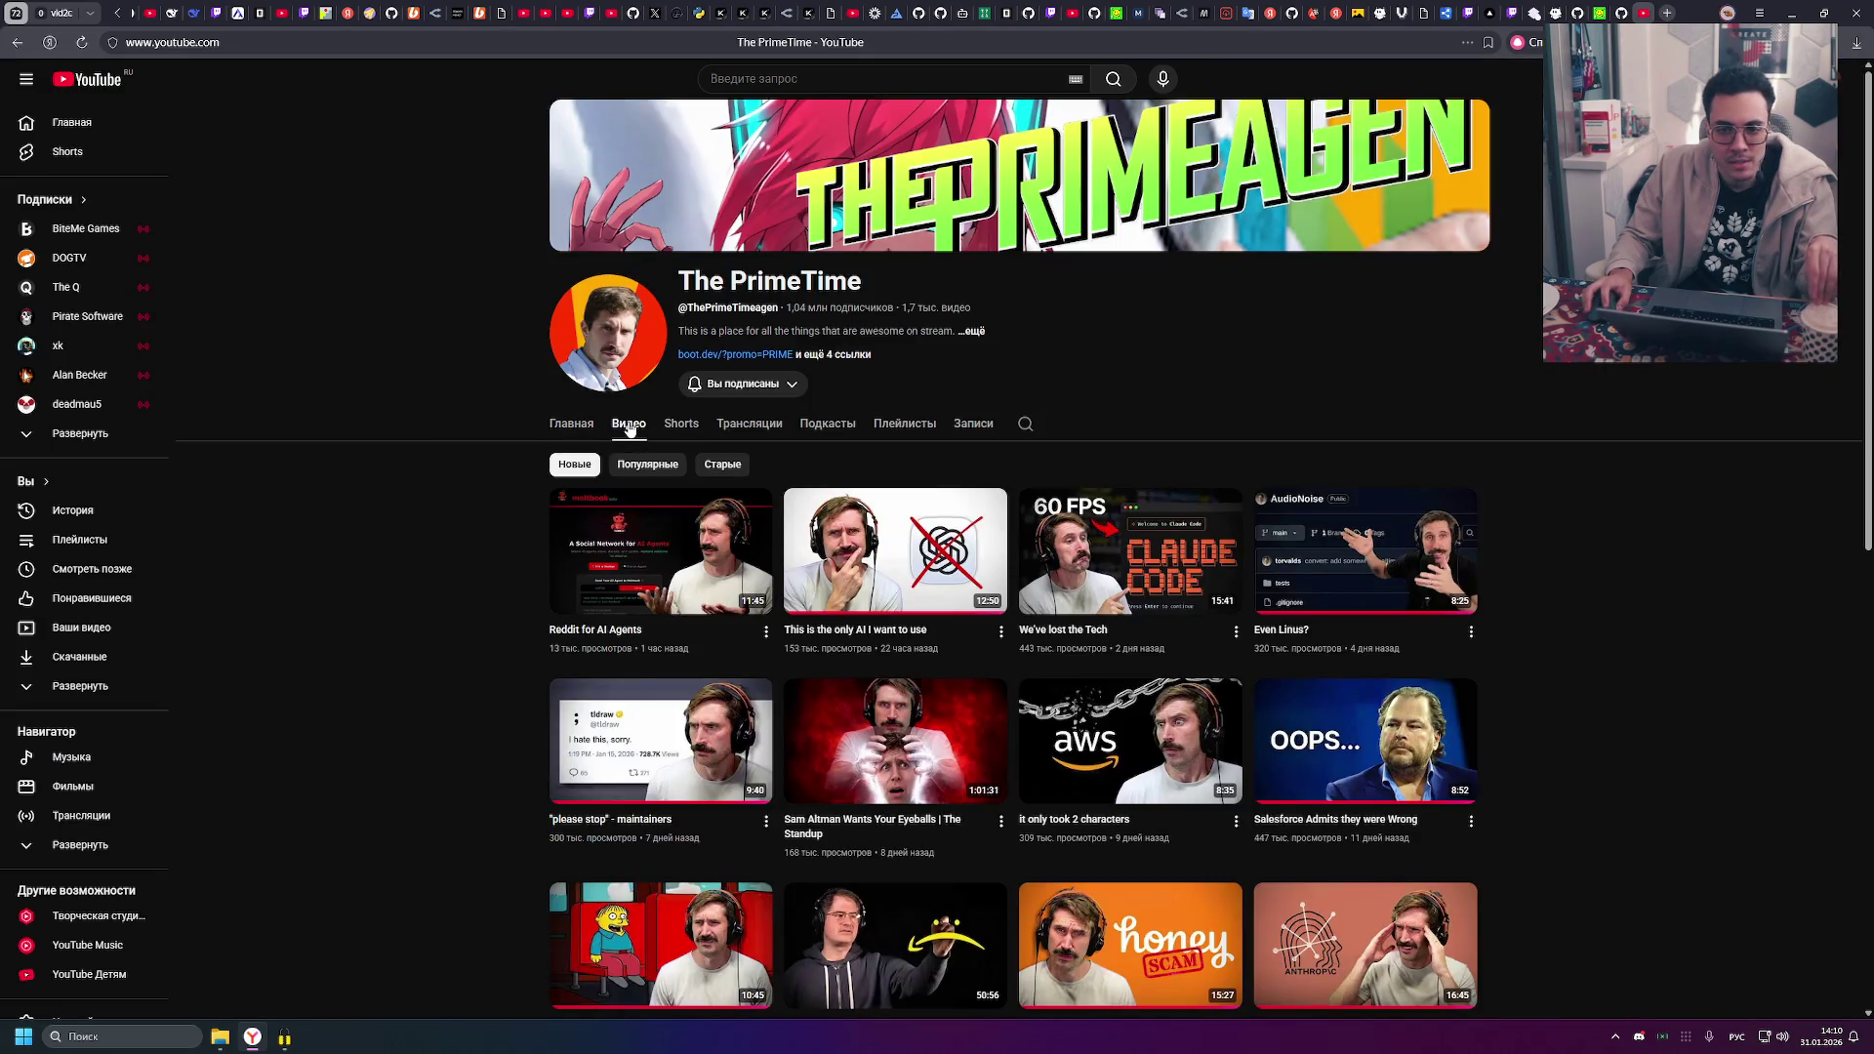
mouse_move(867, 550)
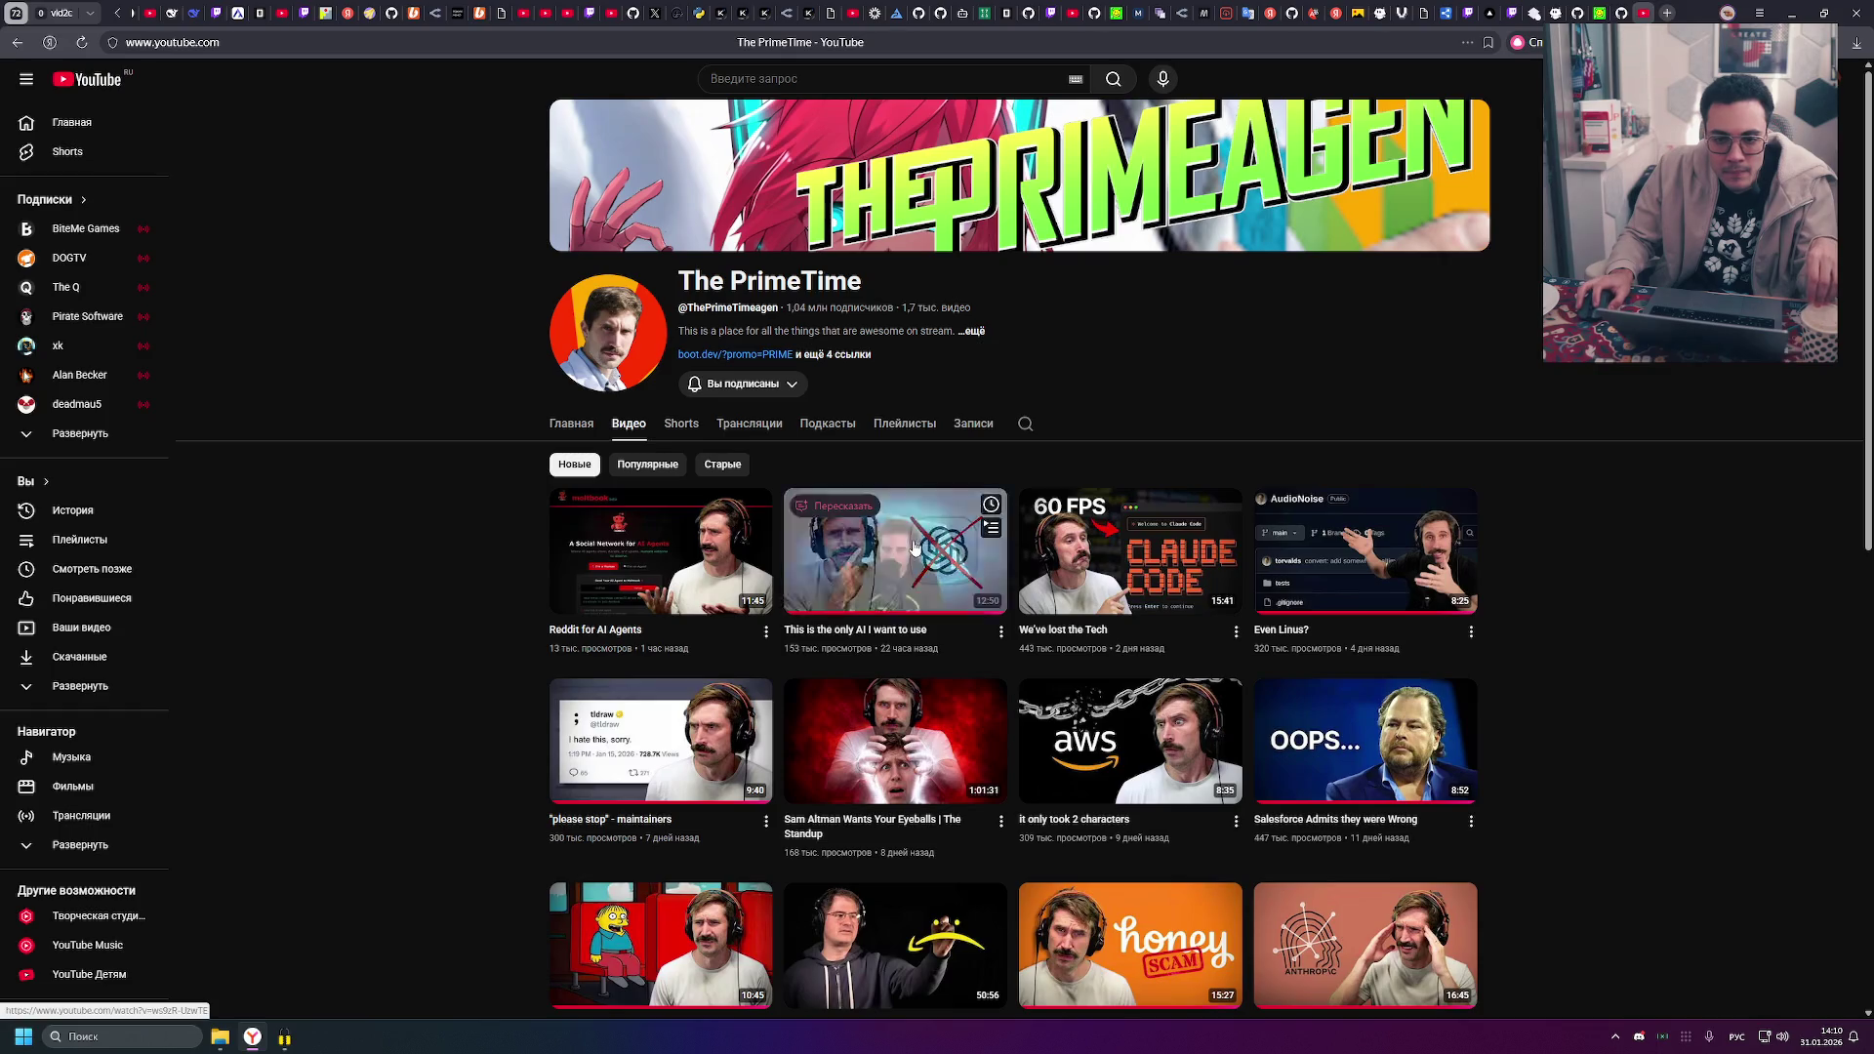
click(867, 549)
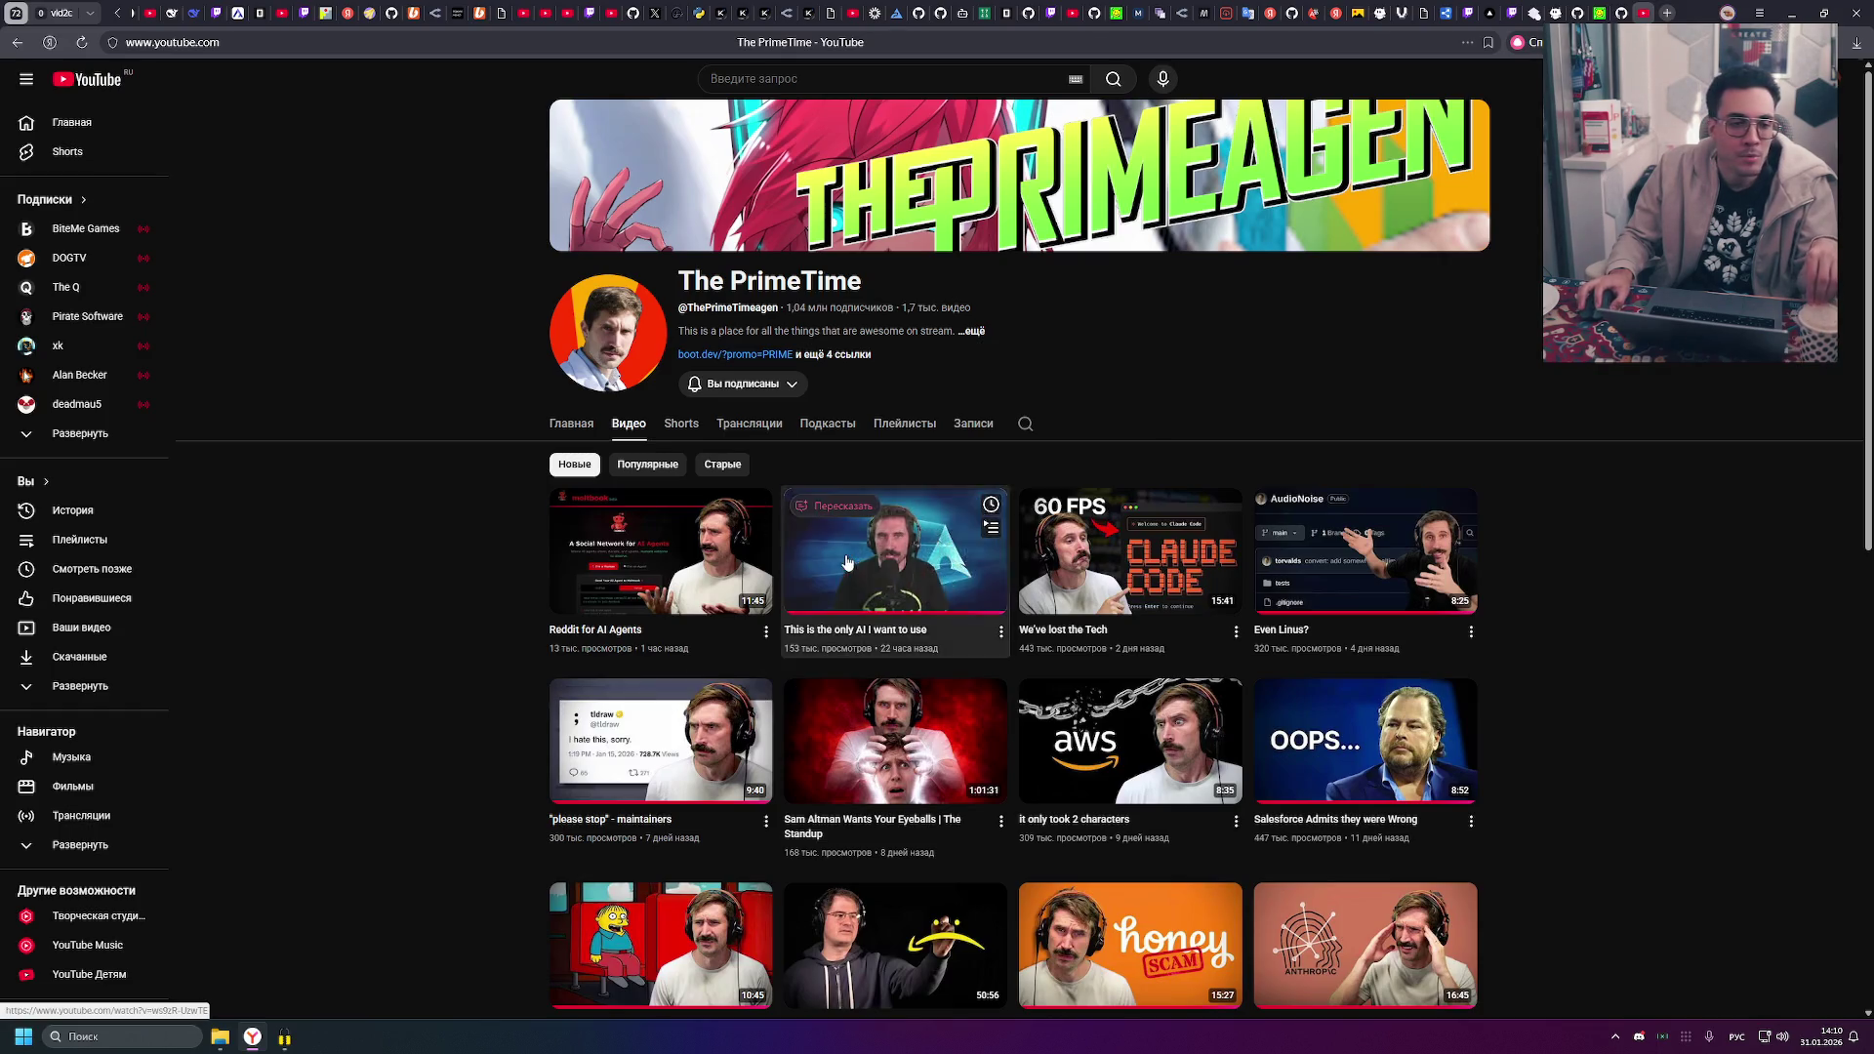
- Turn on translation, rewind 'This is the only AI I want to use' to 0:00, and play it
click(209, 688)
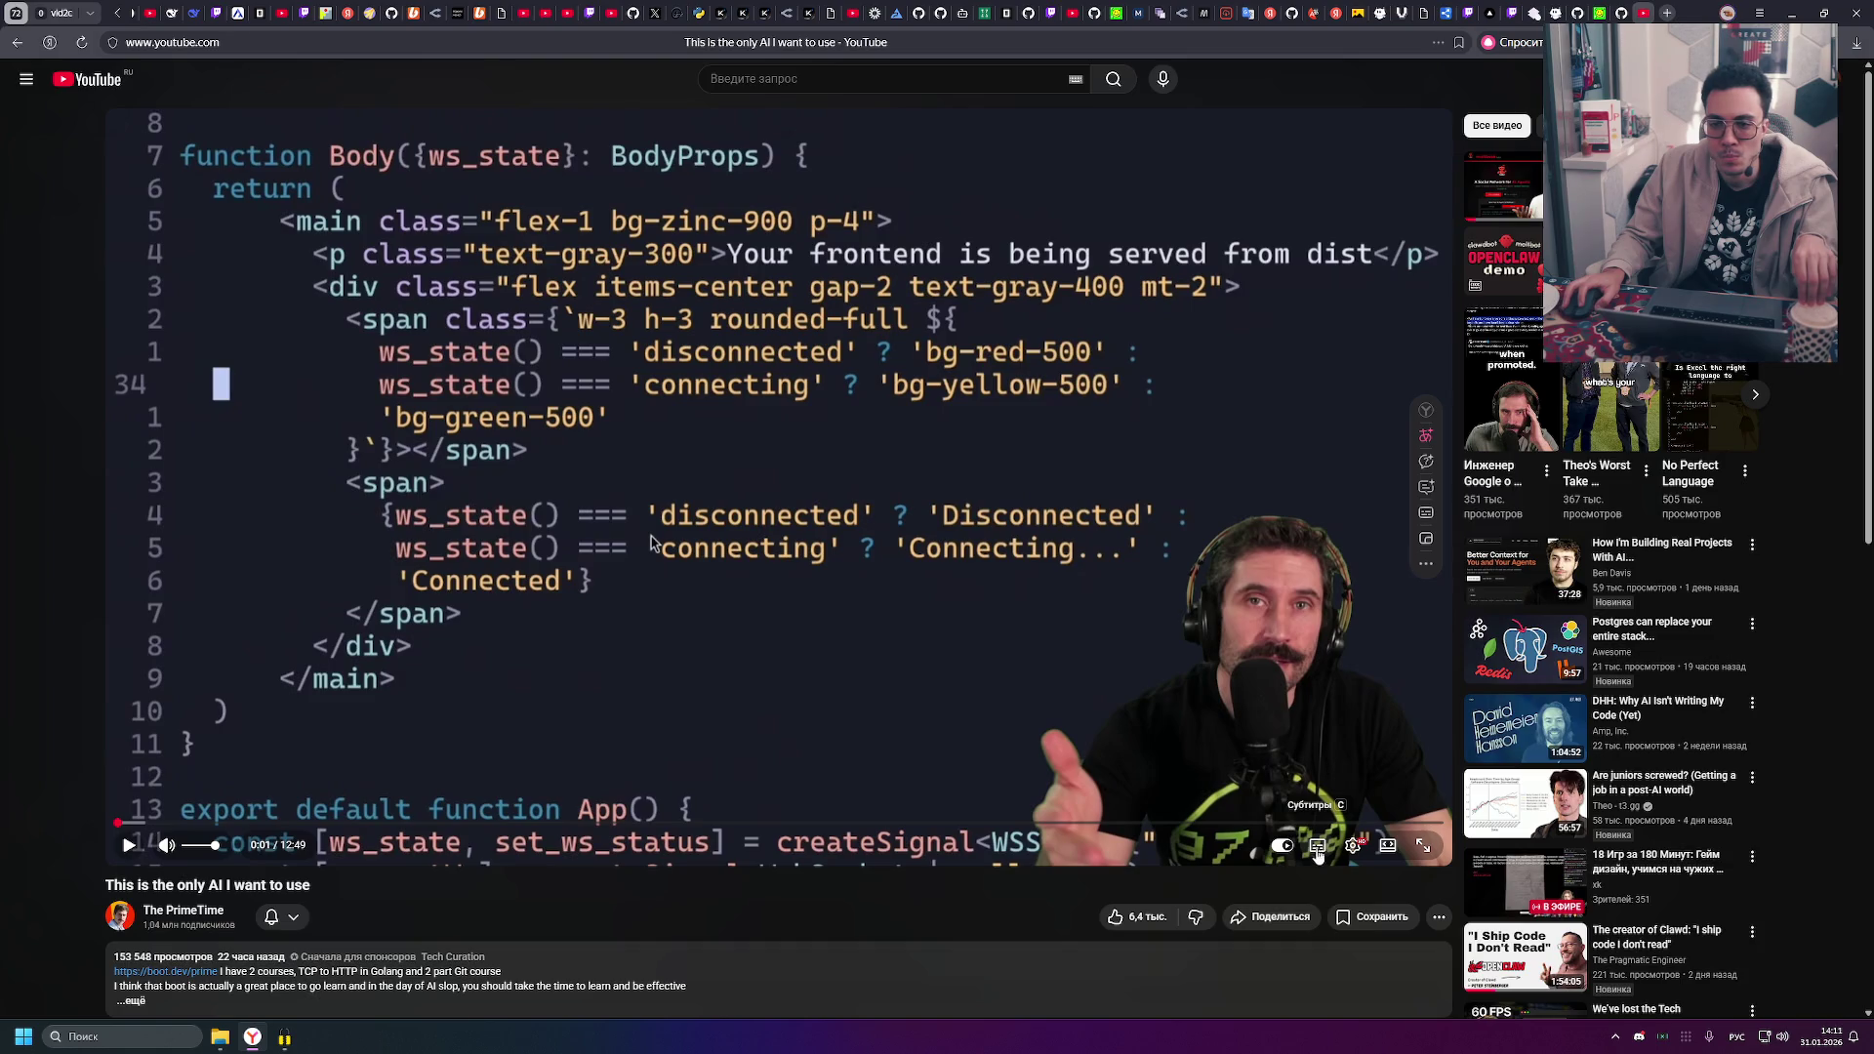
click(1426, 435)
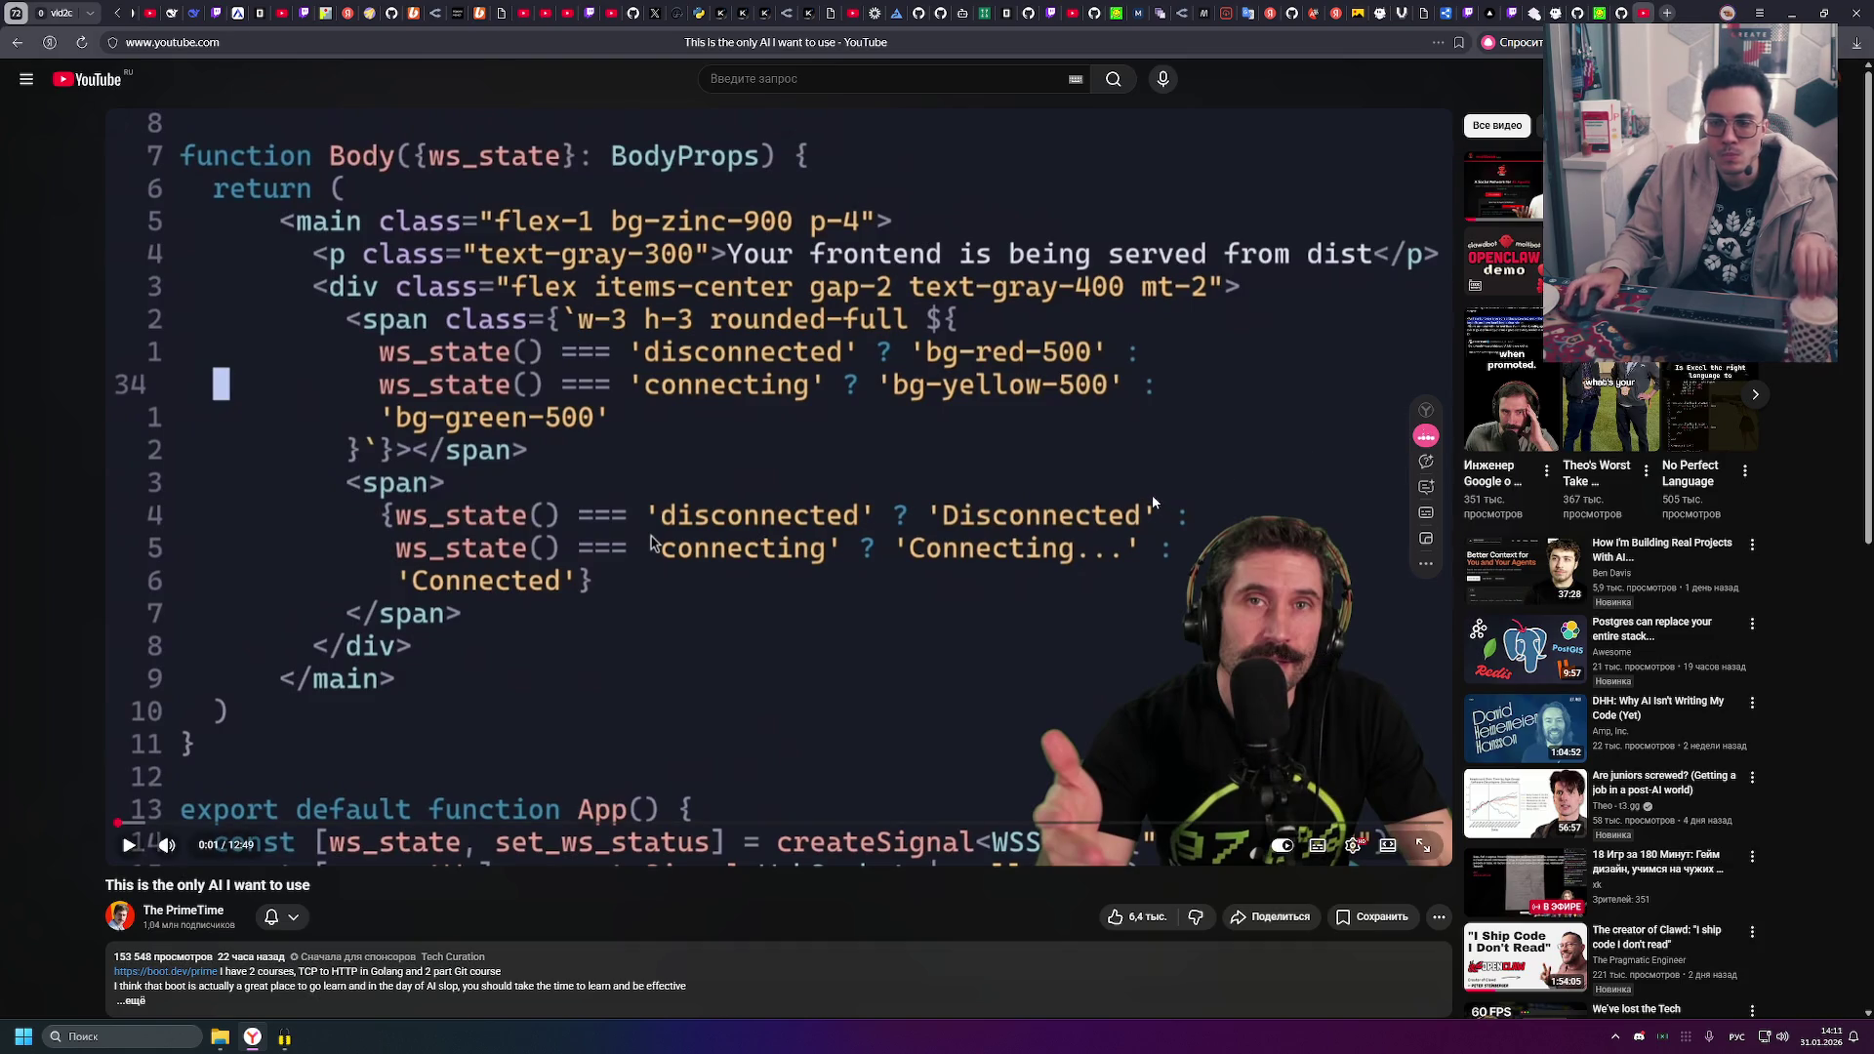
click(119, 823)
click(283, 249)
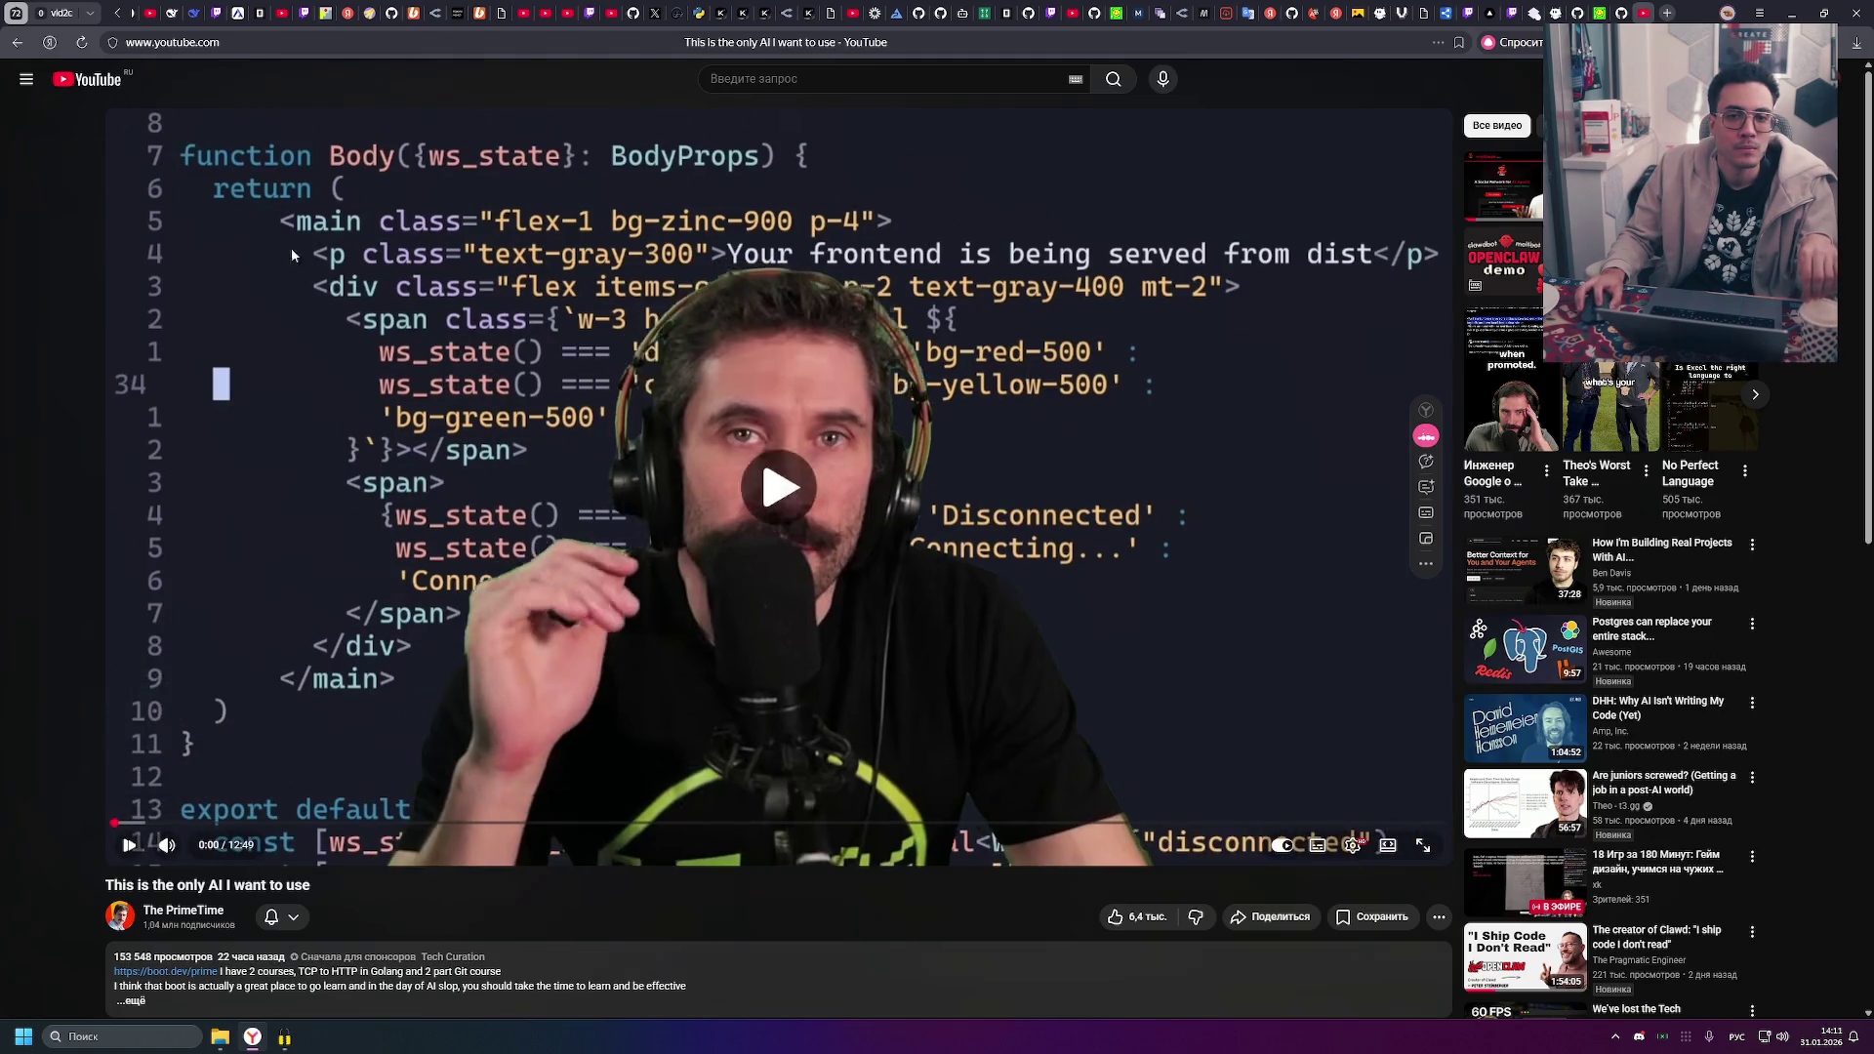
click(325, 252)
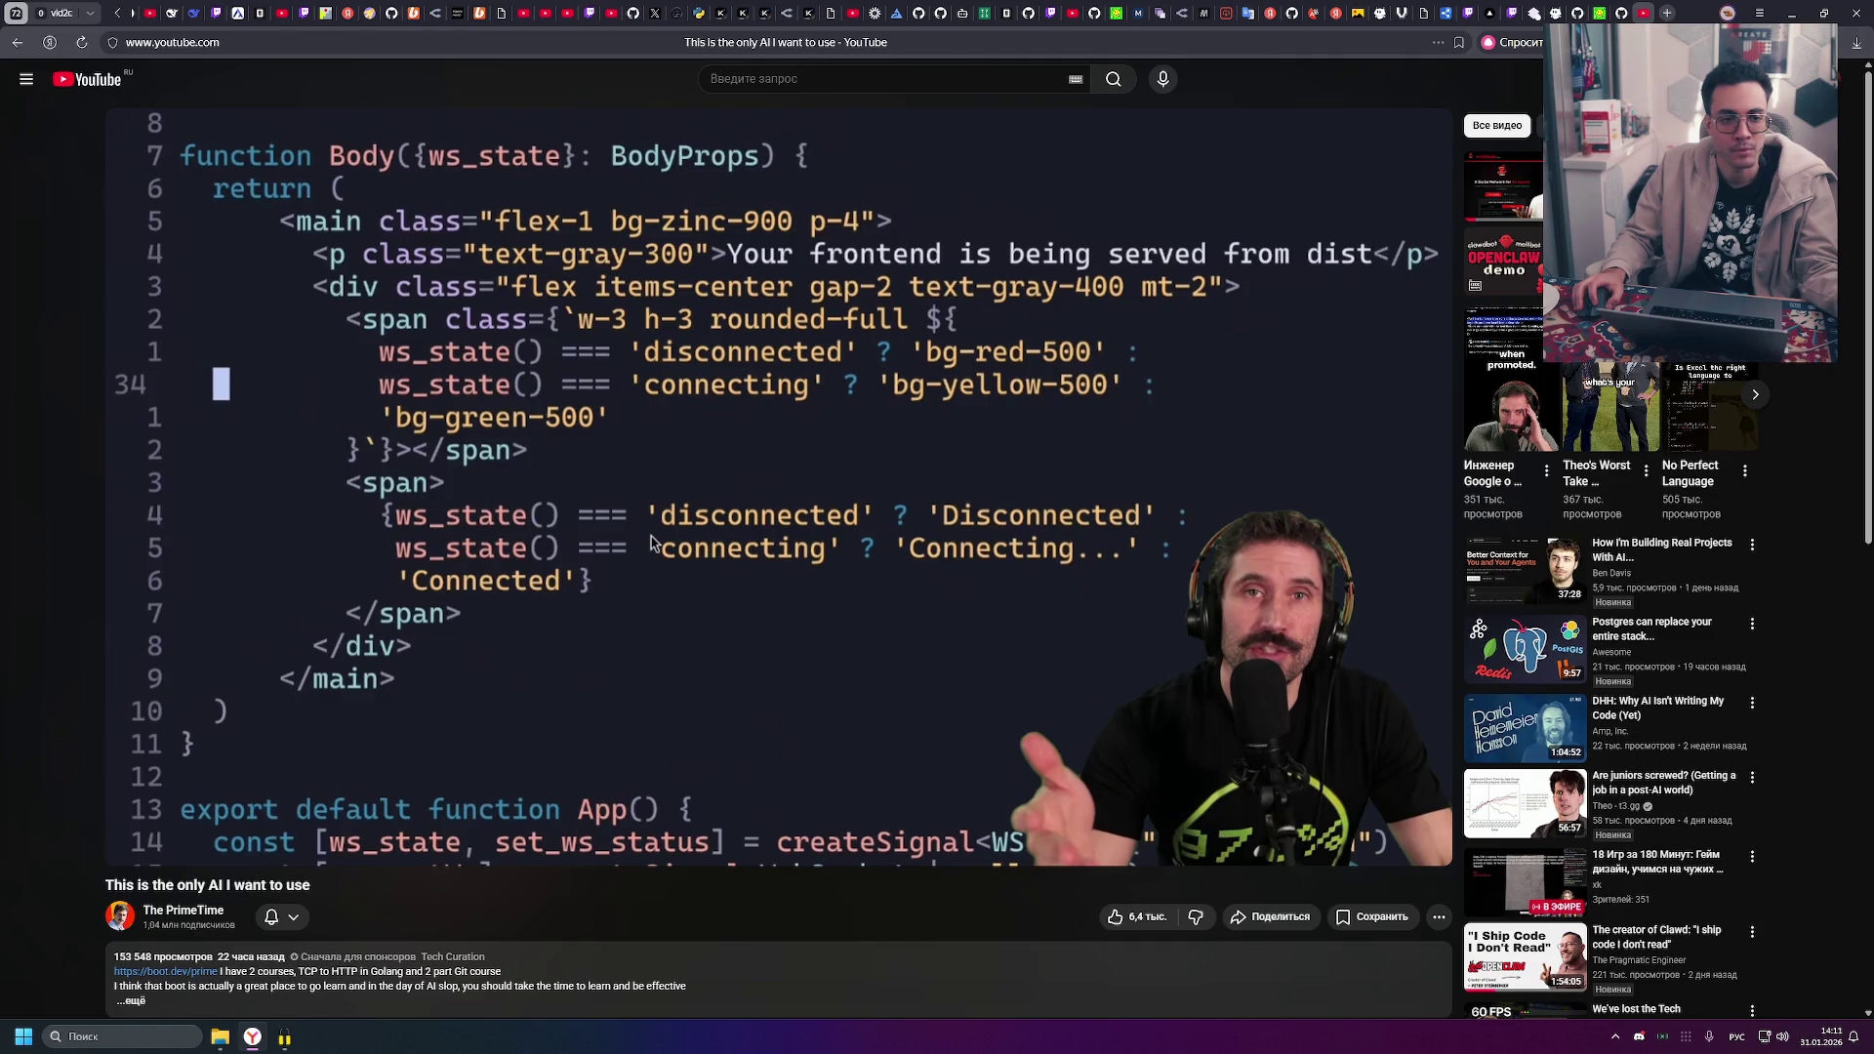
click(139, 818)
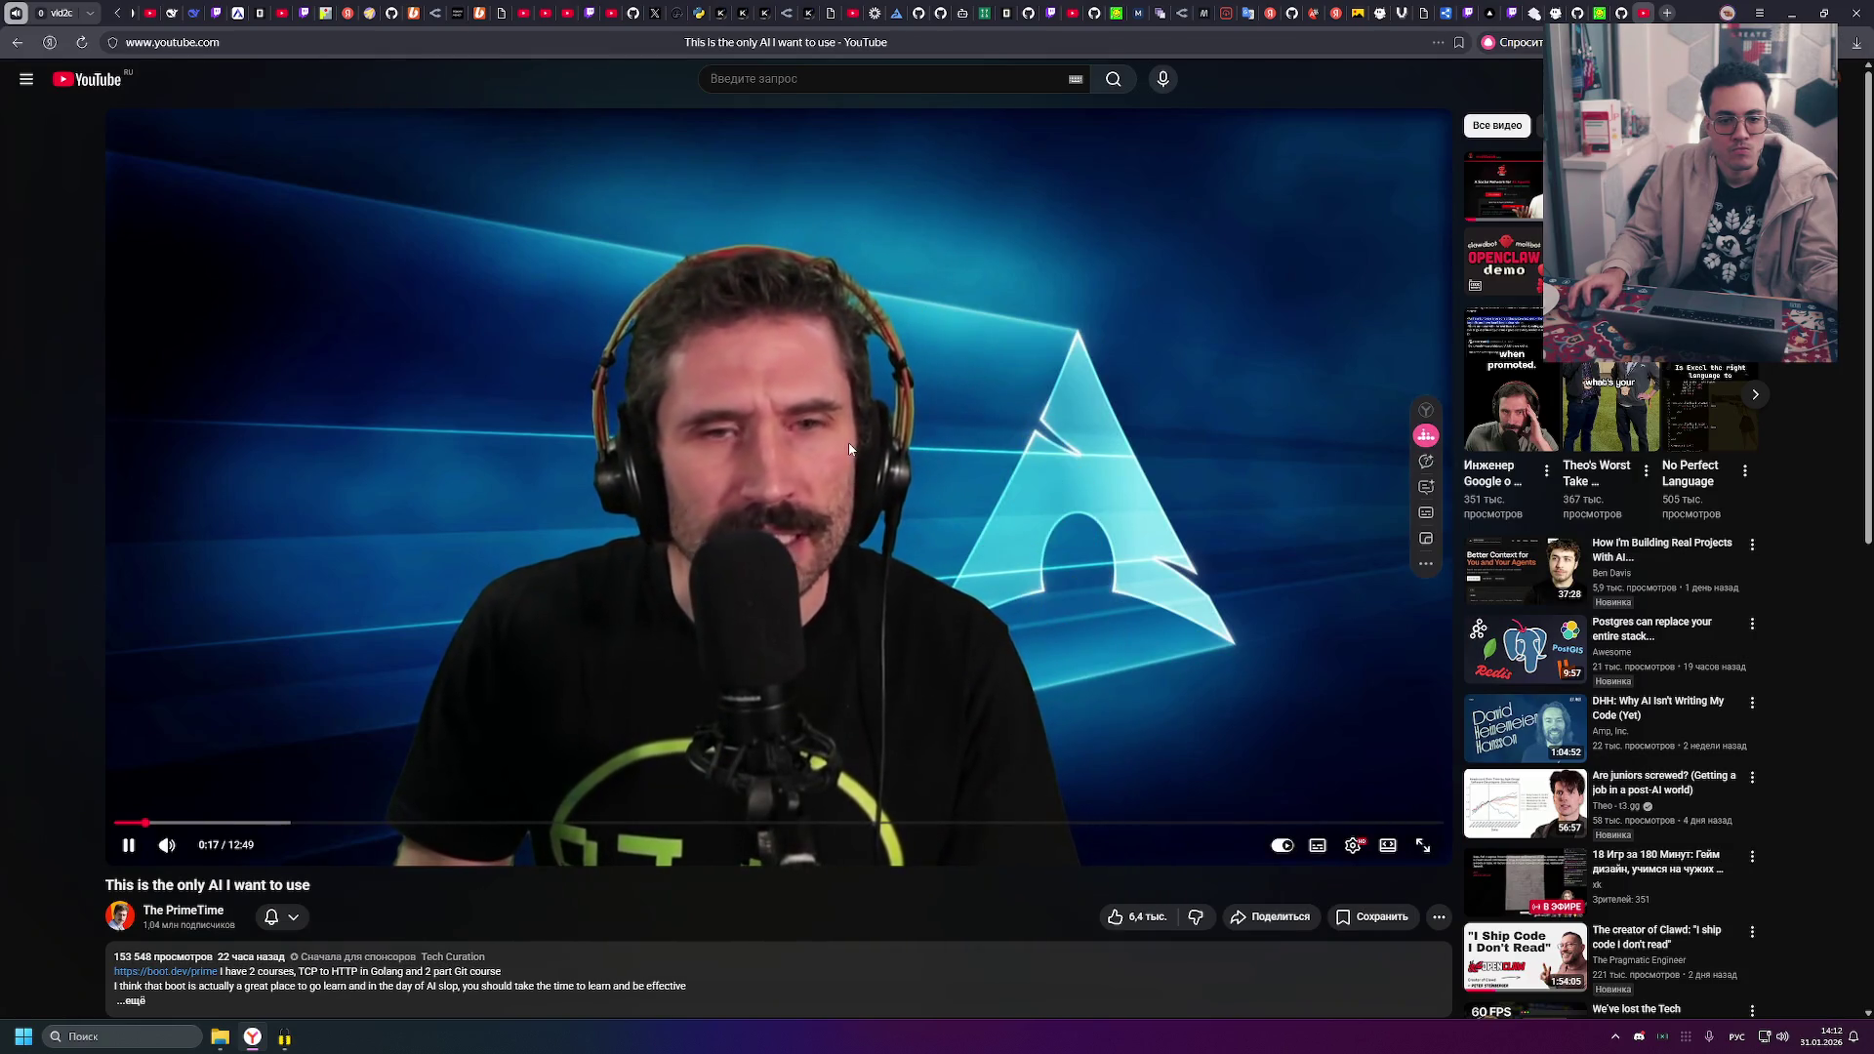
- Expand the description and follow its github.com link to the ThePrimeagen/99 repository
scroll(847, 448, down, 1)
scroll(845, 442, down, 2)
click(146, 782)
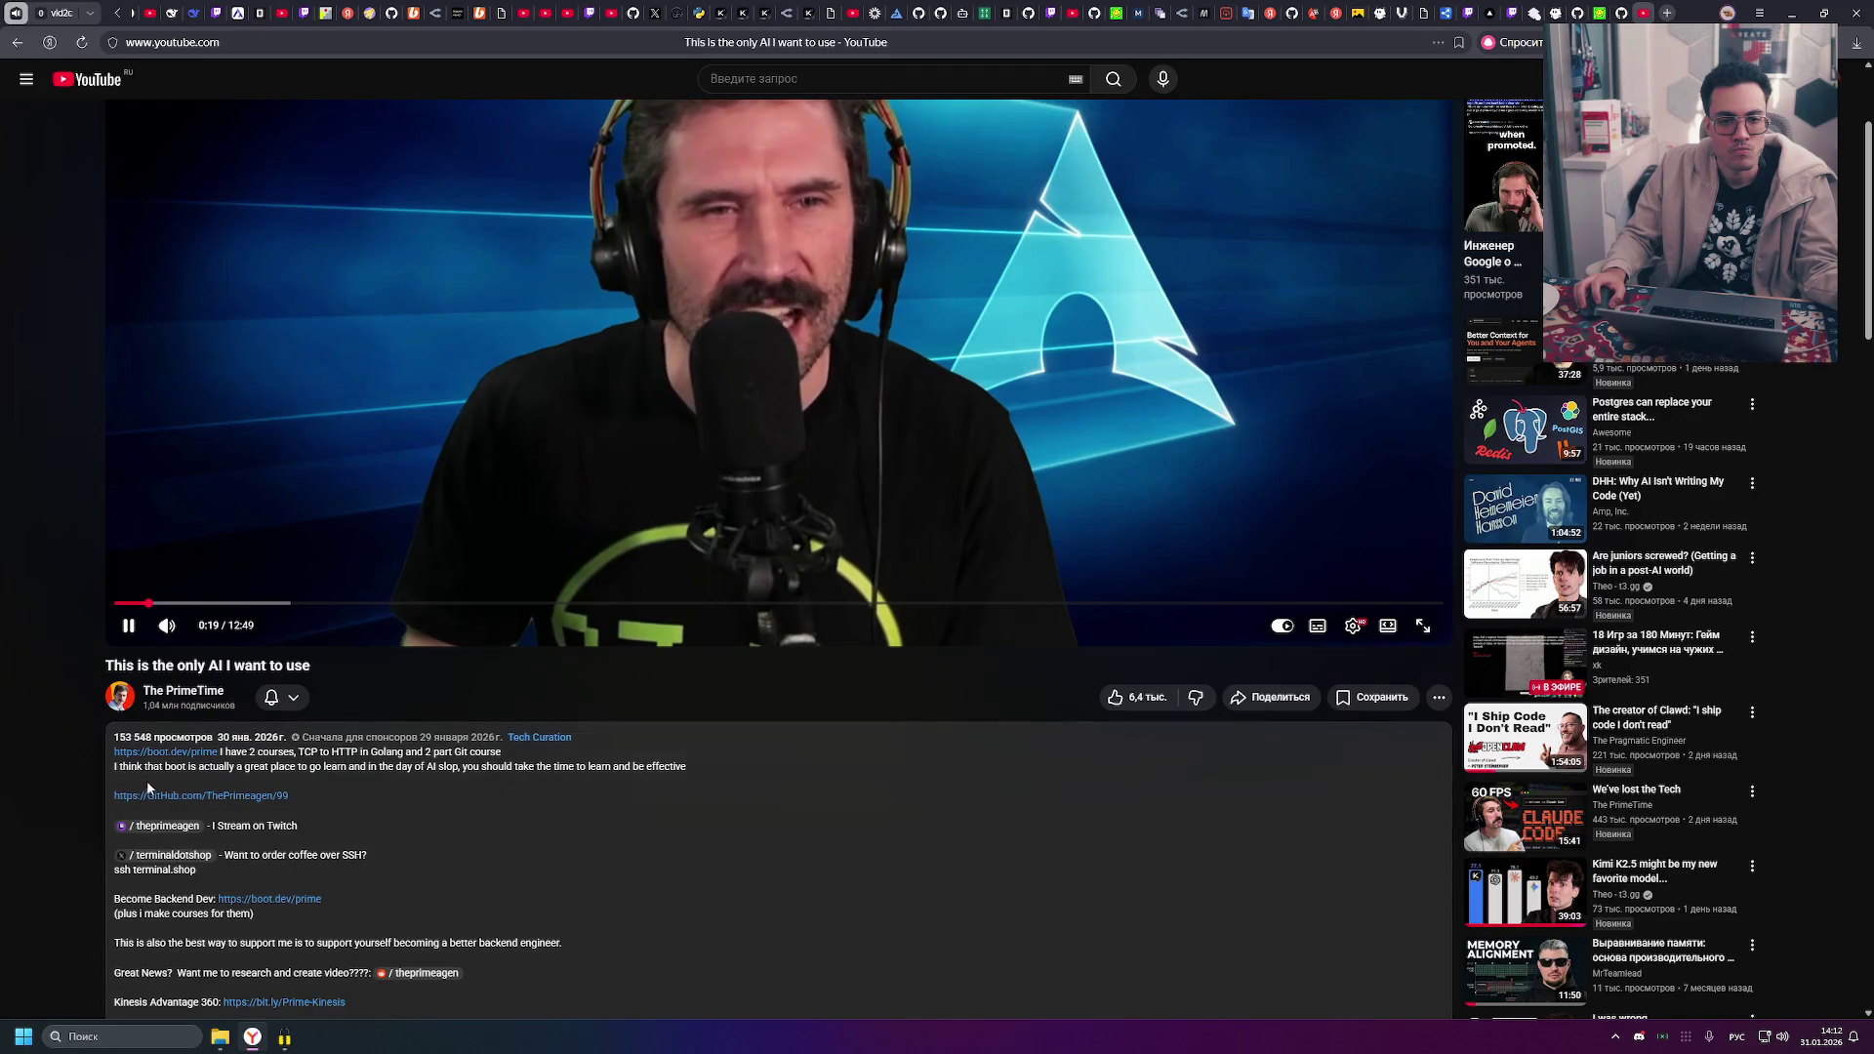
scroll(513, 618, up, 3)
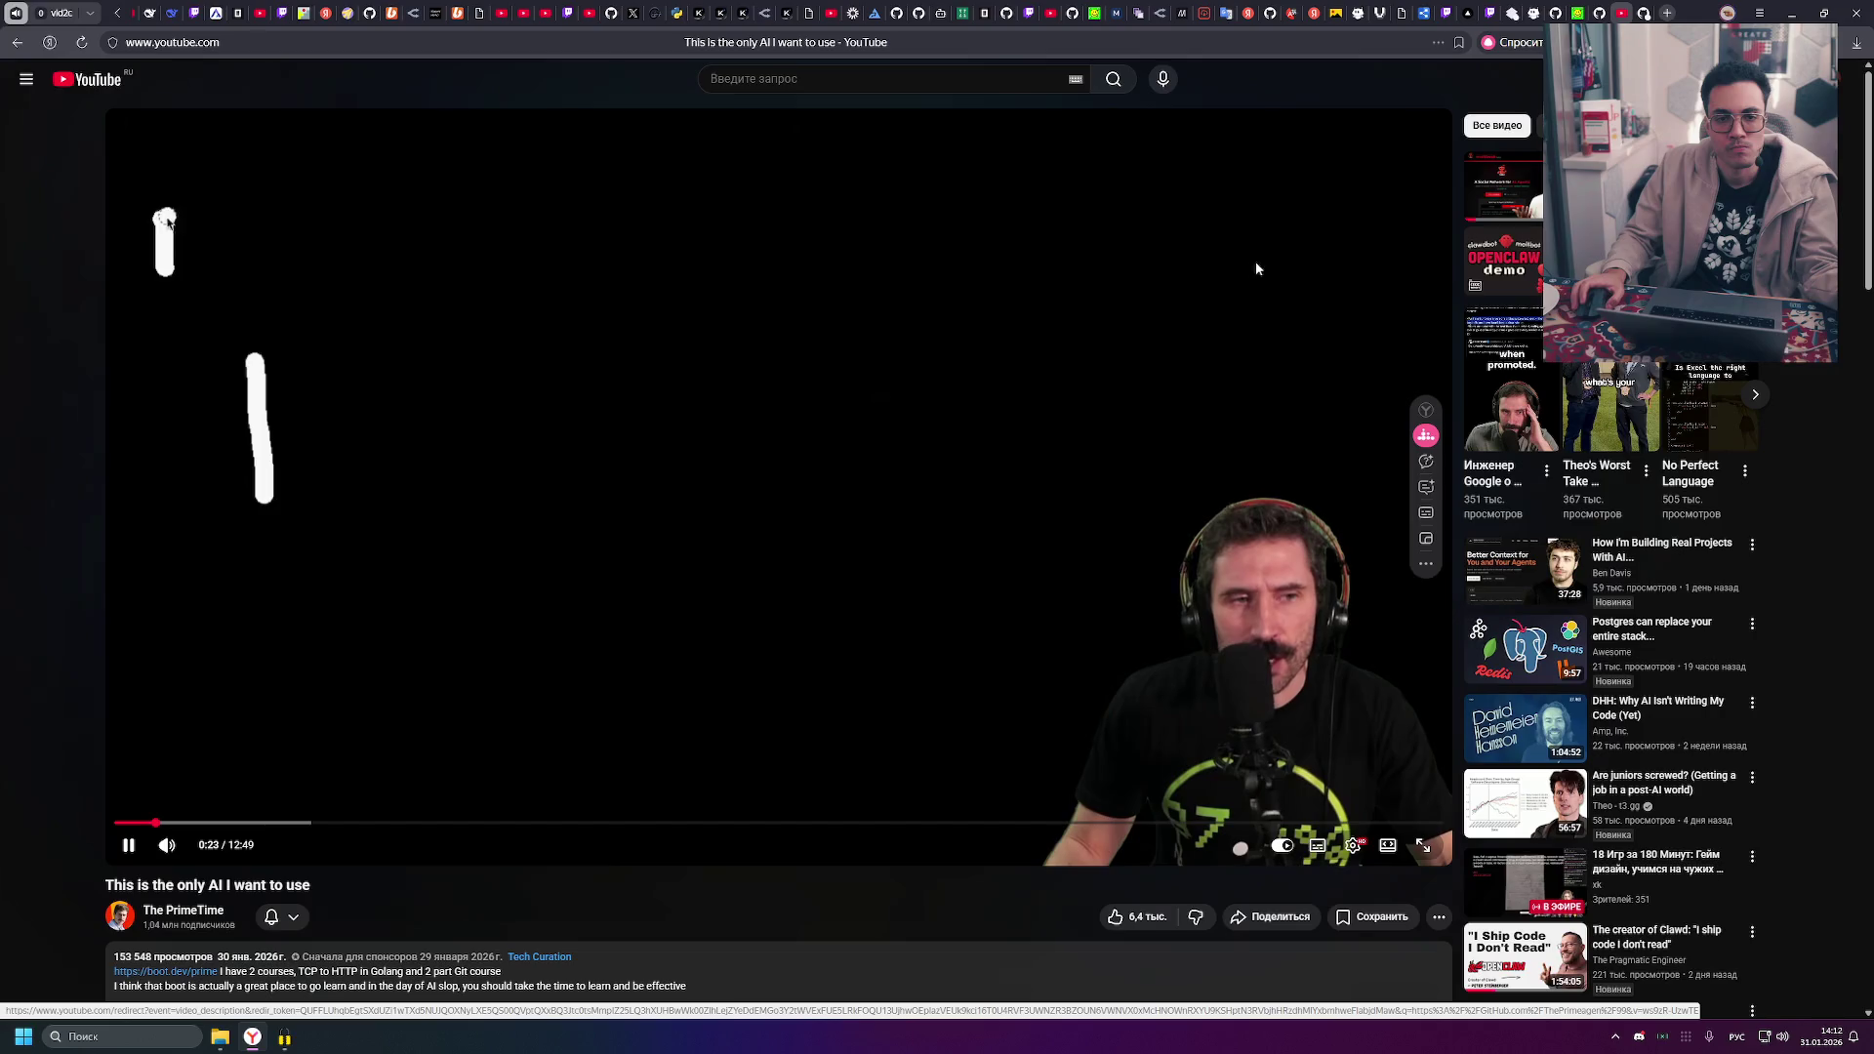
click(1644, 13)
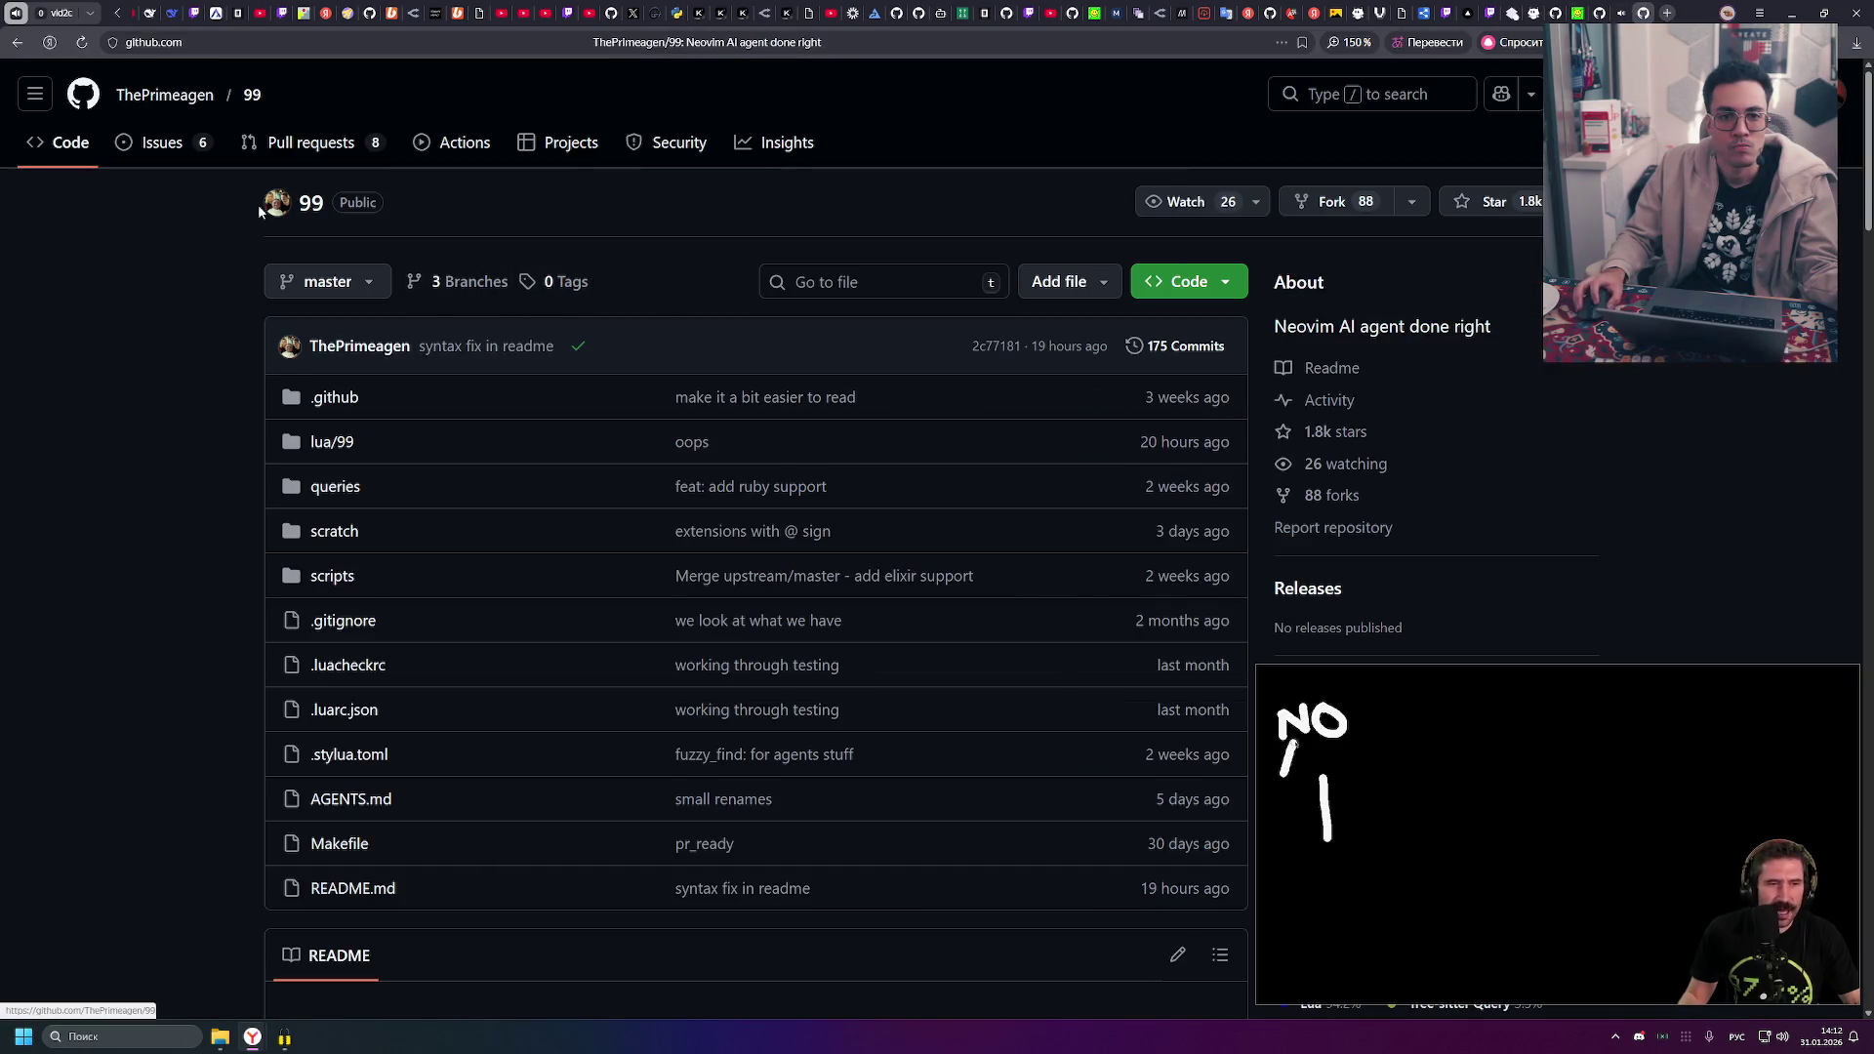
- Scroll through the ThePrimeagen/99 README, then switch back to the YouTube tab
drag(257, 203, 408, 203)
click(658, 190)
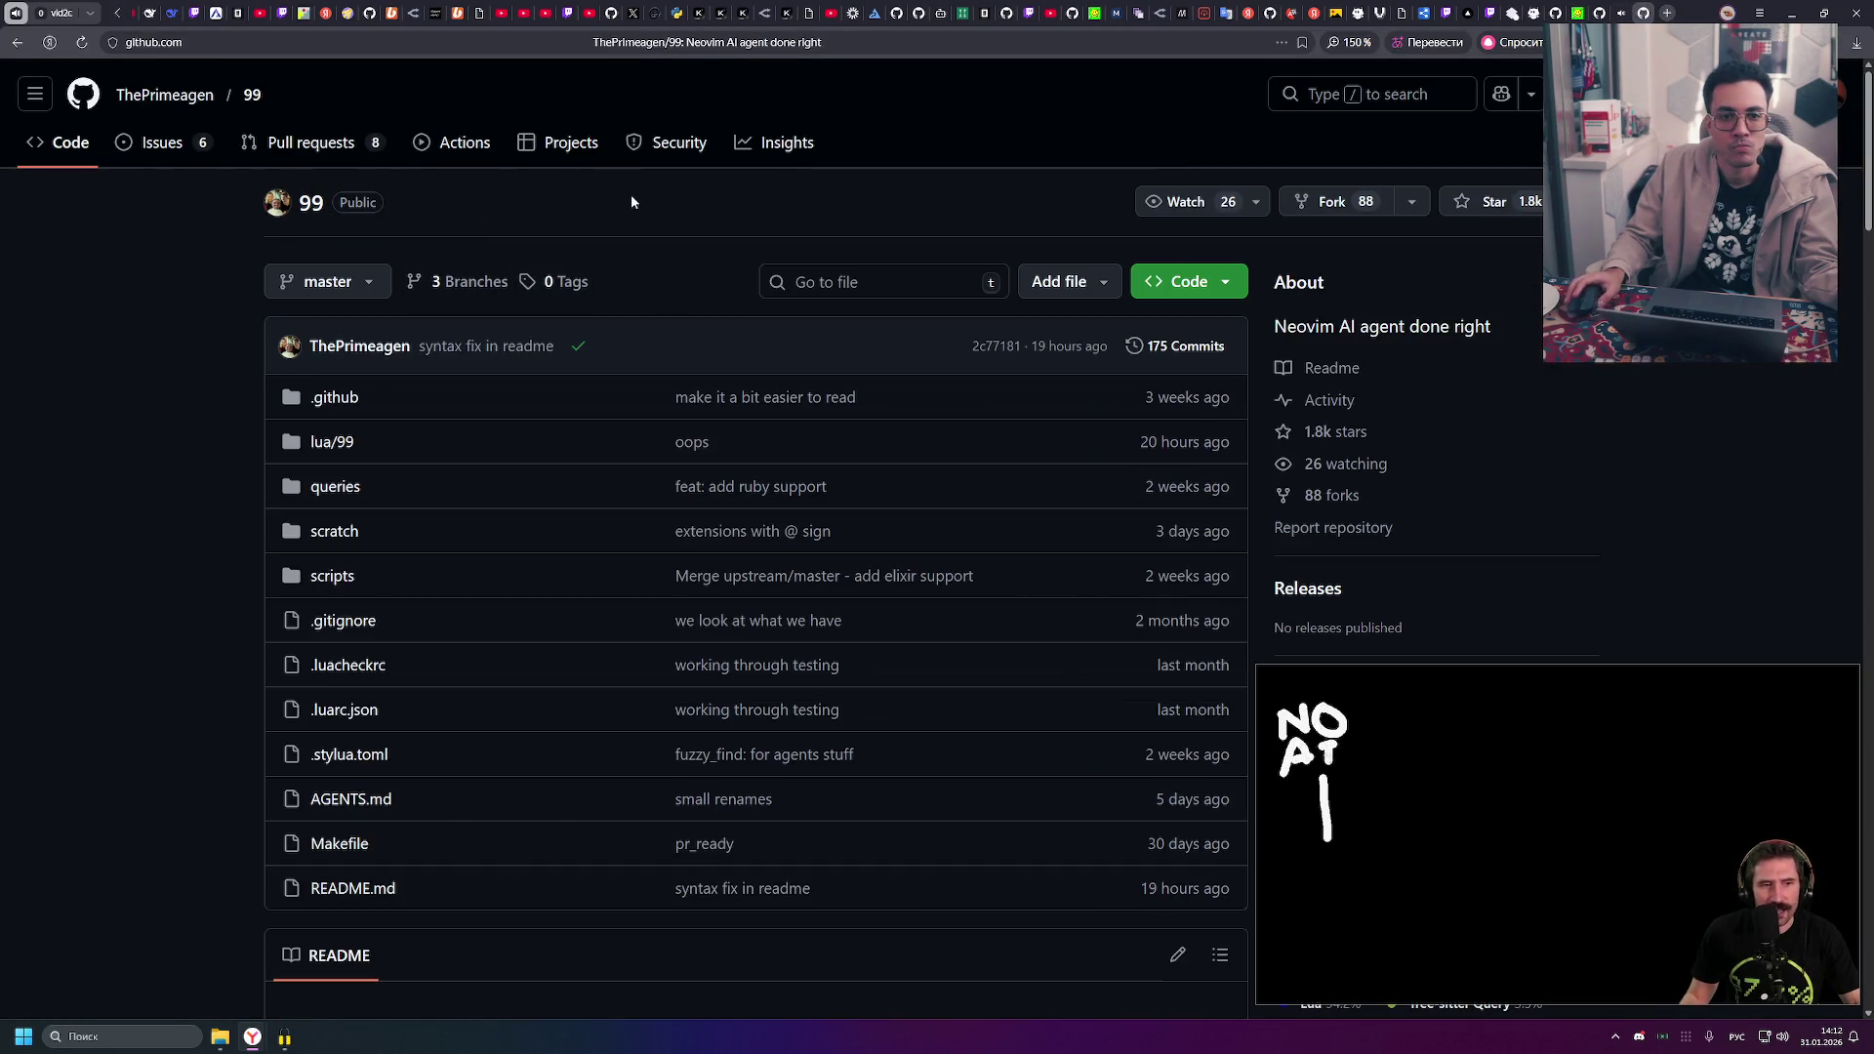
scroll(635, 187, down, 2)
scroll(635, 196, down, 5)
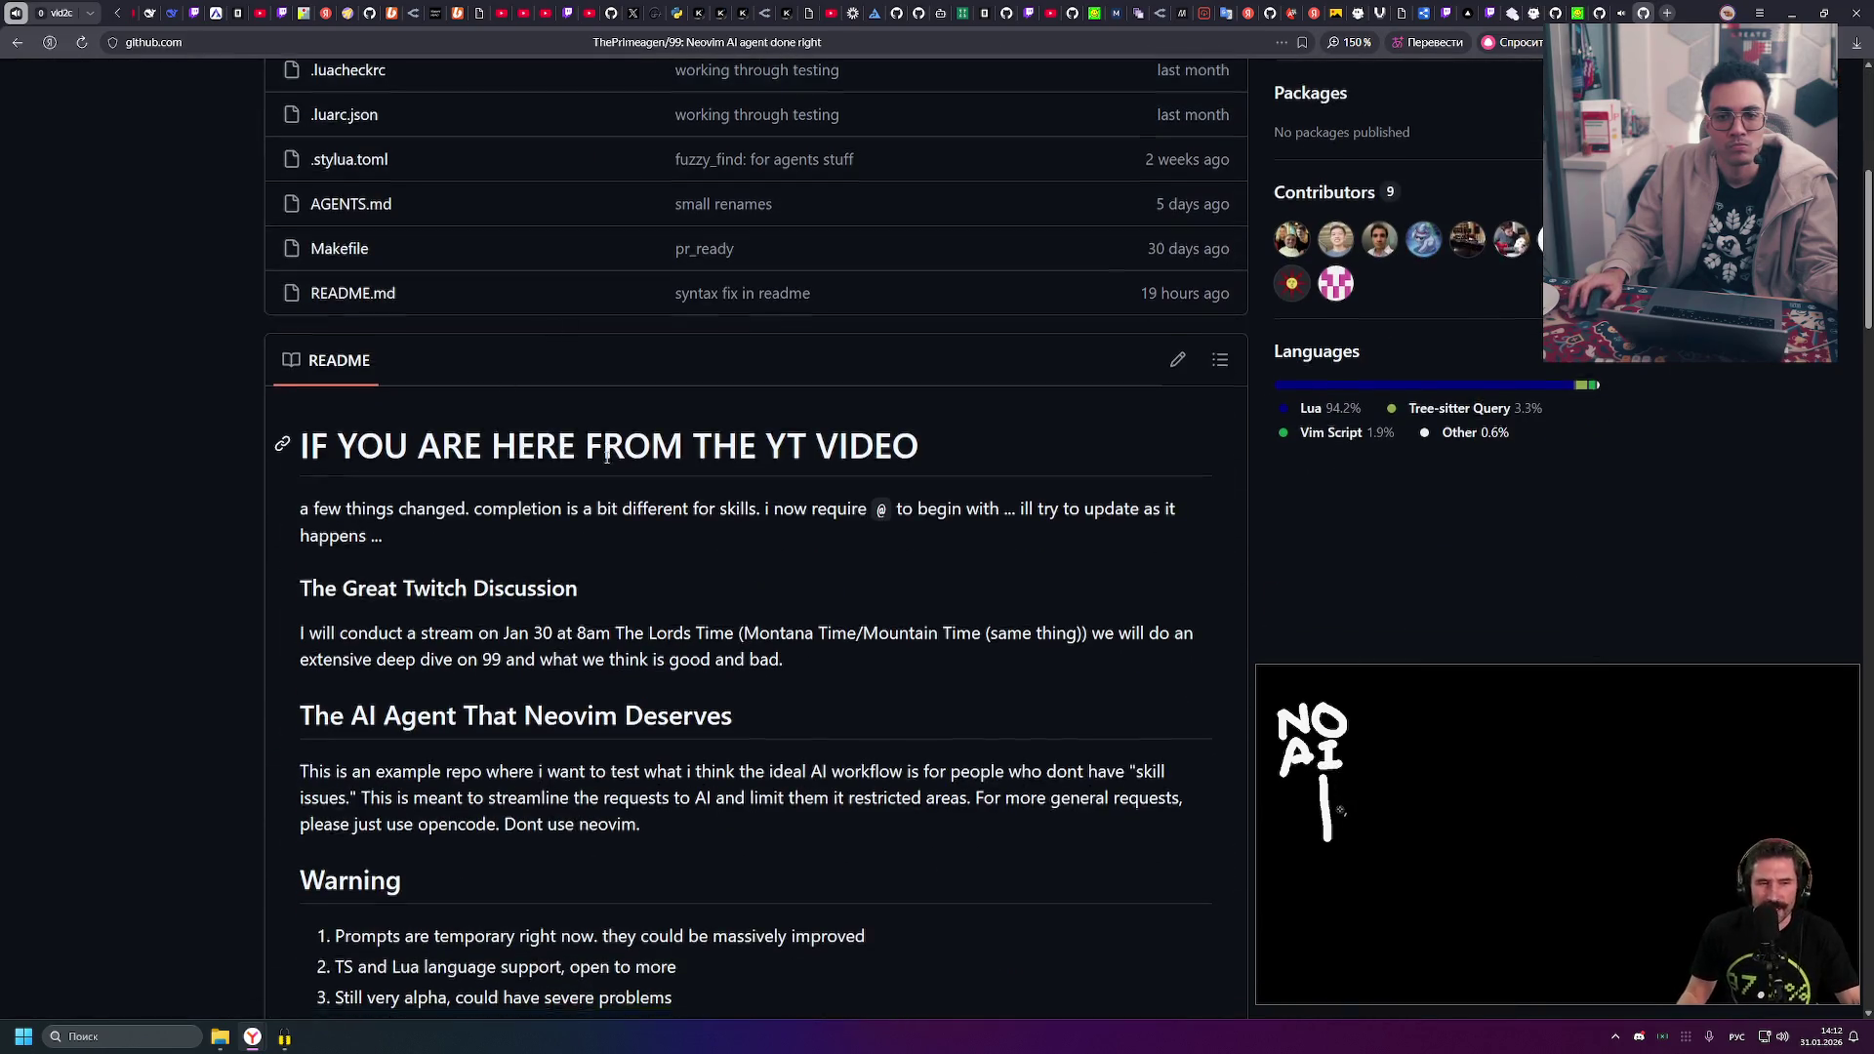
scroll(571, 449, down, 6)
scroll(571, 449, down, 10)
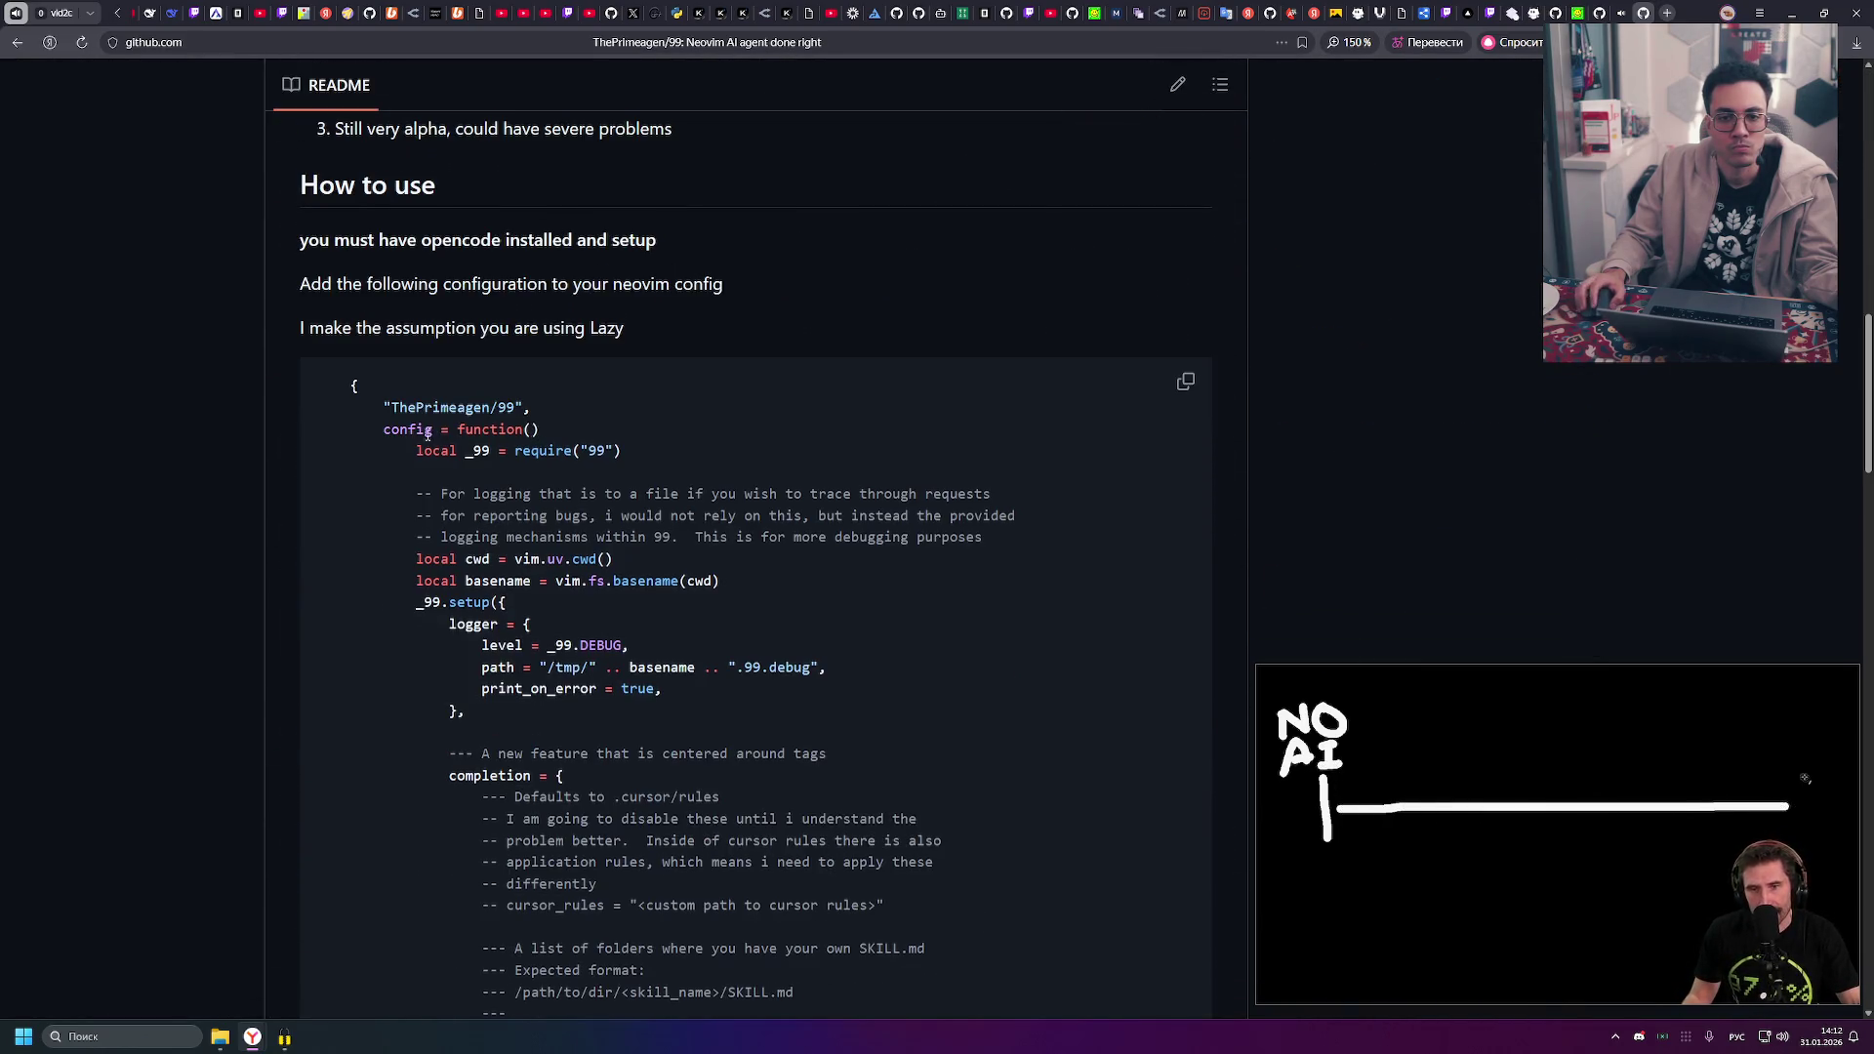
scroll(426, 436, down, 20)
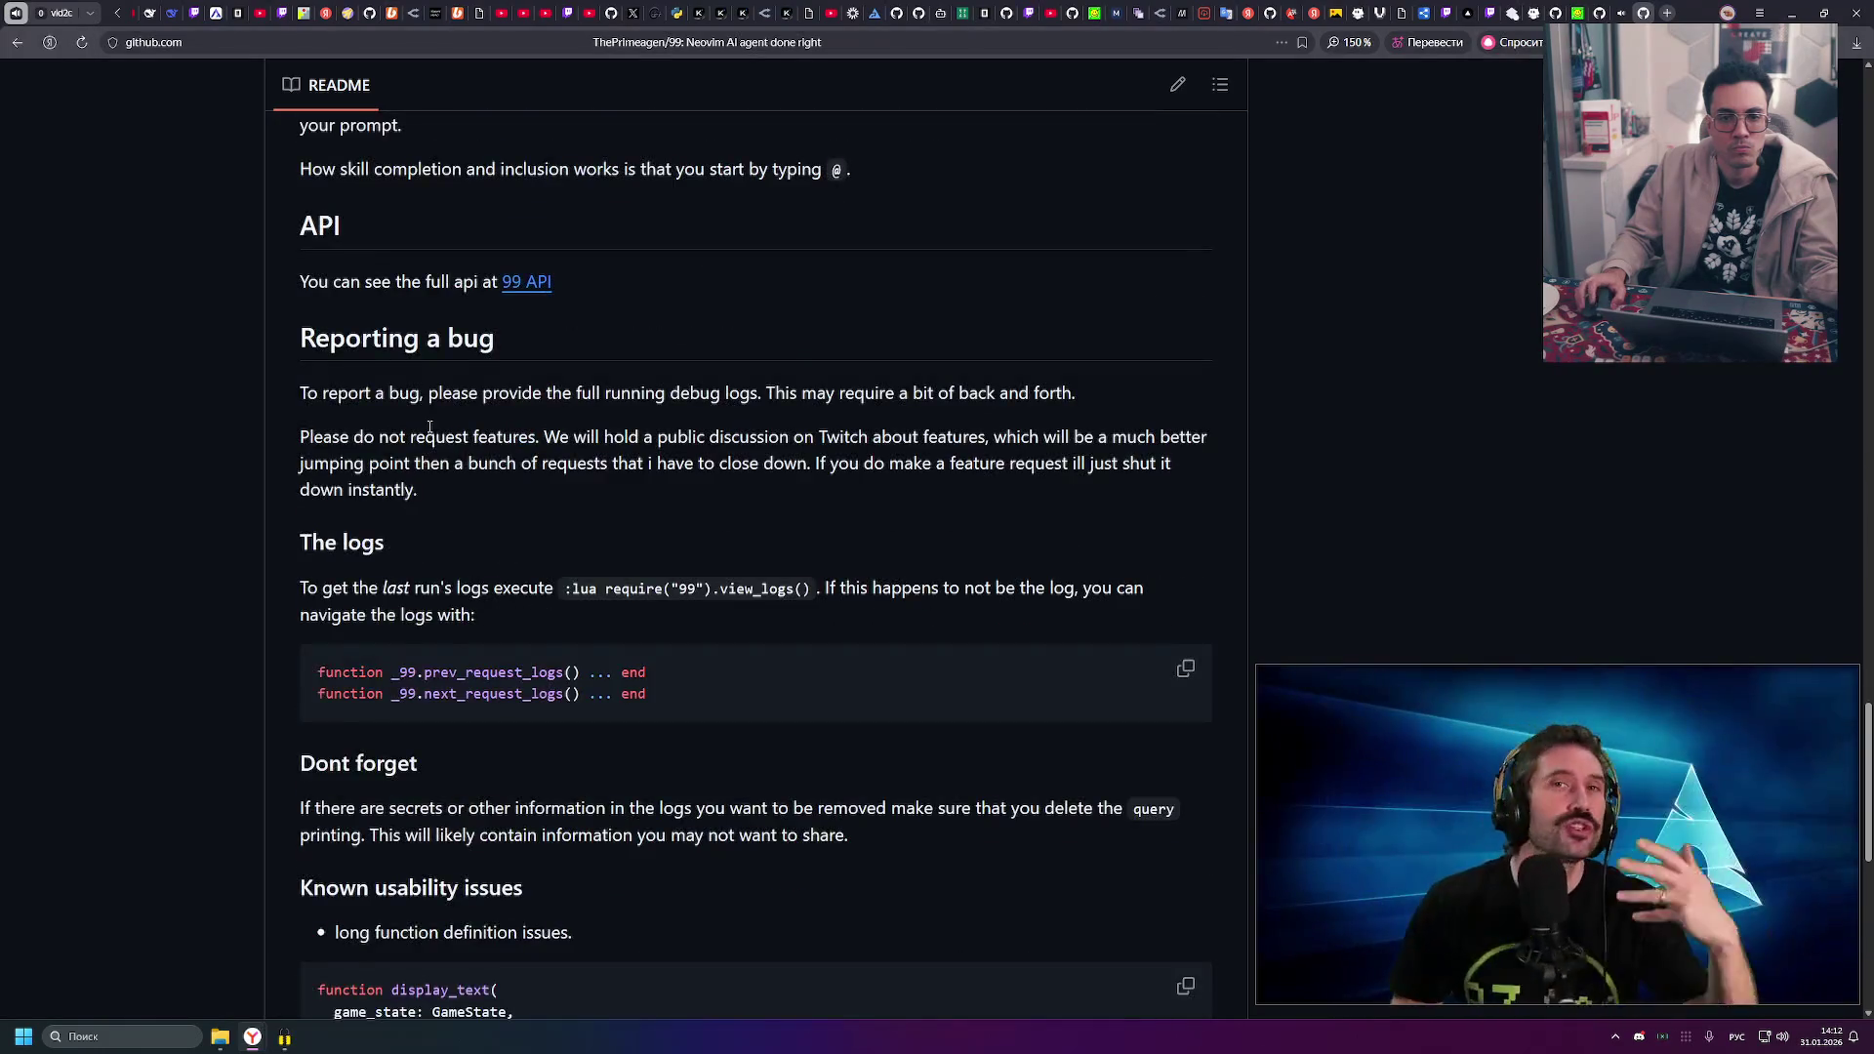
scroll(429, 425, down, 3)
scroll(449, 430, up, 20)
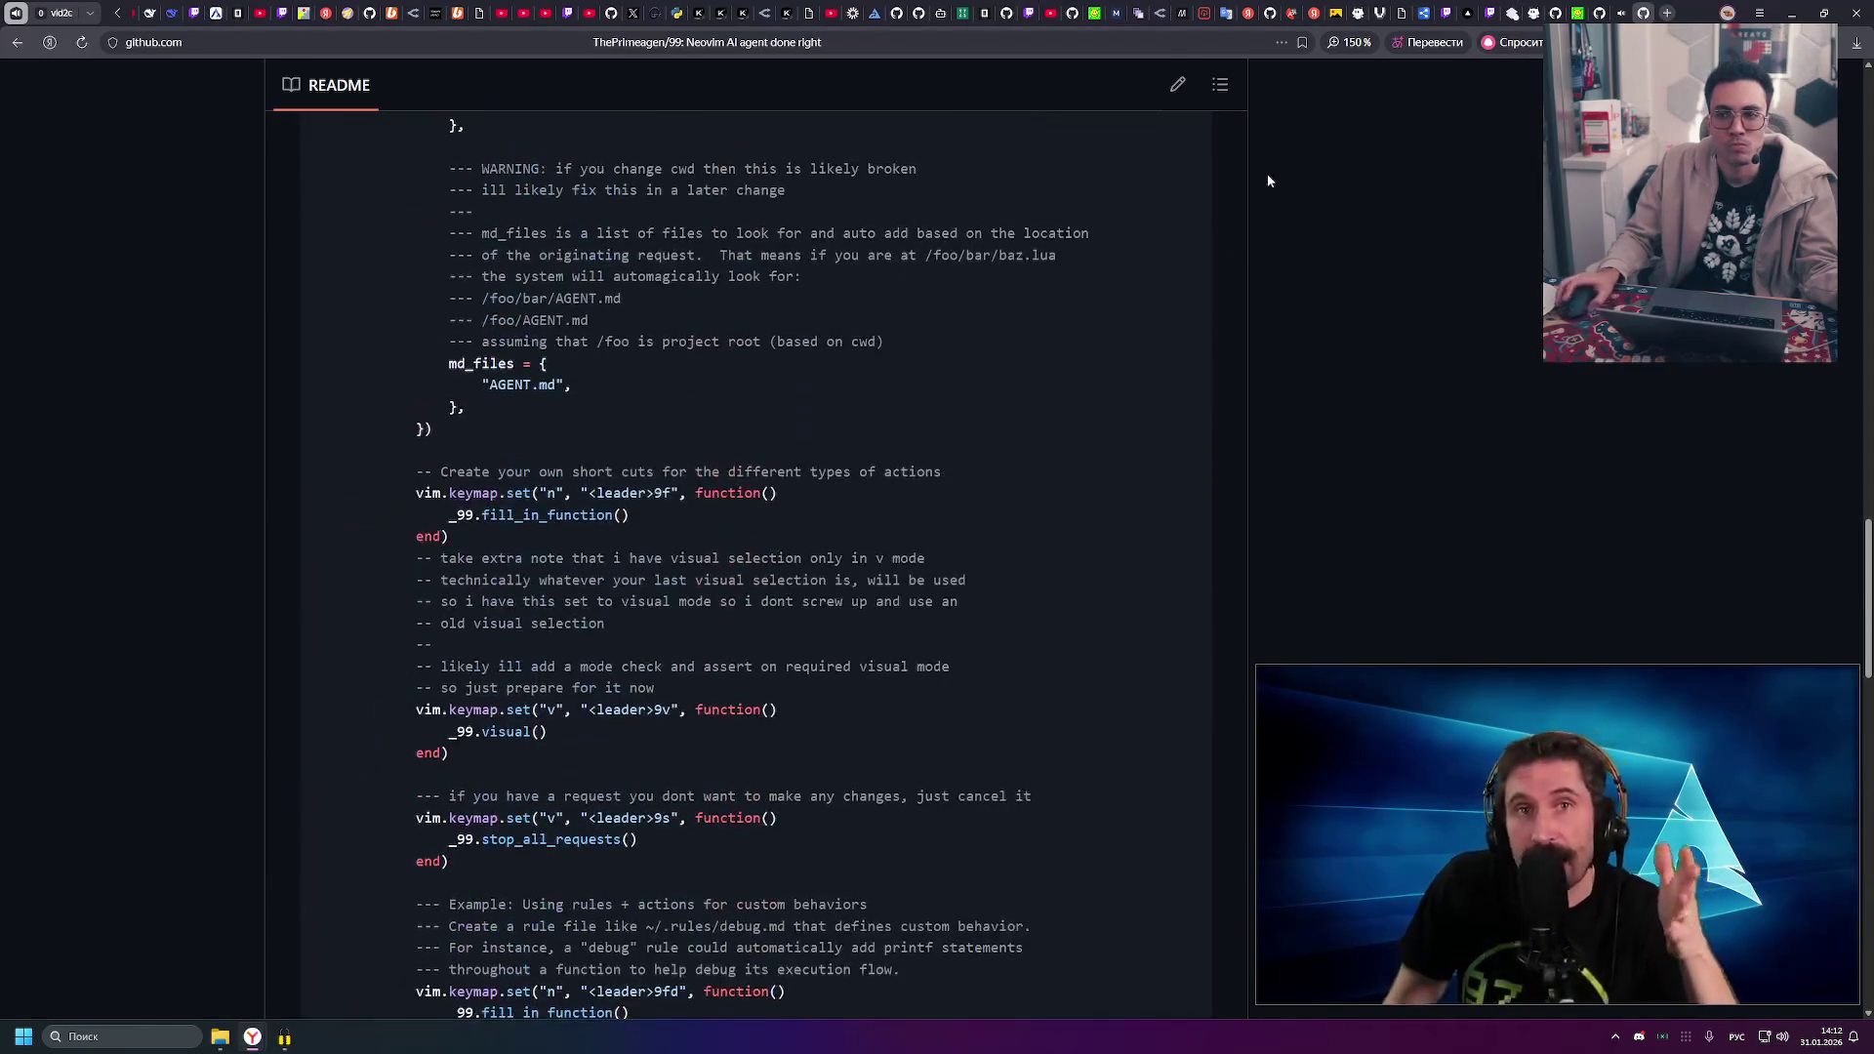
key(ctrl+shift+Tab)
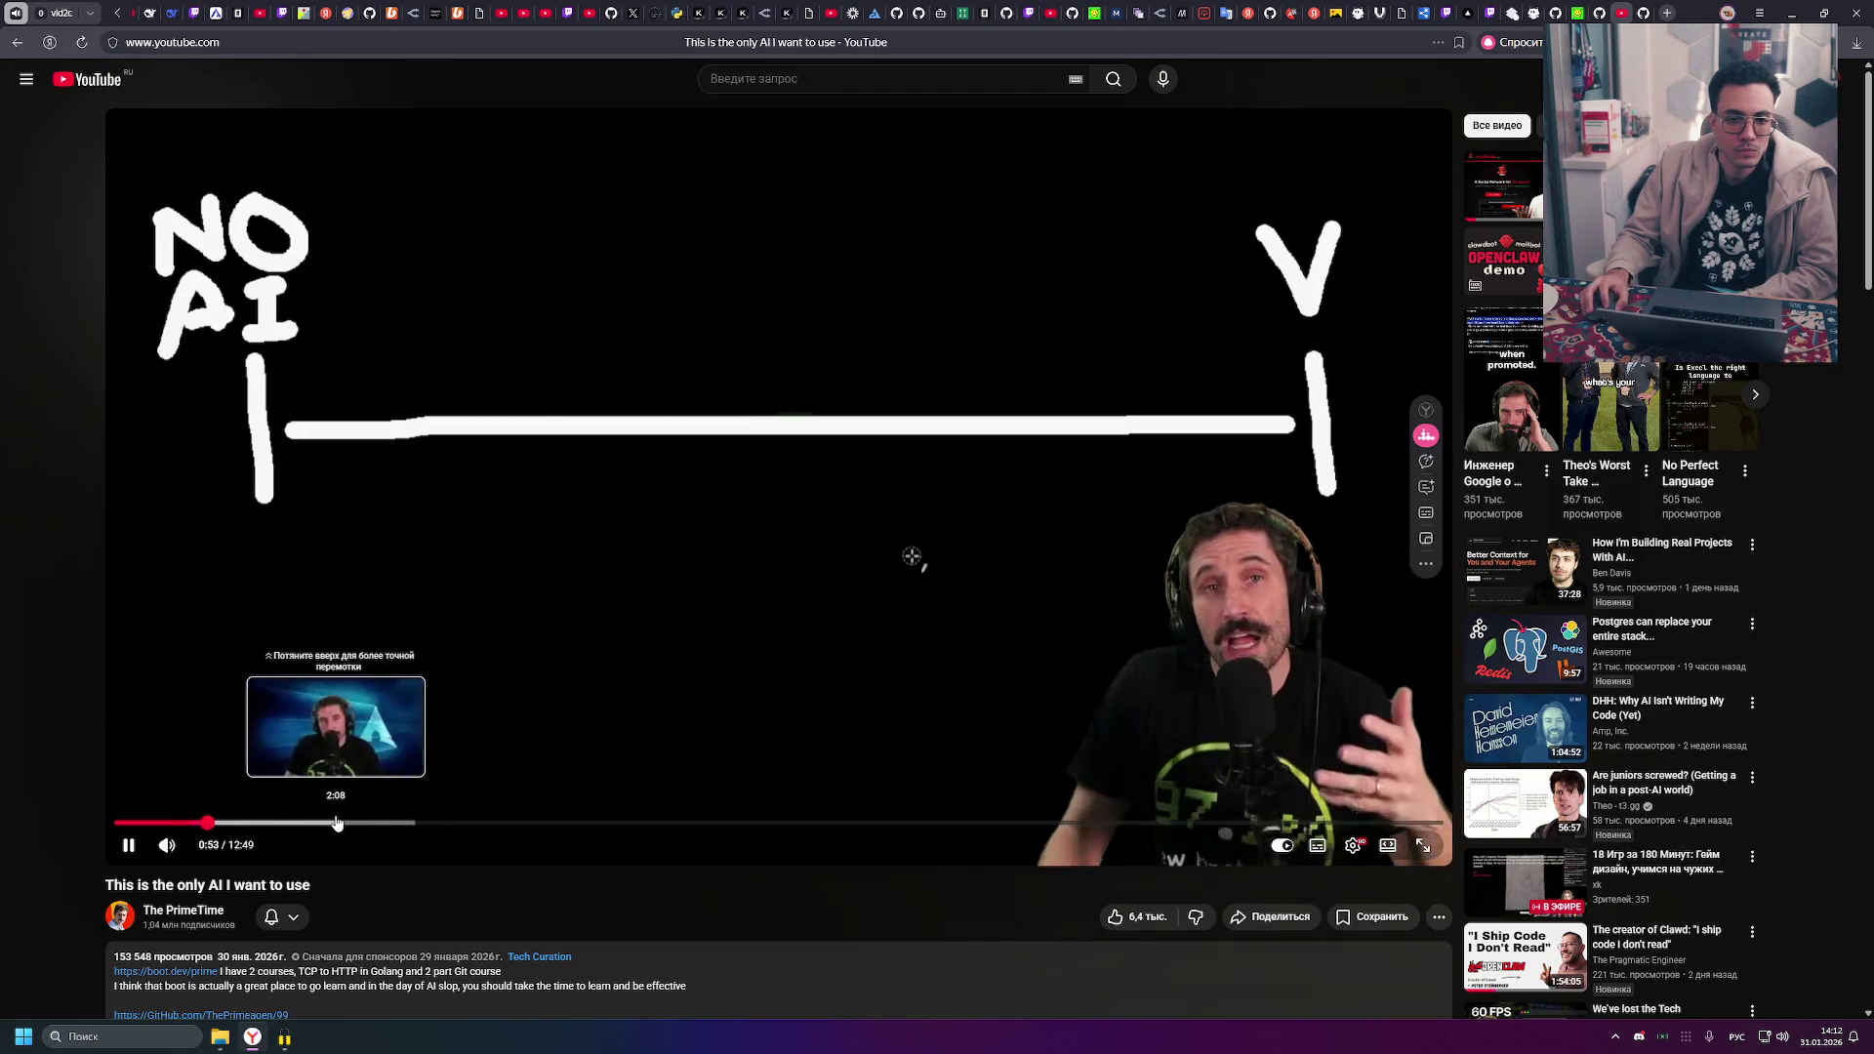
- Pause the video at 0:56 and jump it ahead to 2:09
click(469, 664)
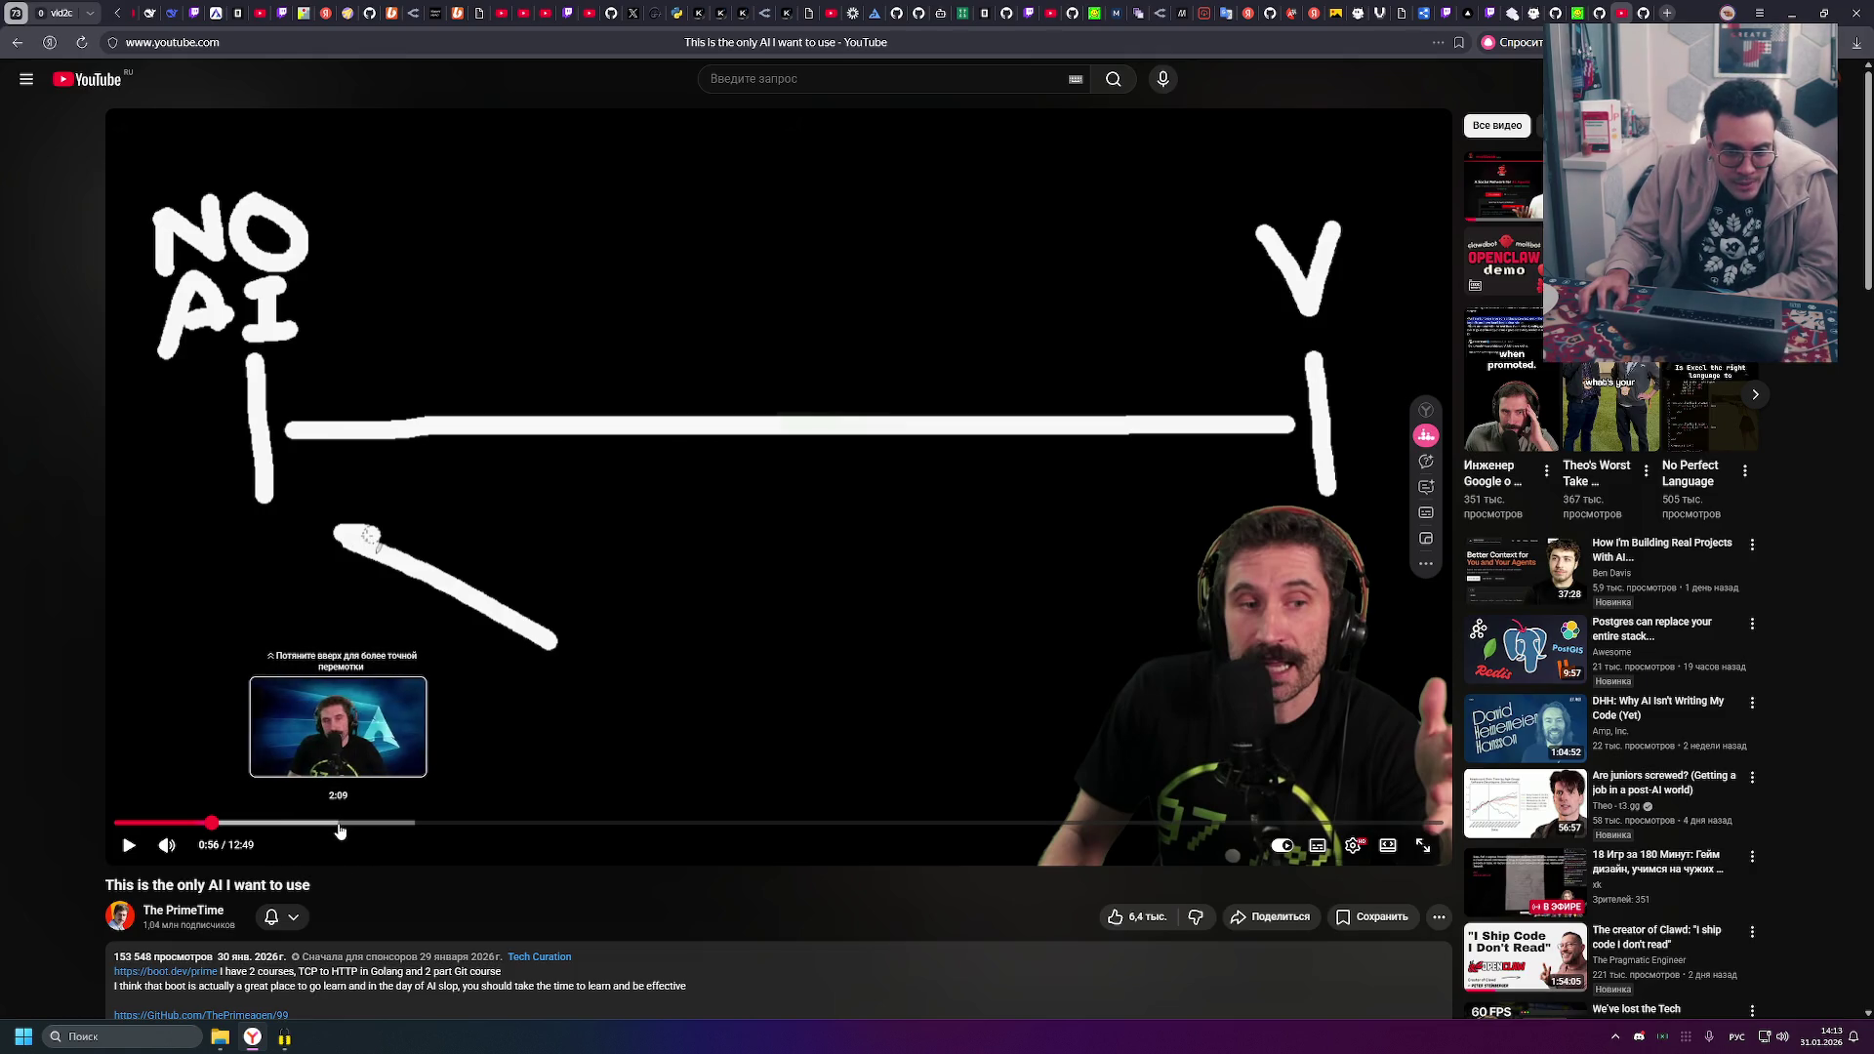
click(339, 825)
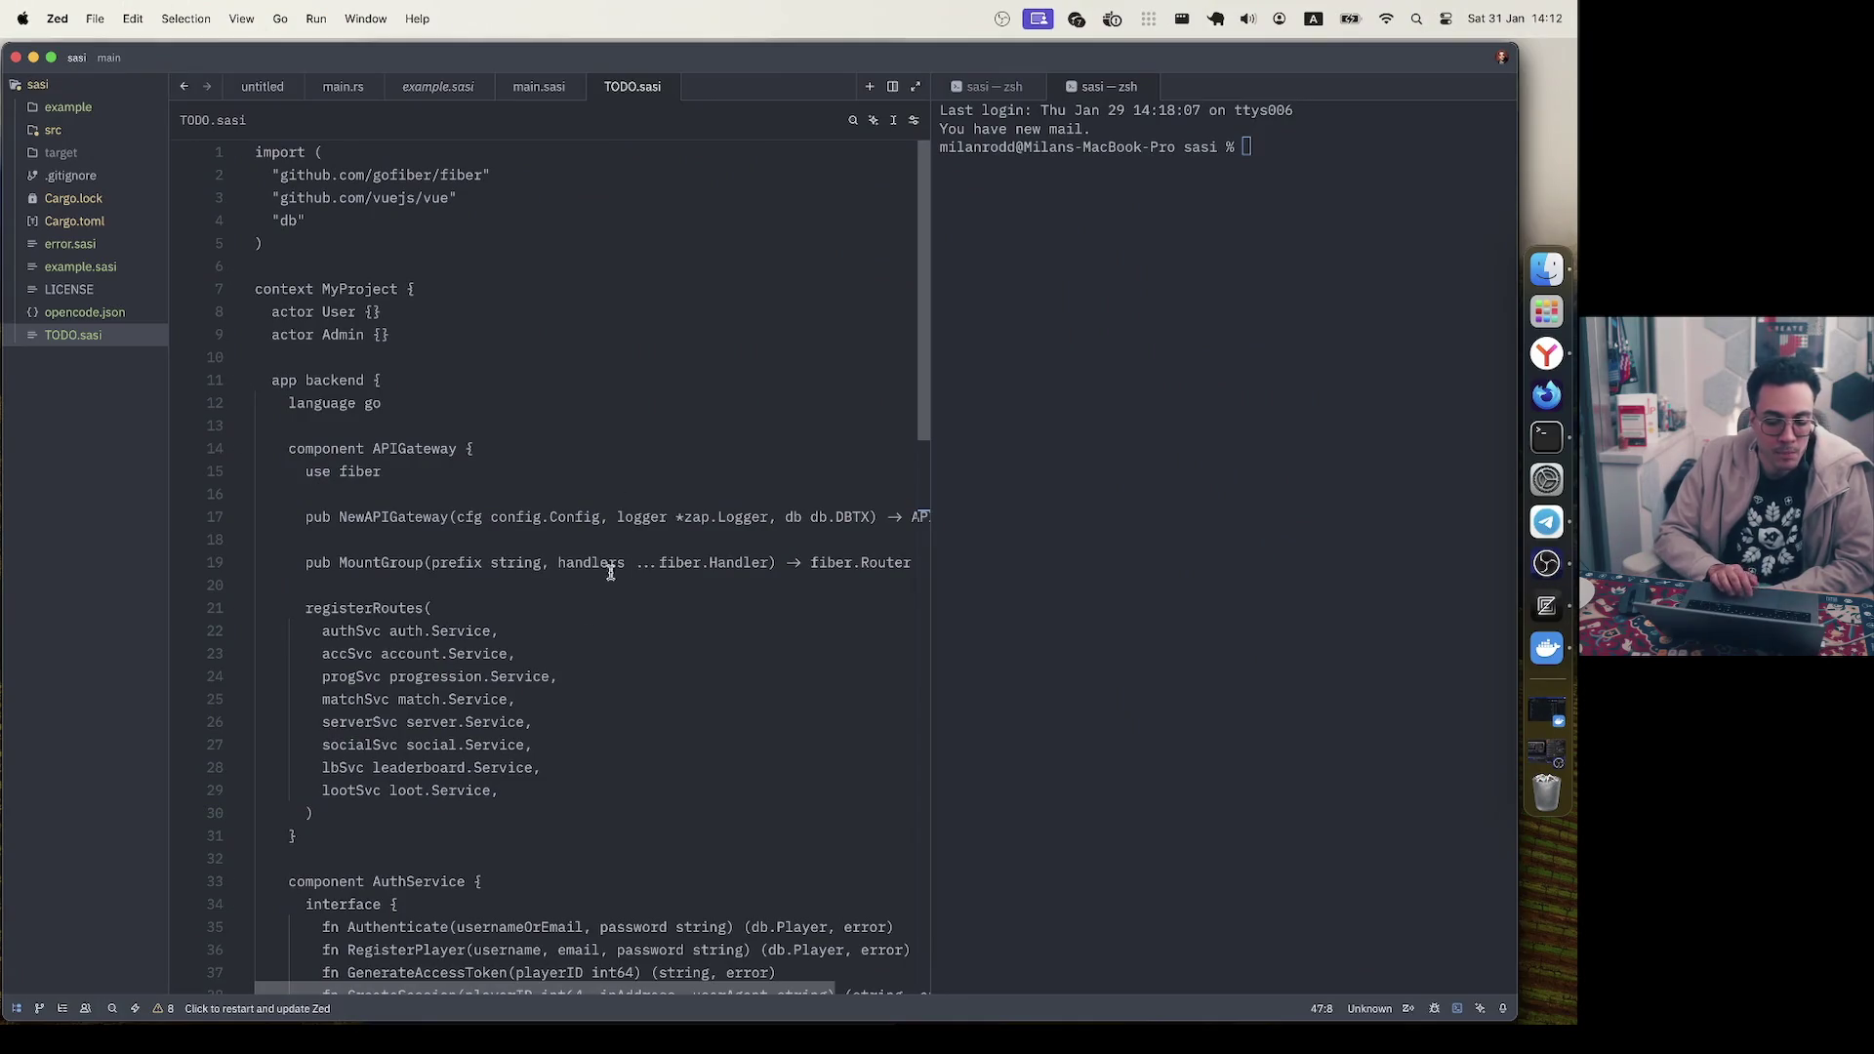
- Fold the app backend and frontend blocks, then reopen backend with APIGateway and AuthService folded
mouse_move(251, 290)
mouse_down()
mouse_move(418, 290)
mouse_move(247, 293)
mouse_up()
click(439, 290)
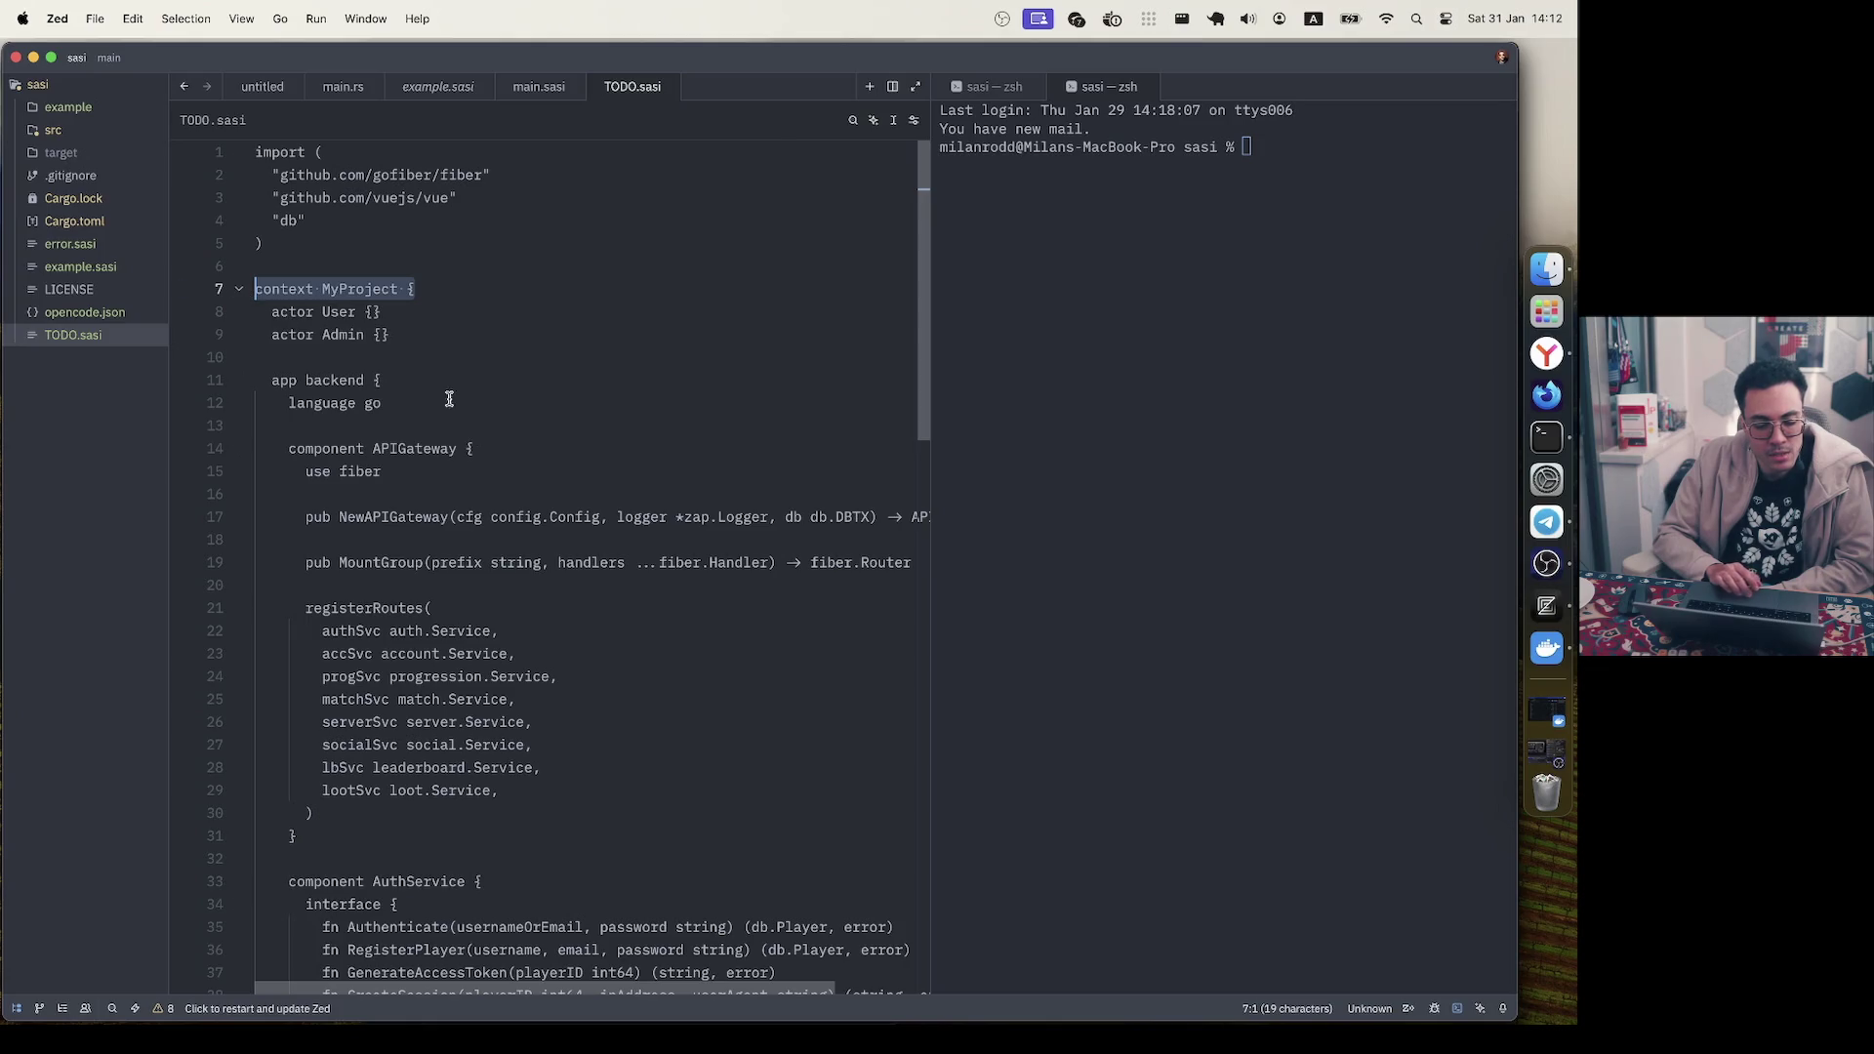
click(239, 382)
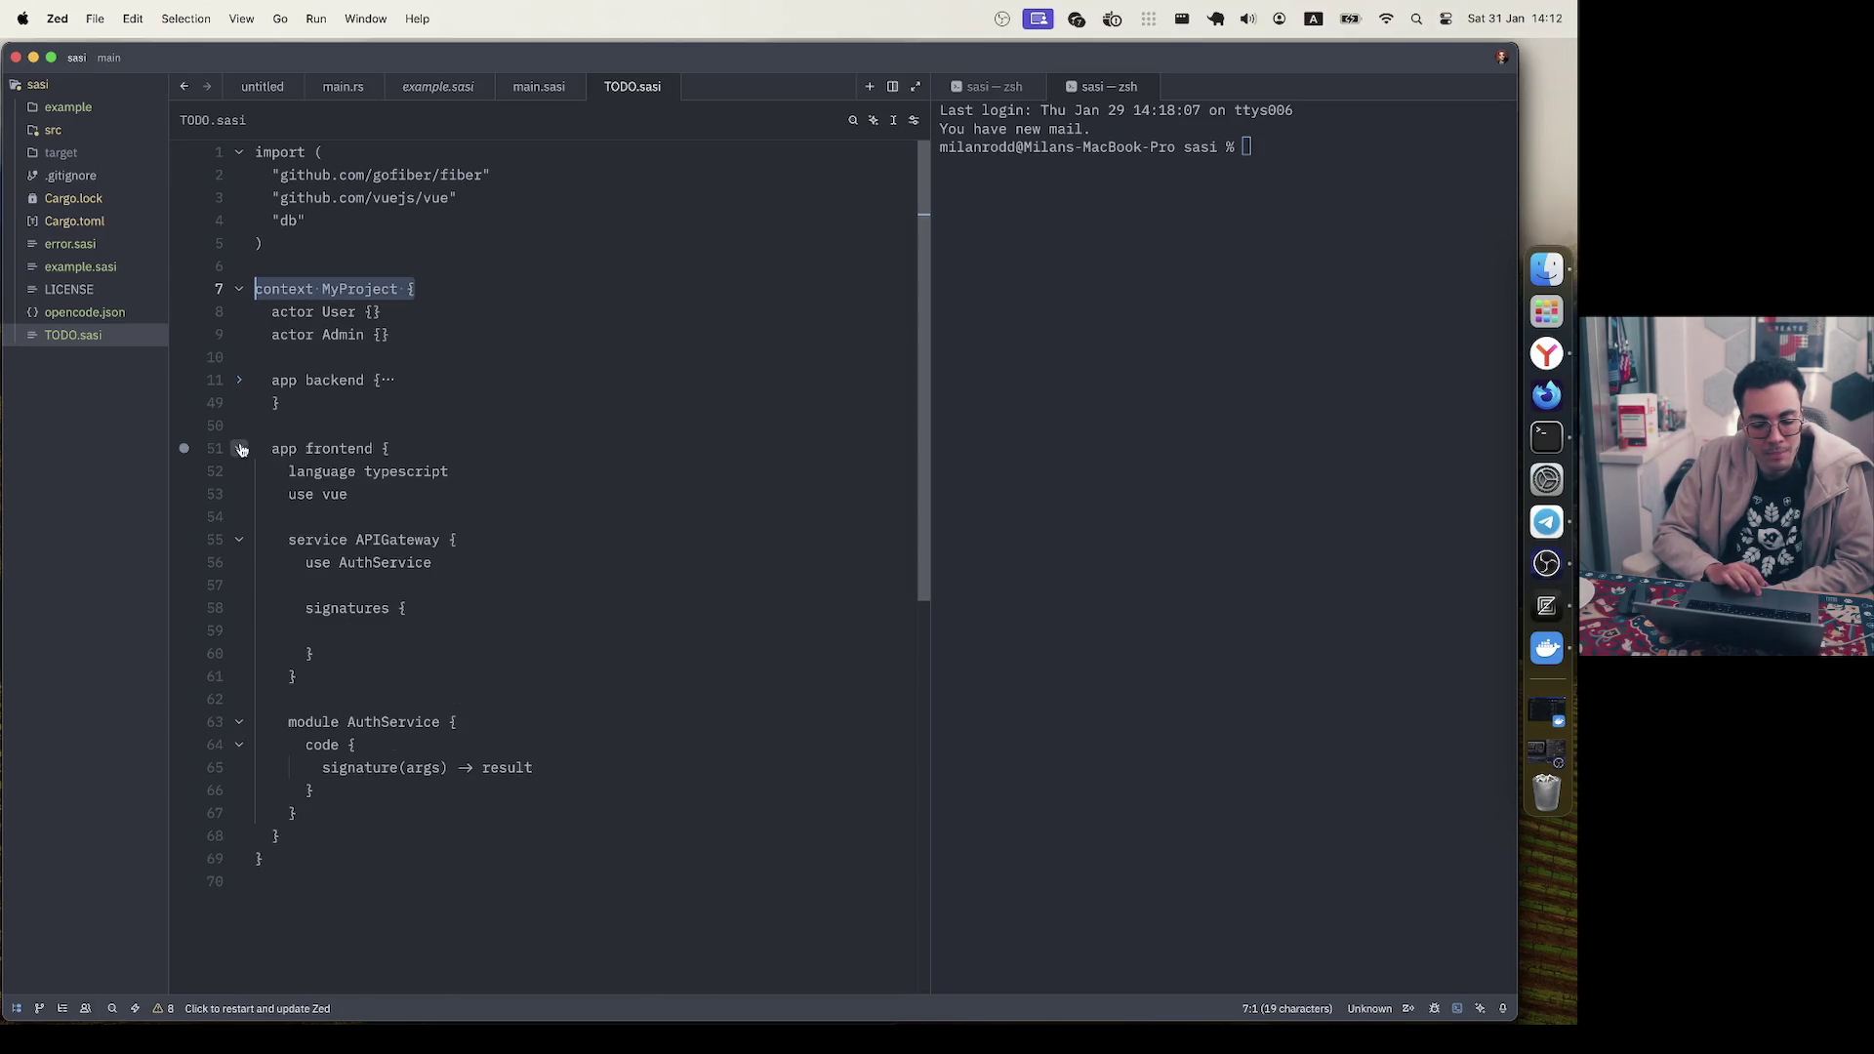
click(240, 449)
click(241, 385)
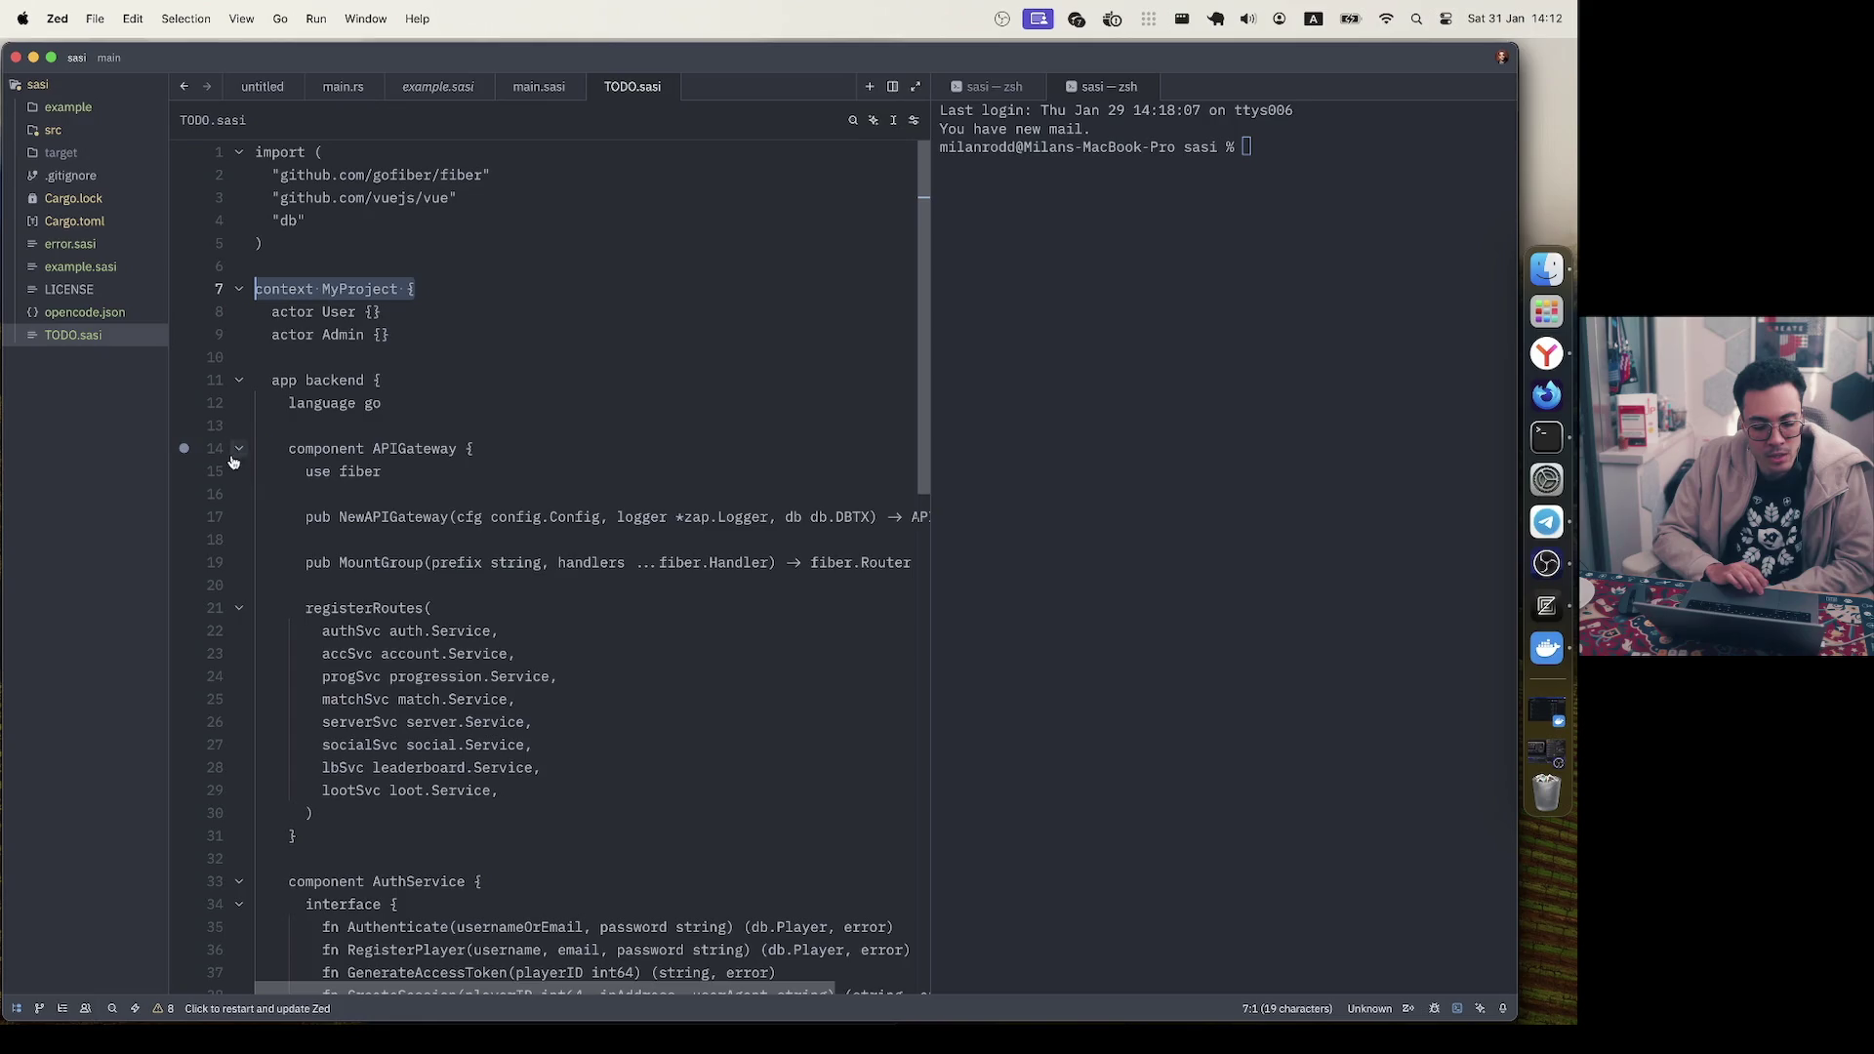
click(238, 451)
click(237, 518)
- Unfold the APIGateway and AuthService components to show registerRoutes and the interface functions
drag(339, 540, 249, 441)
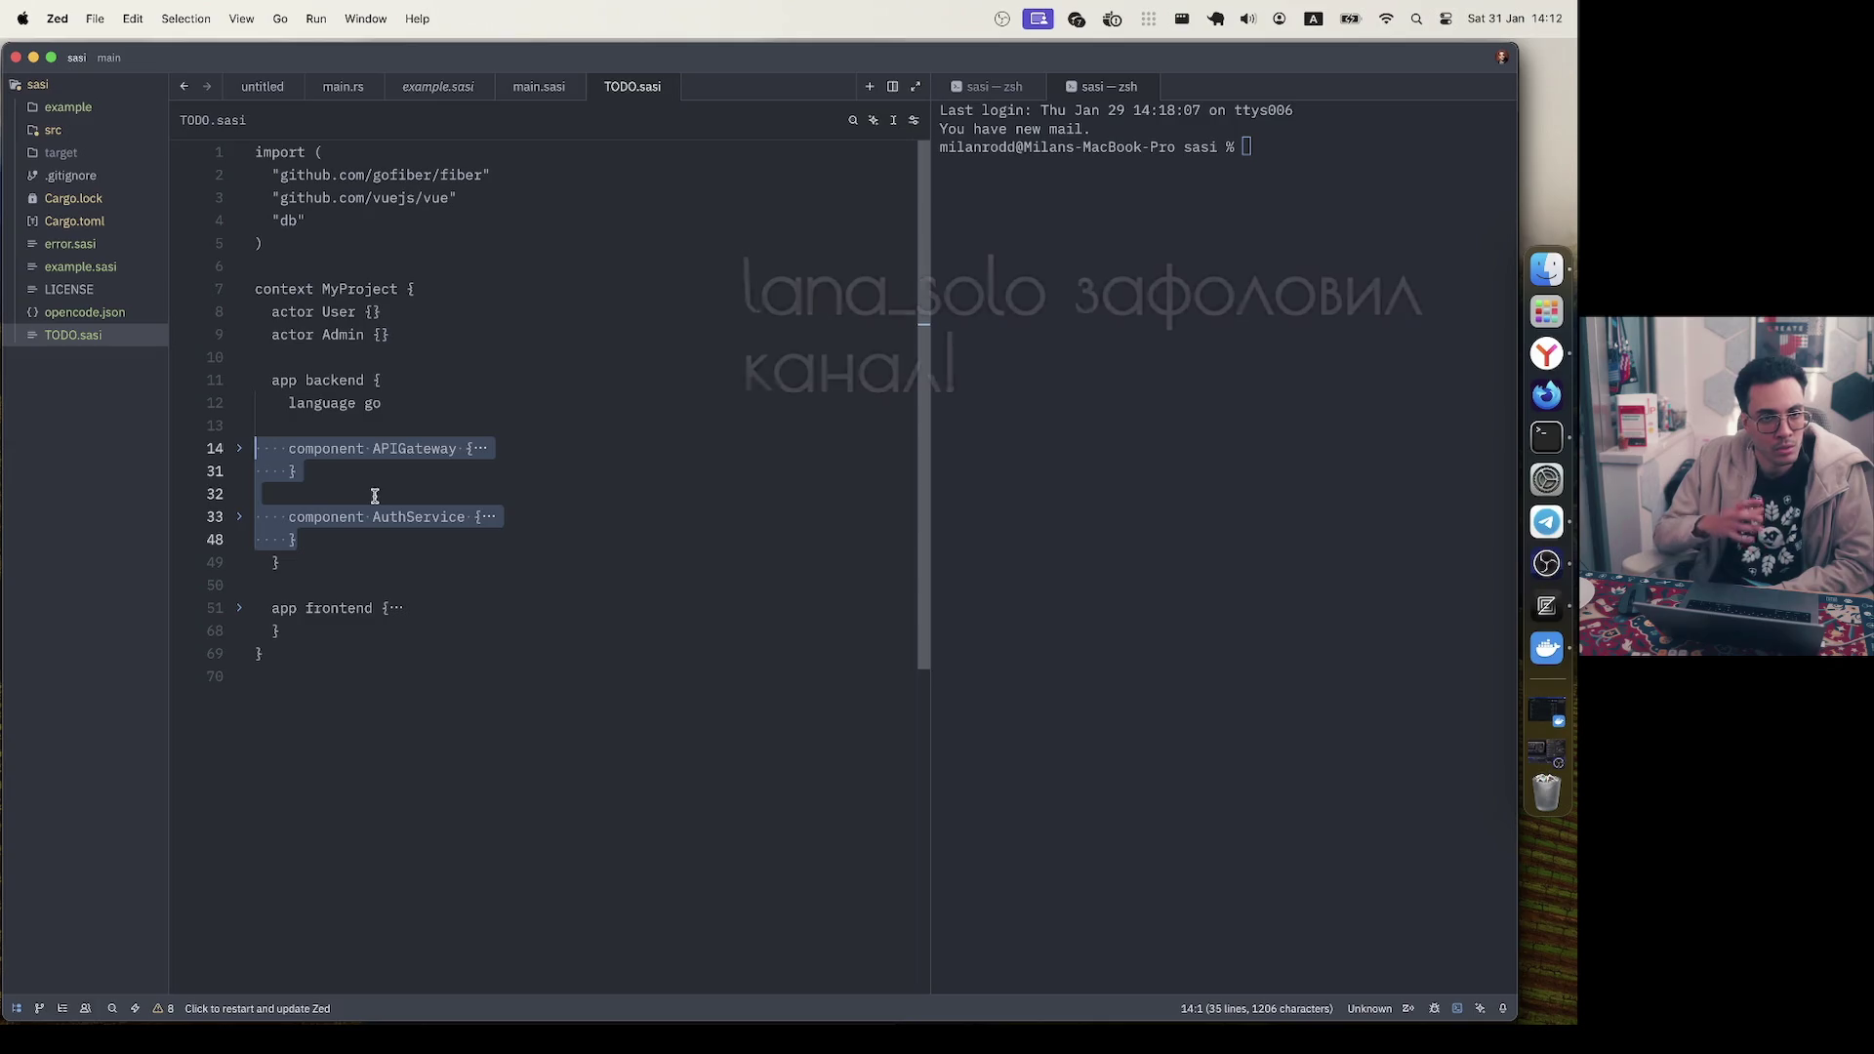
key(super+alt+bracketright)
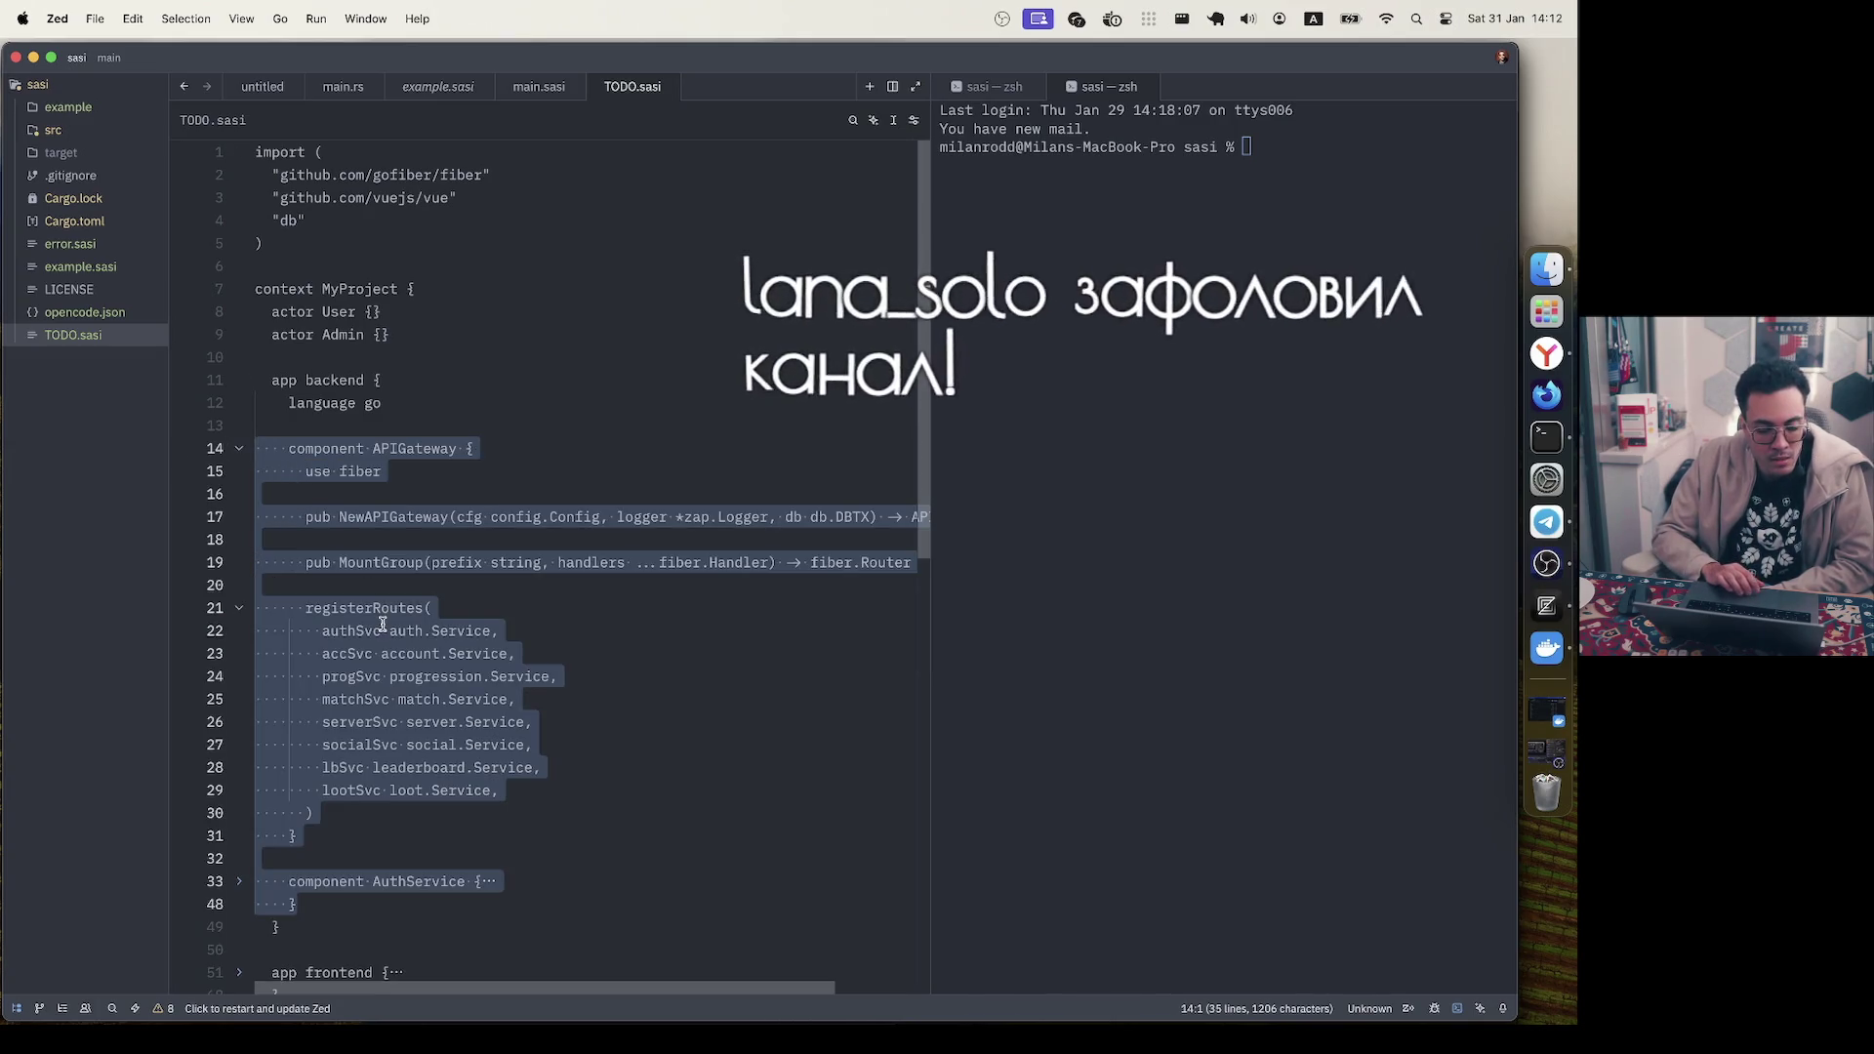
click(382, 622)
scroll(373, 524, down, 5)
click(239, 527)
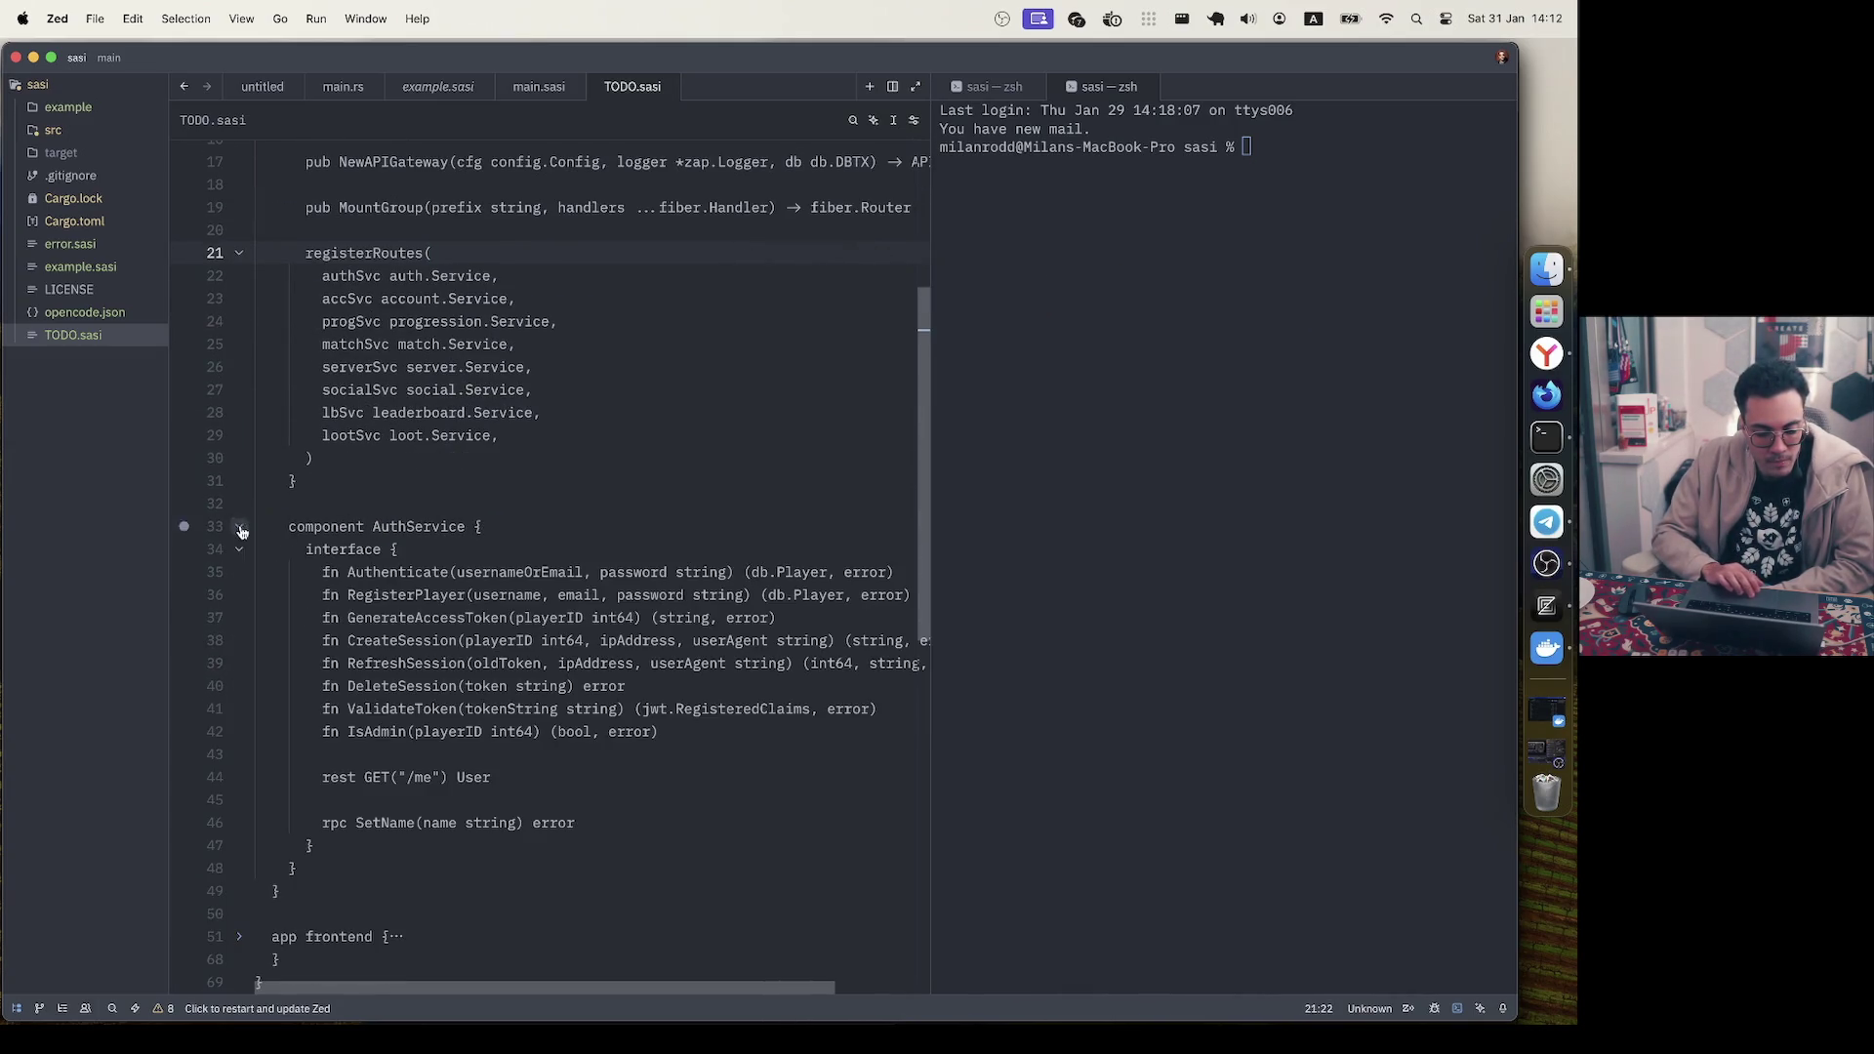
scroll(416, 545, down, 2)
mouse_move(306, 467)
mouse_down()
mouse_move(654, 704)
mouse_move(468, 556)
mouse_move(303, 466)
mouse_up()
click(653, 704)
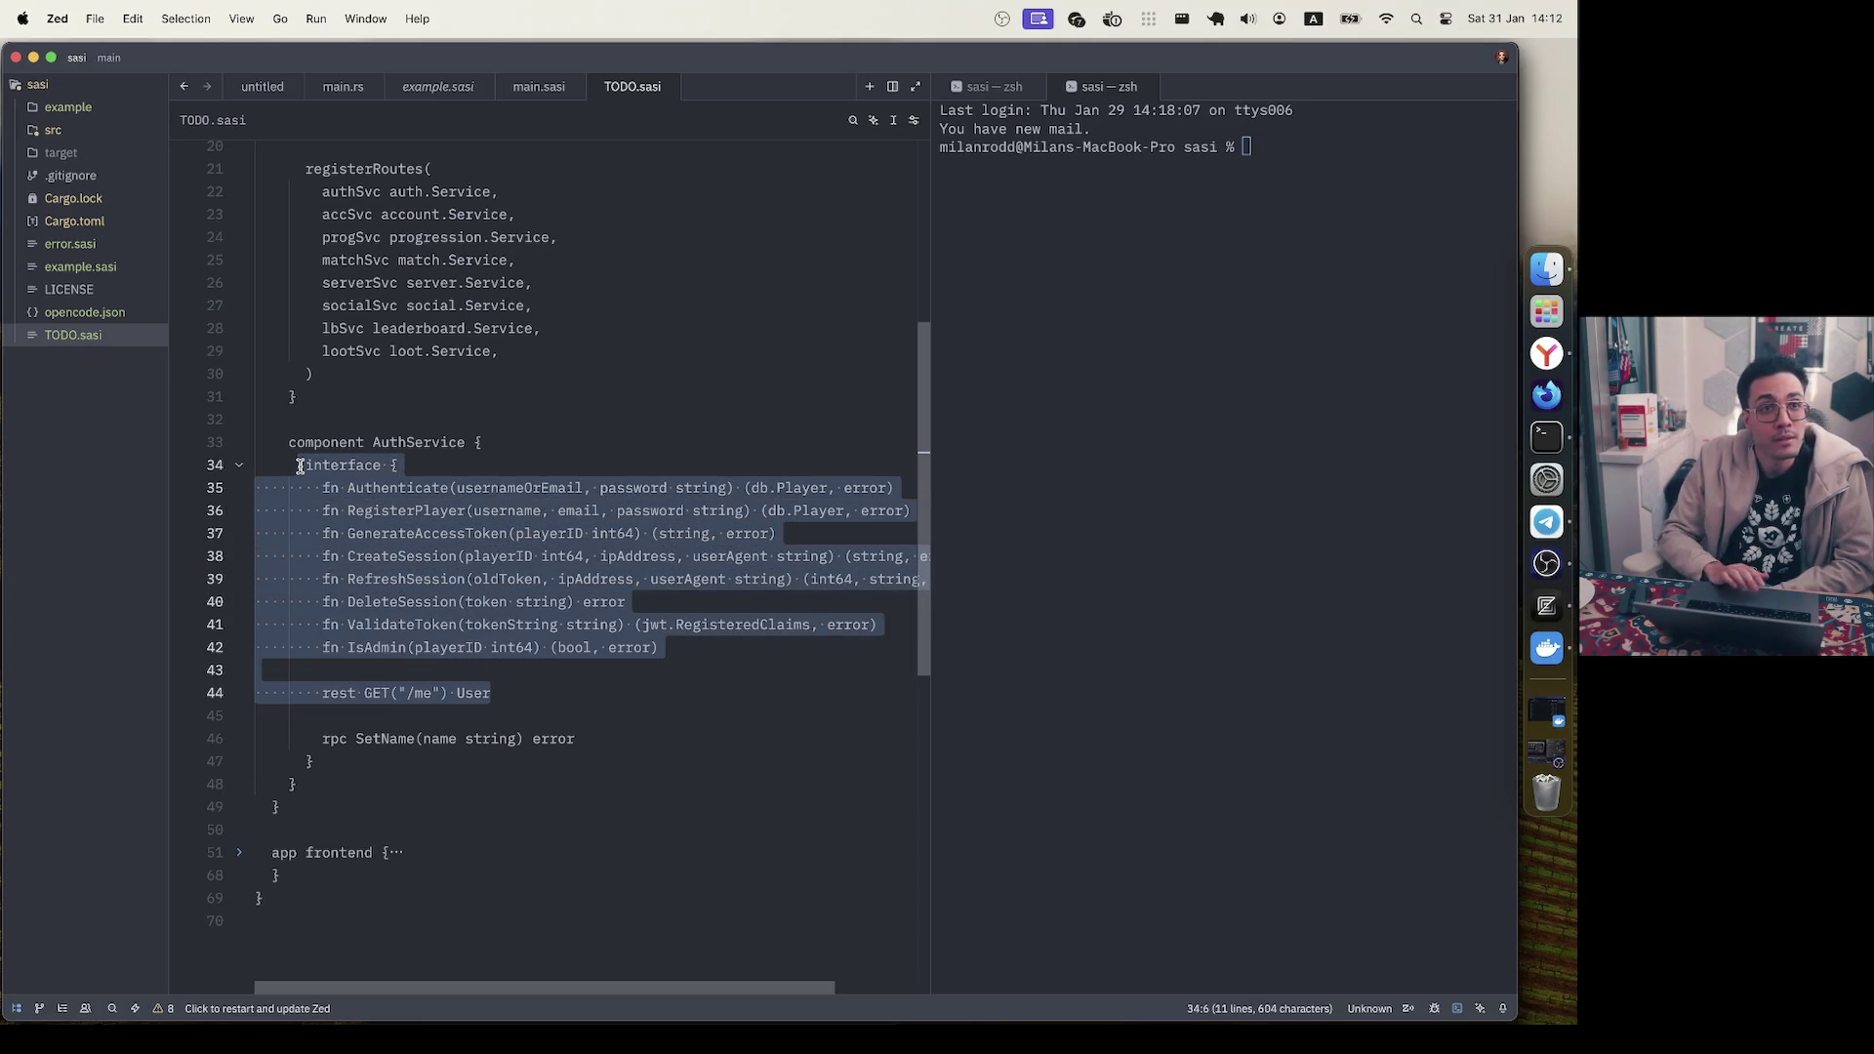
click(532, 459)
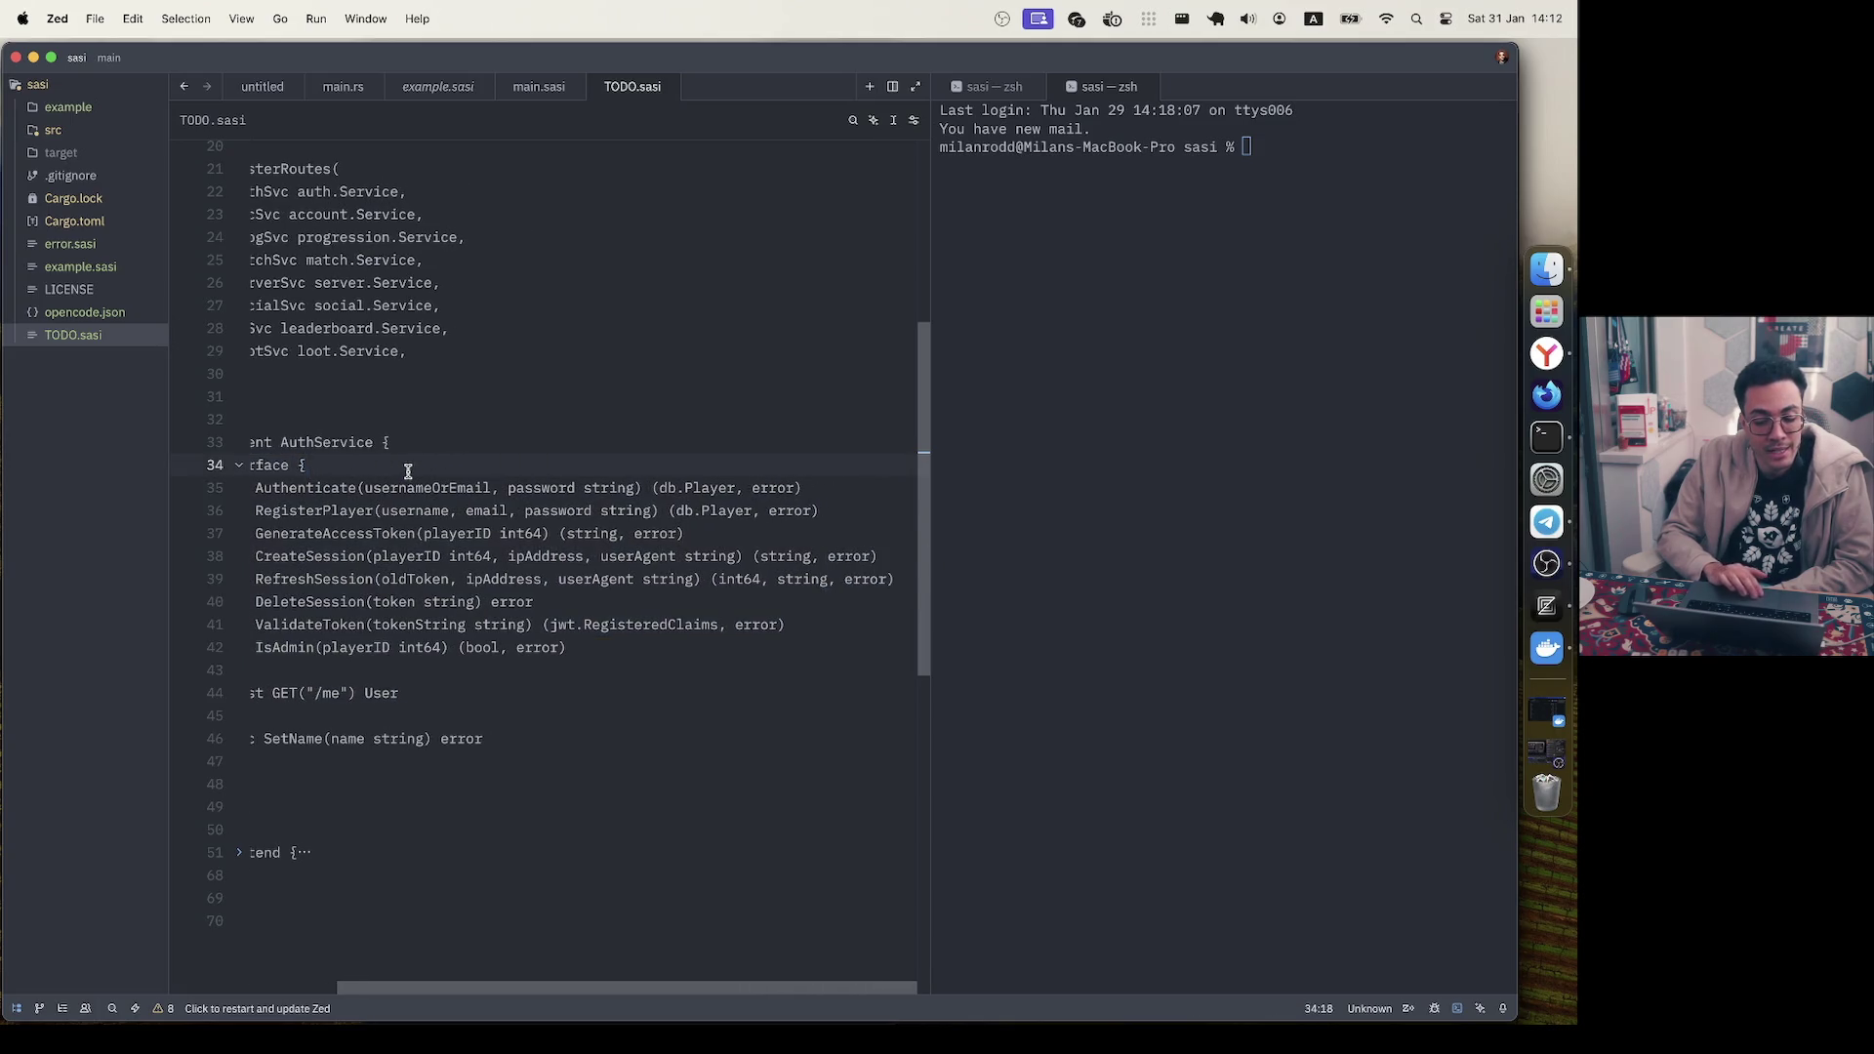